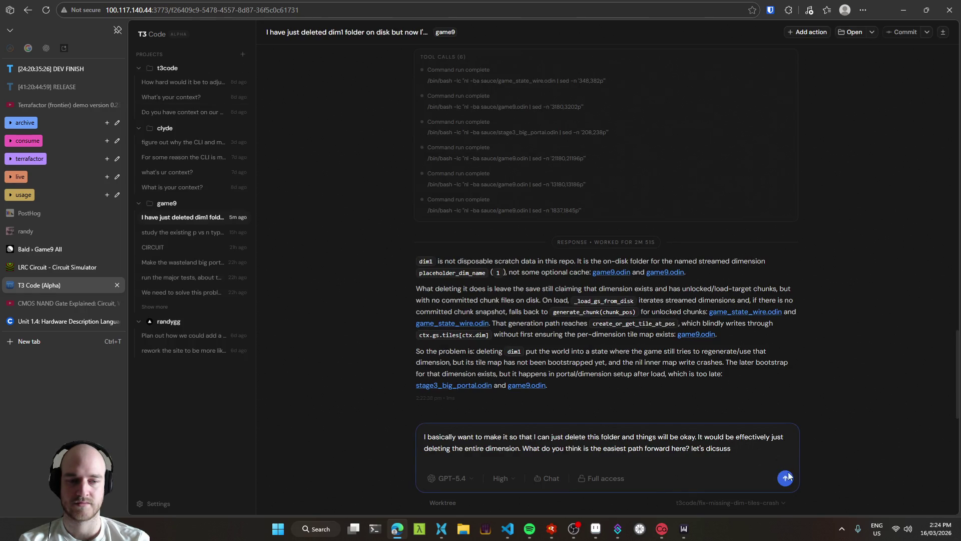
Send T3 Code the question about safely deleting the dim1 folder, then minimize the browser.
click(784, 478)
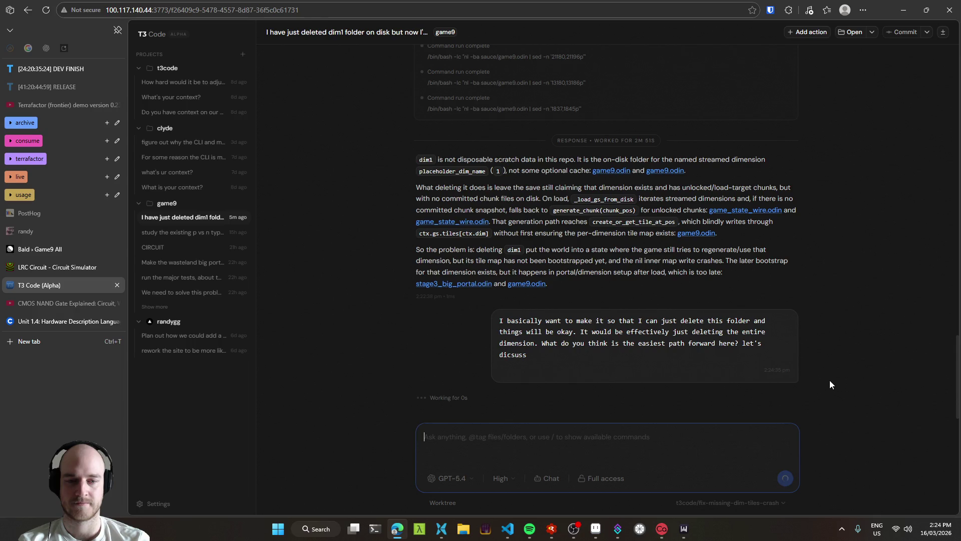
click(905, 4)
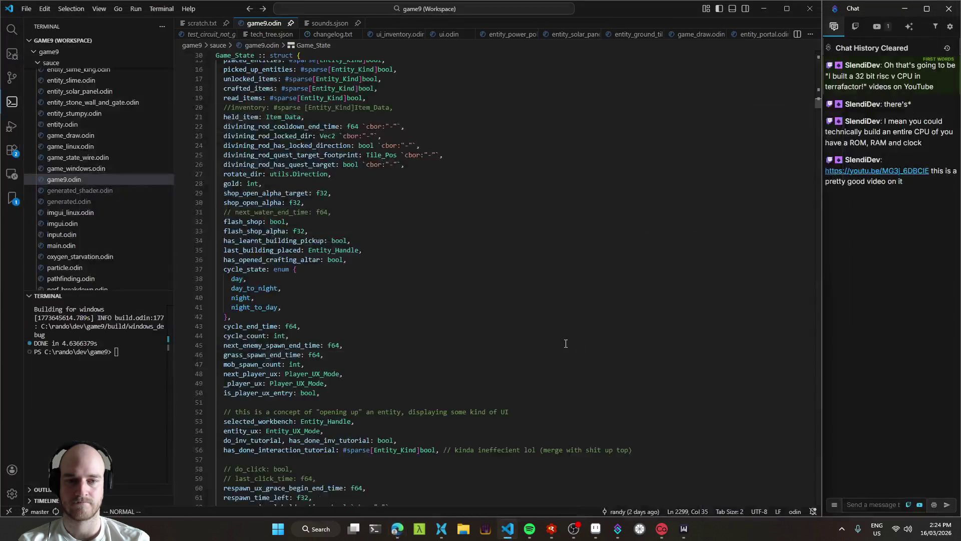
In the file manager, delete the survival4 world folder from worlds.
scroll(487, 321, up, 6)
click(481, 245)
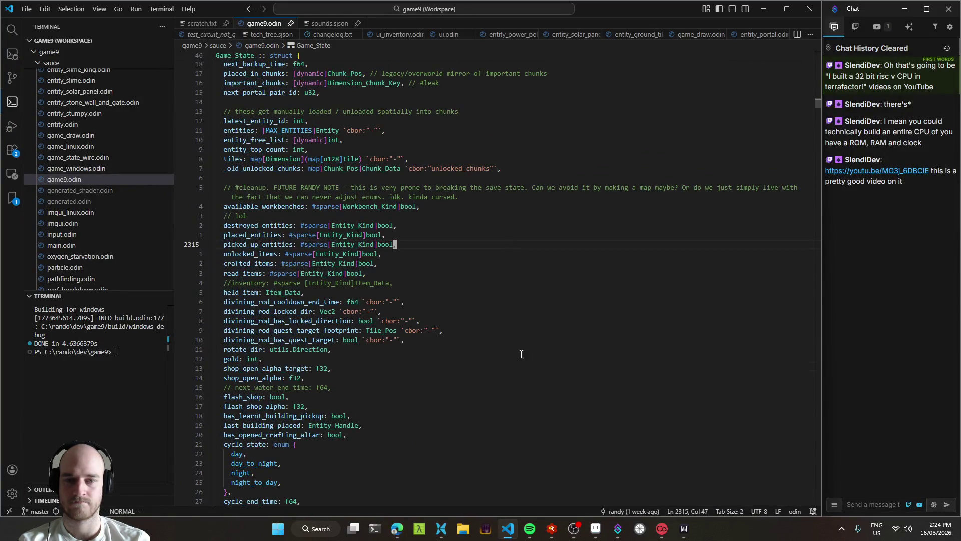
click(441, 528)
mouse_move(580, 213)
mouse_down()
mouse_move(614, 278)
mouse_move(510, 89)
mouse_move(625, 83)
mouse_up()
click(675, 85)
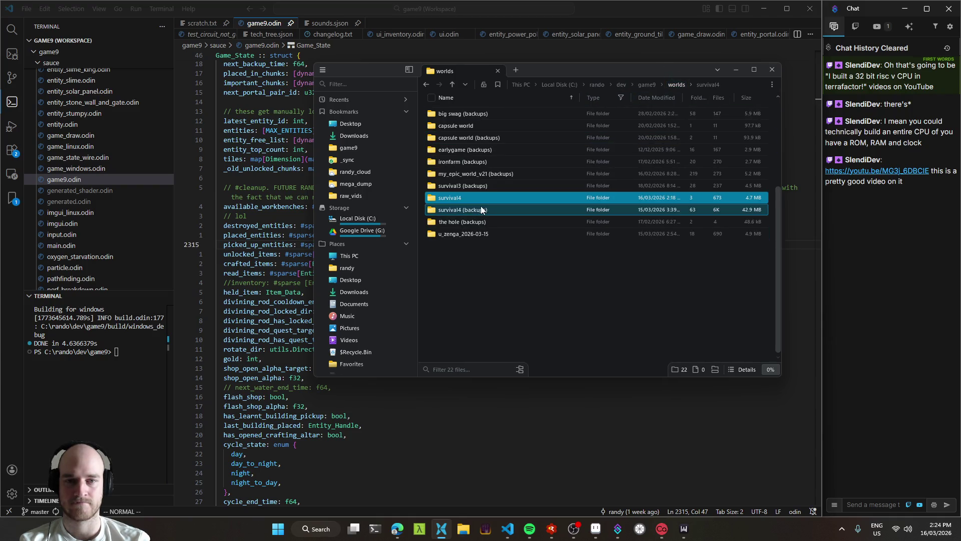
key(Delete)
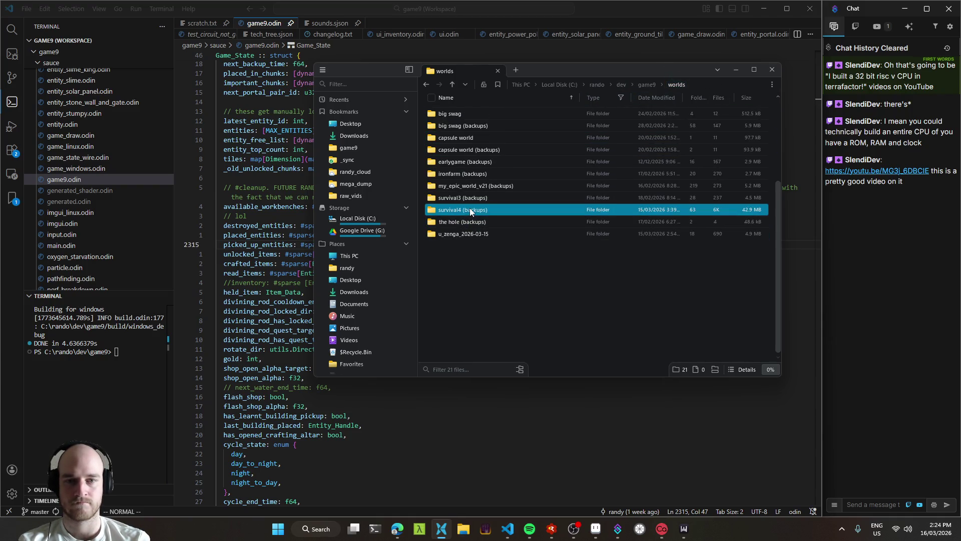
Sort survival4 (backups) by date modified and copy the newest backup, 2026-03-15_08-39-06.
double_click(470, 209)
click(666, 95)
drag(689, 98, 704, 98)
click(588, 111)
key(ctrl+c)
click(676, 84)
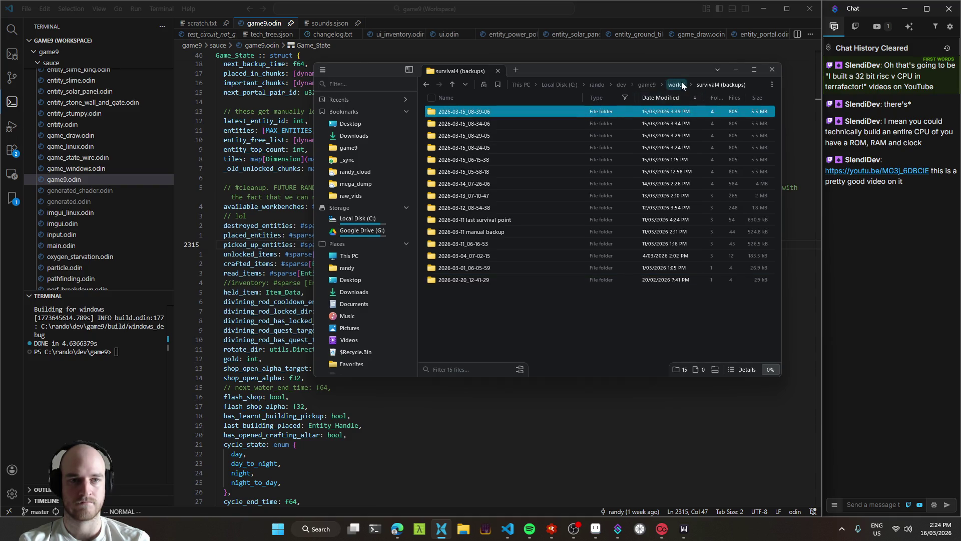
Paste the backup copy into worlds and rename it survival4.
key(ctrl+v)
key(F2)
text(s)
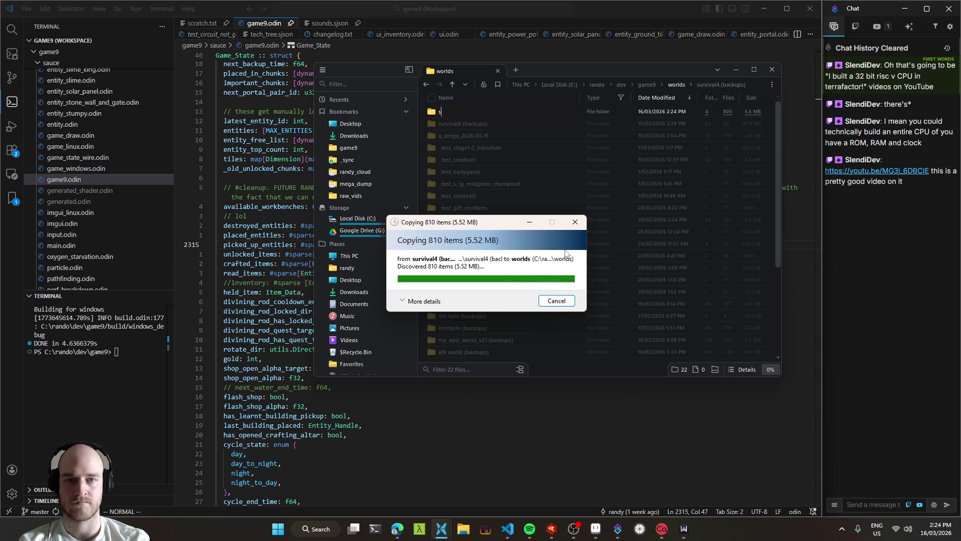
text(urvival4)
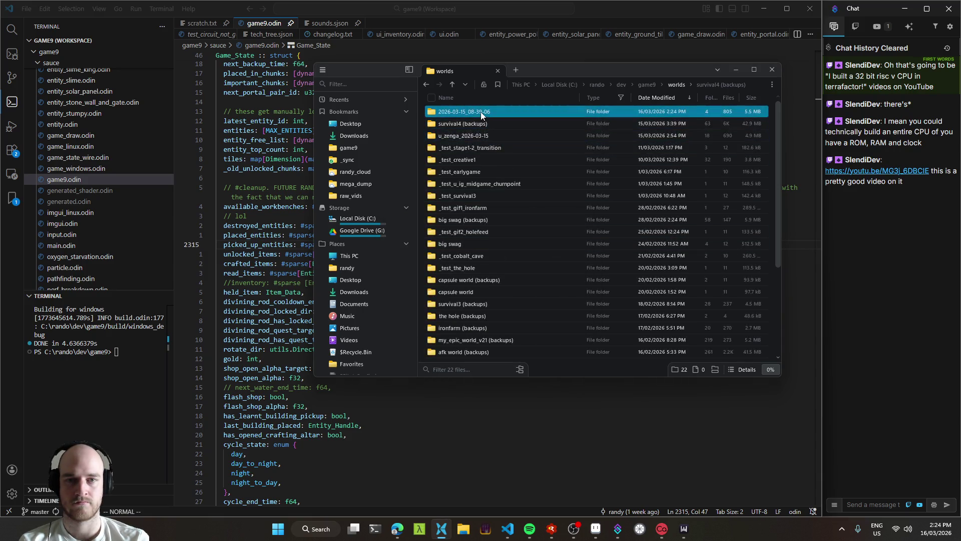
key(Return)
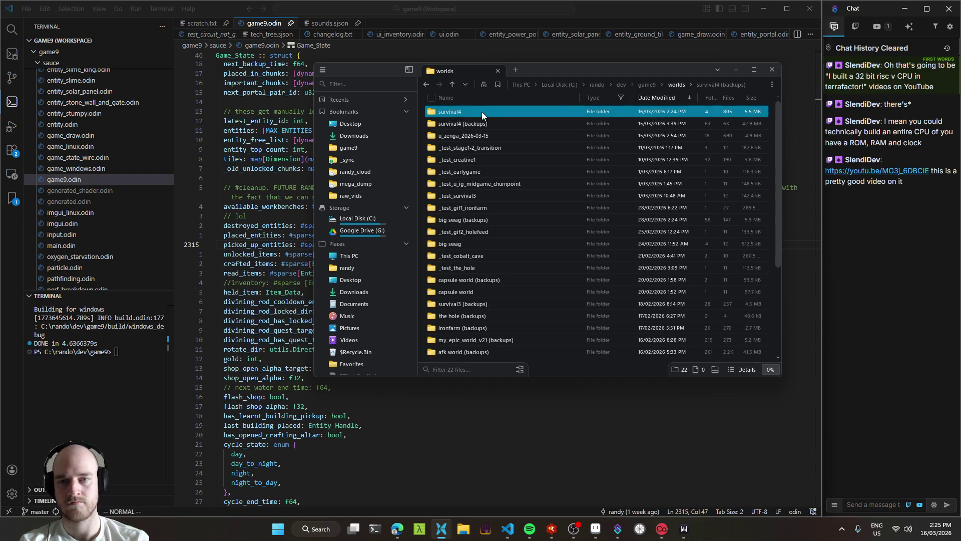
key(alt+Tab)
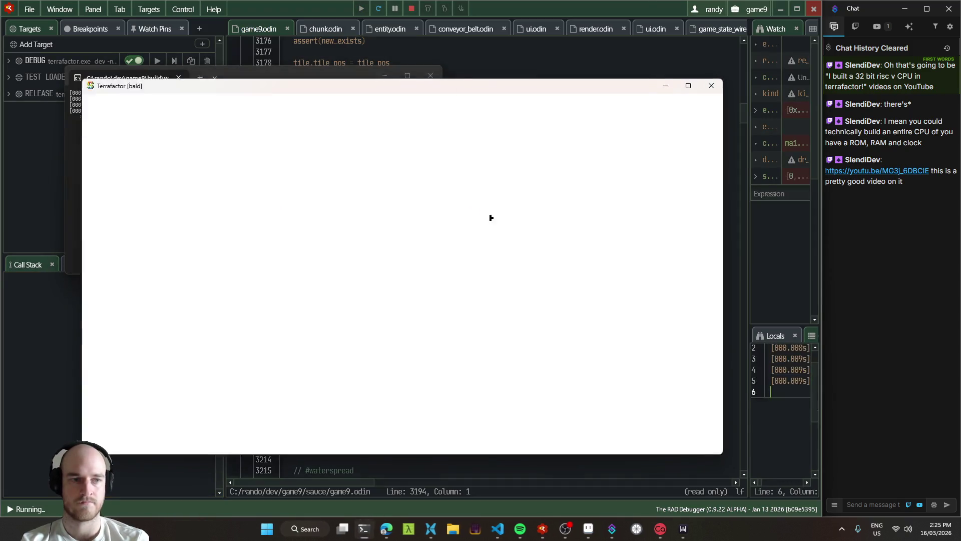
Walk into the cave portal, exit through the orange arch to the desert, then quit the game.
scroll(508, 299, down, 3)
key(s)
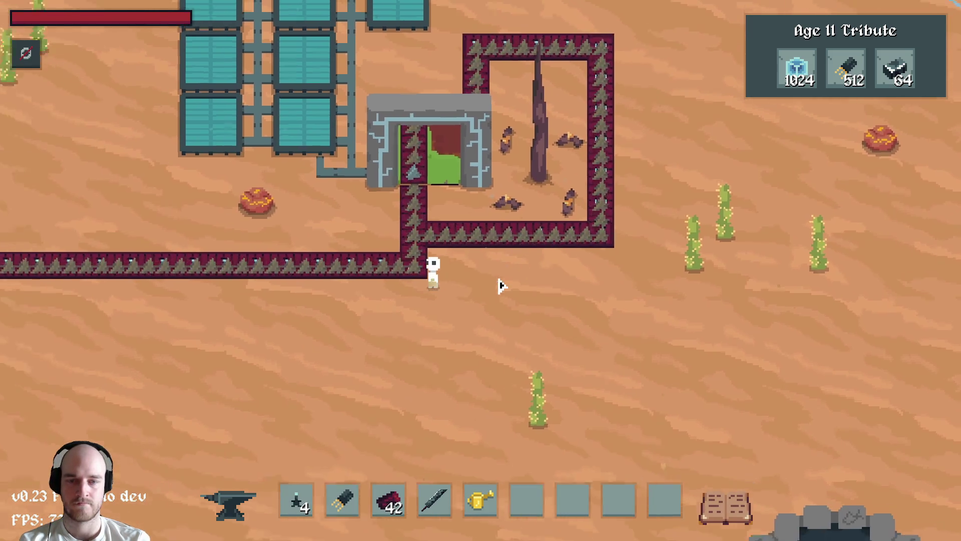
scroll(526, 258, up, 3)
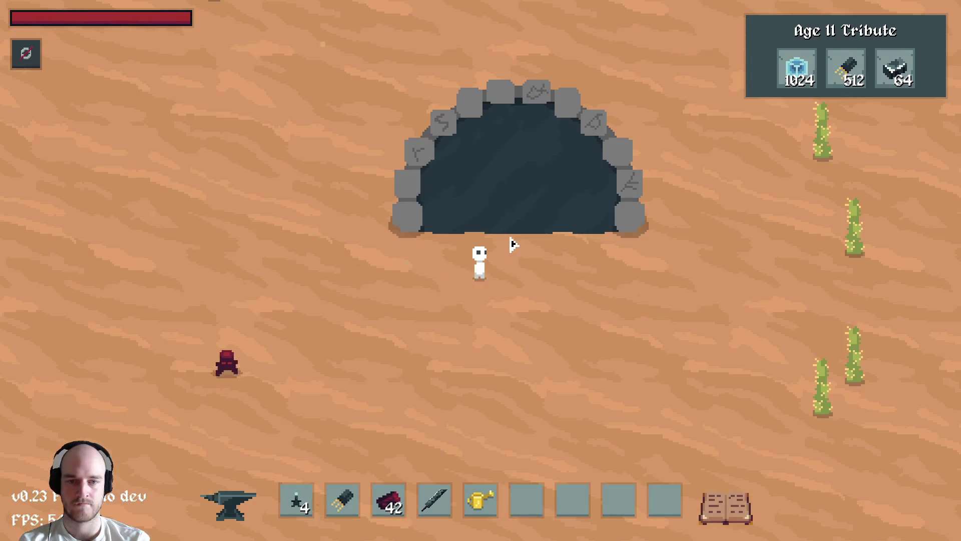
key(w)
key(s)
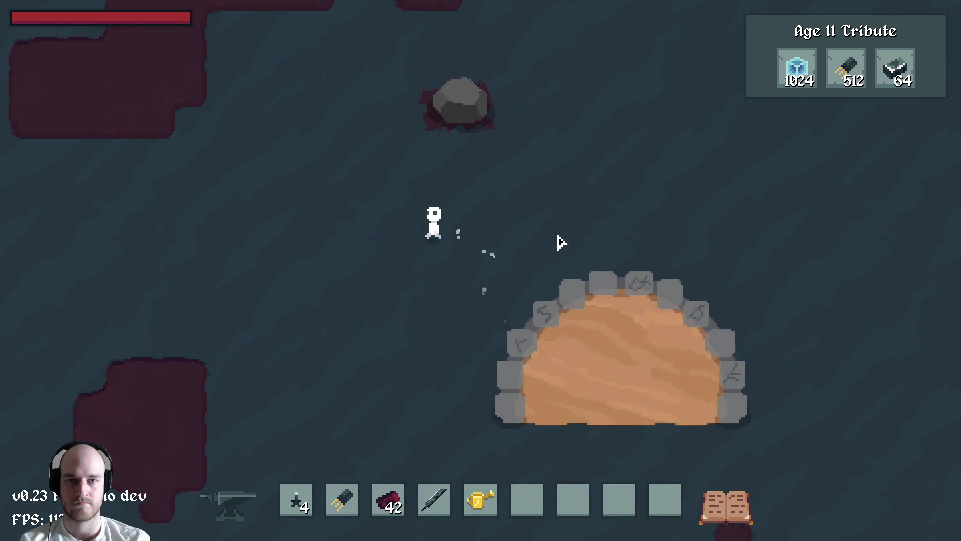
scroll(560, 243, down, 3)
key(w)
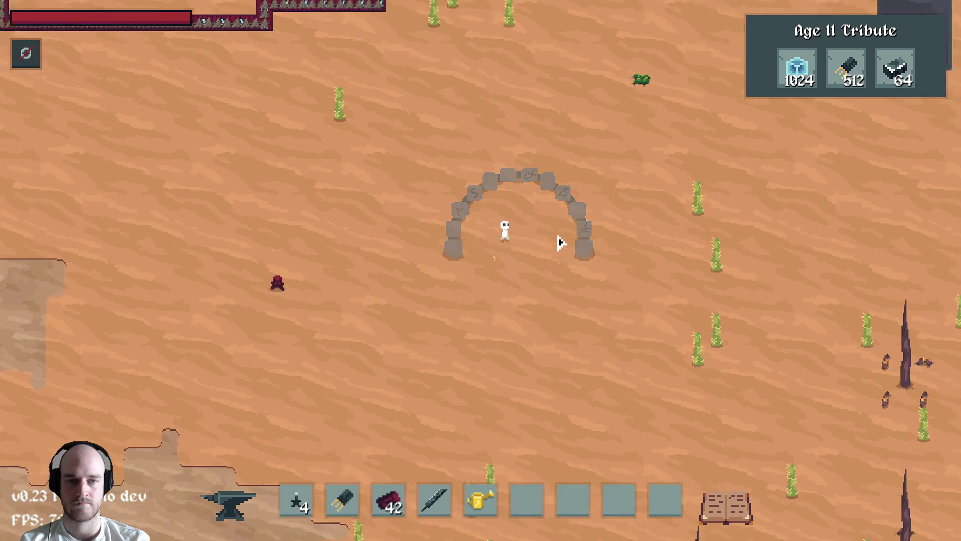
scroll(556, 248, up, 3)
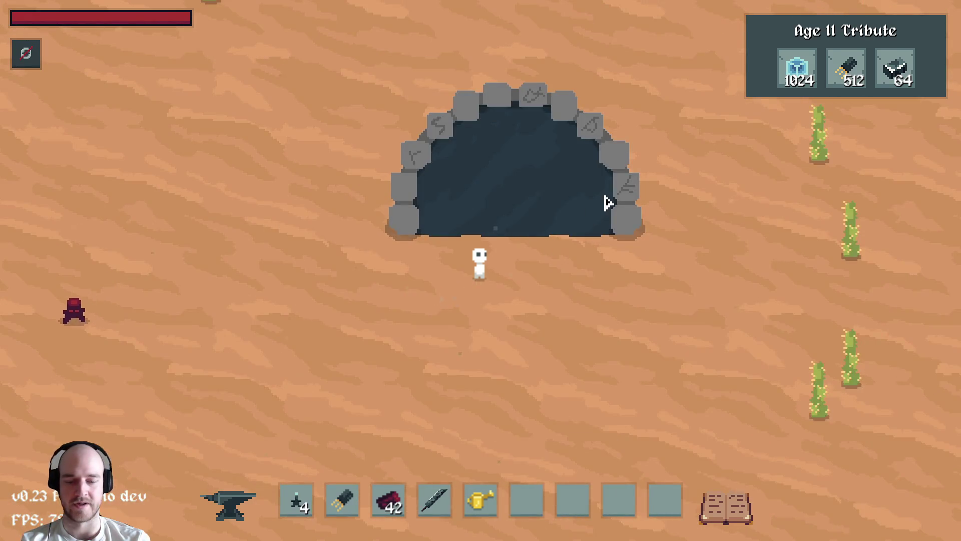
key(Escape)
click(397, 529)
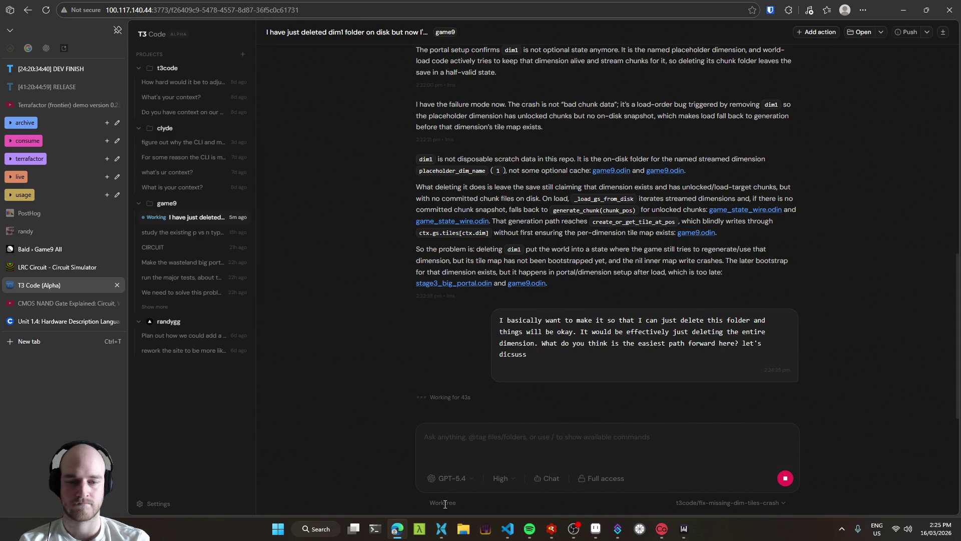
Bring up a new Windows Terminal window from the taskbar.
click(374, 529)
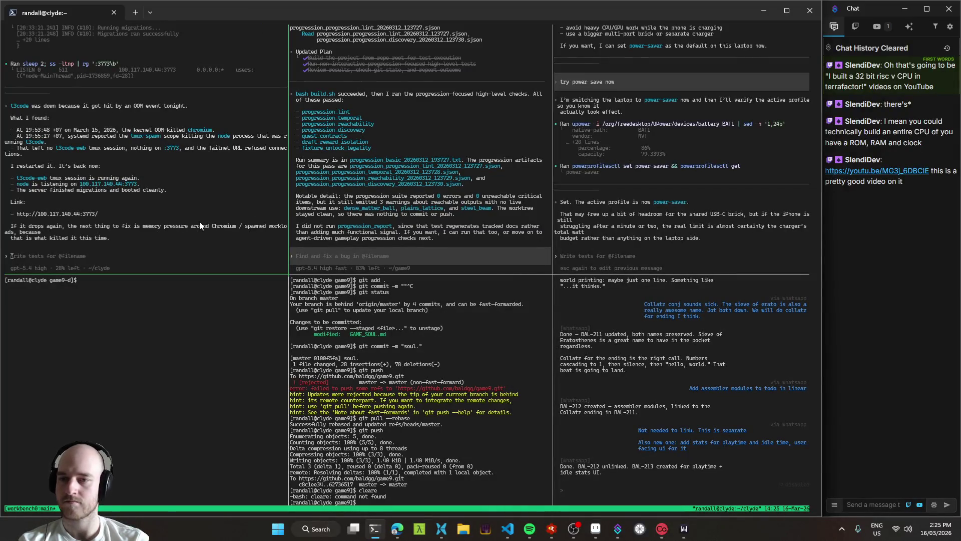
Enter 'still having problems with worktree creation.' in the left agent pane, then return to T3 Code.
text(still having problems with worktree creation.)
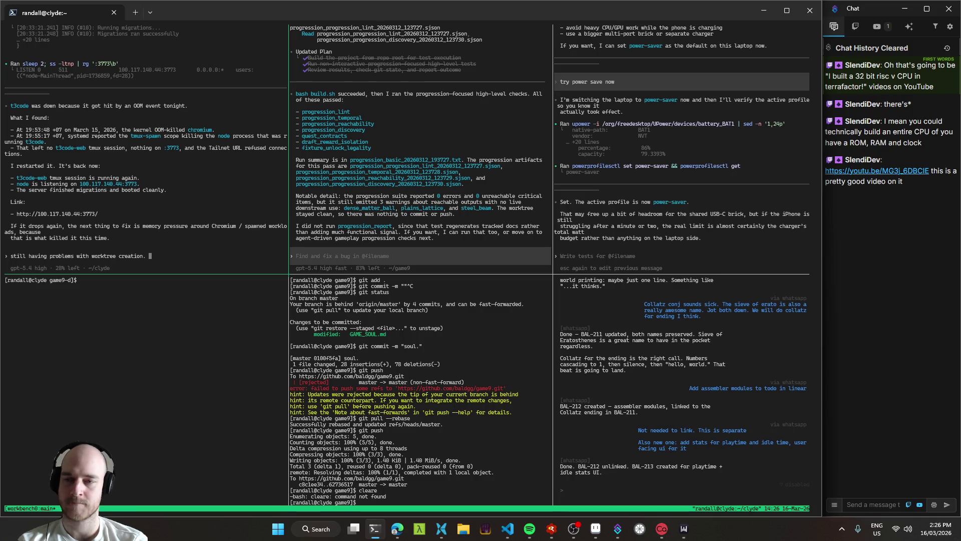
click(397, 528)
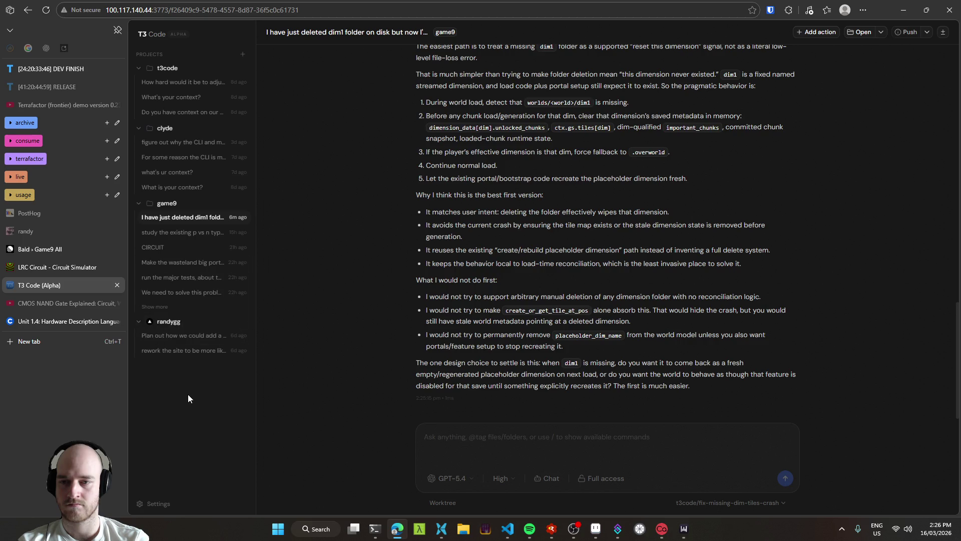
Look through the CIRCUIT and transistor threads, then return to the dim1 deletion thread.
click(177, 248)
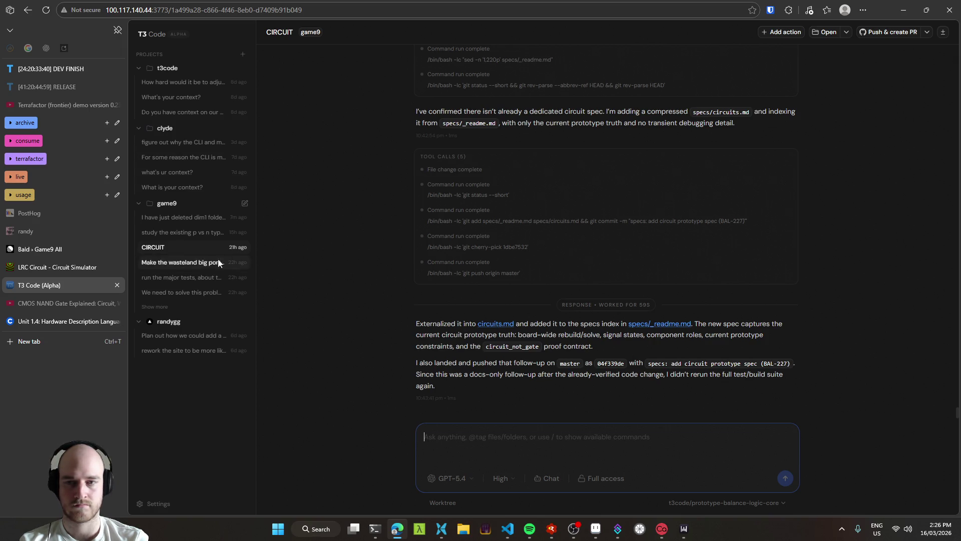
click(170, 232)
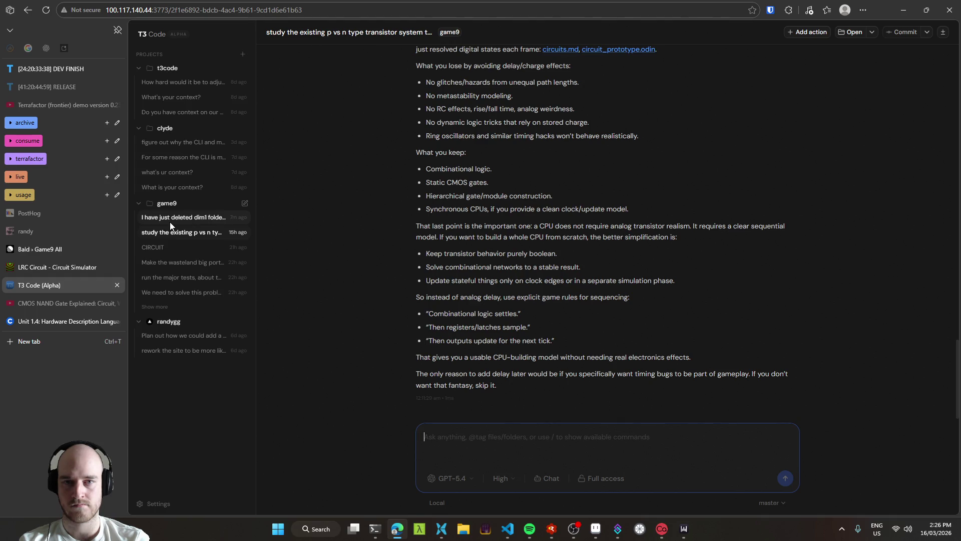
click(170, 221)
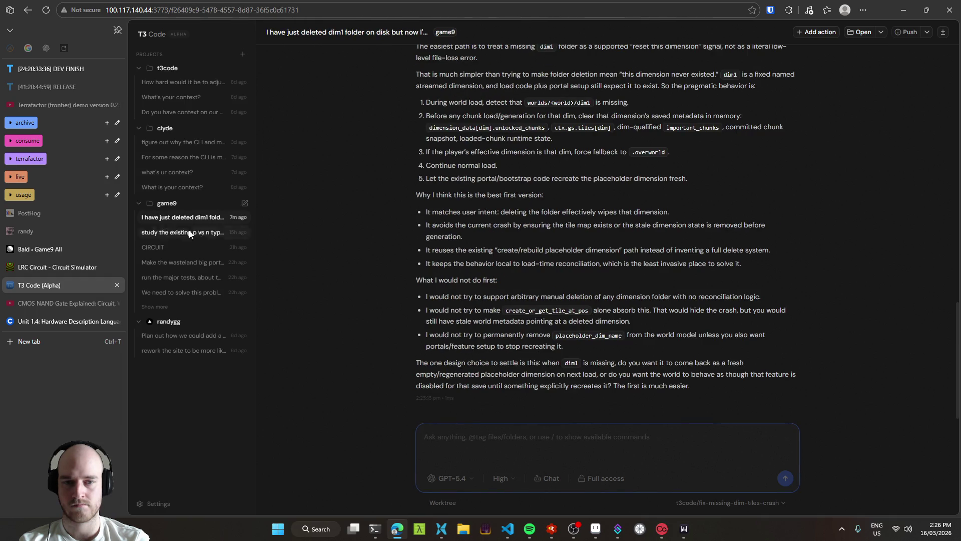
scroll(366, 335, up, 3)
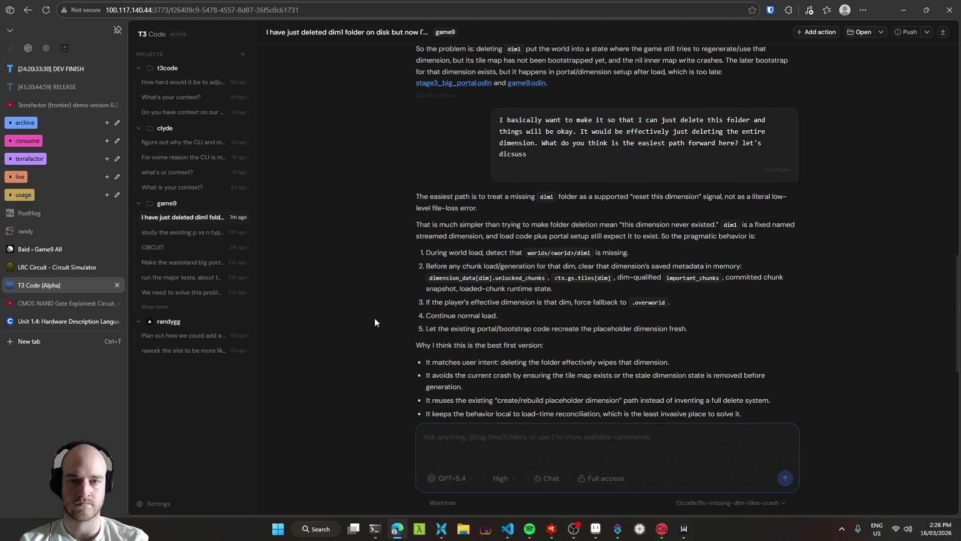
drag(545, 206, 391, 198)
click(412, 215)
Read the folder-deletion plan and draft the reply 'okay yeah implement this'.
drag(440, 234, 464, 235)
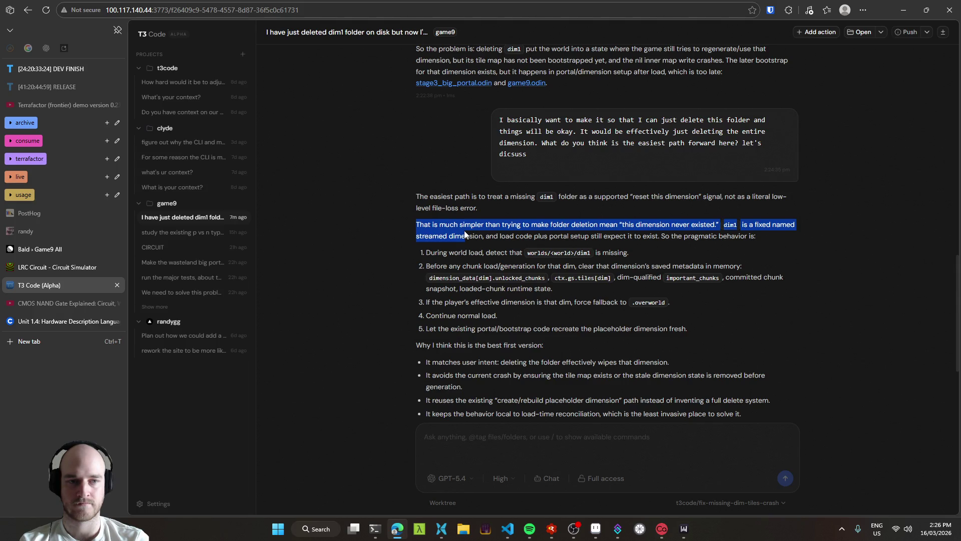
drag(464, 235, 785, 232)
click(794, 231)
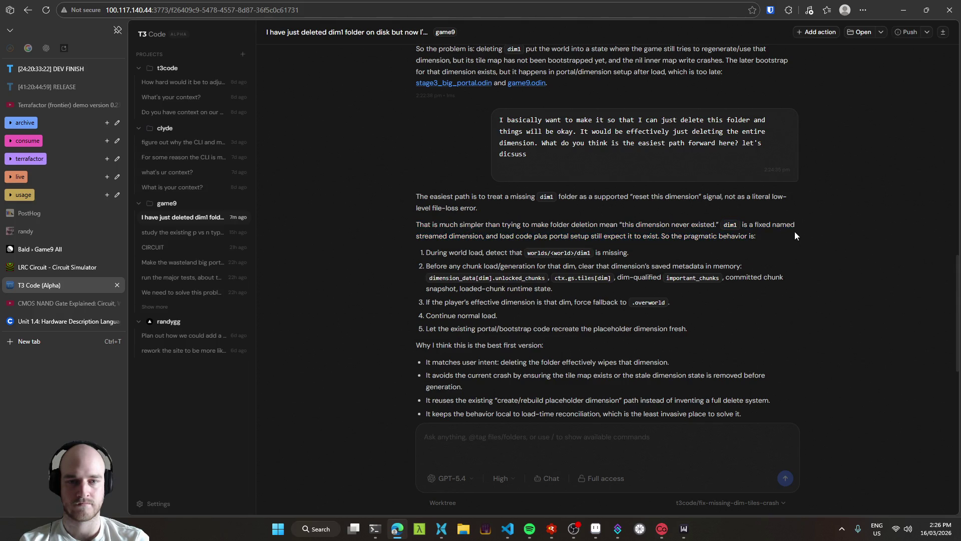
scroll(619, 265, down, 3)
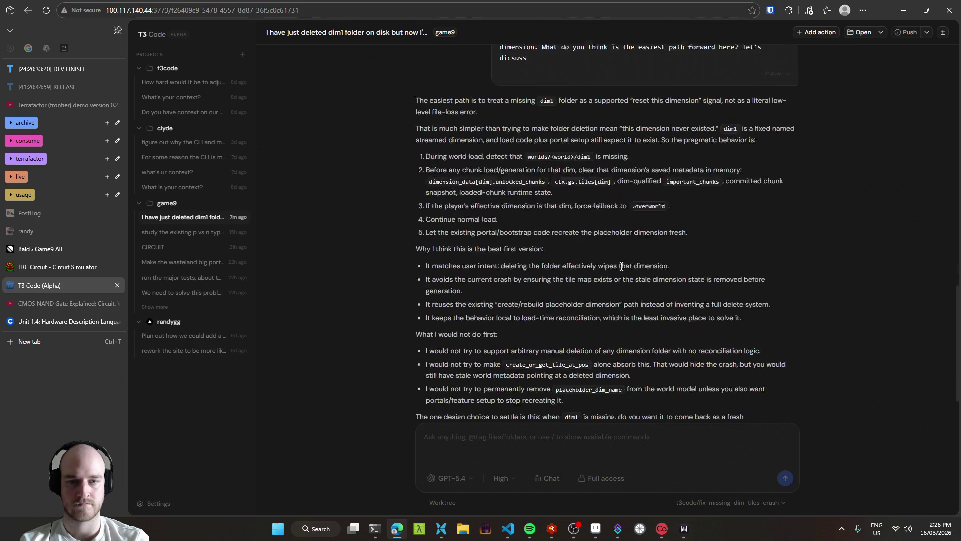
click(491, 448)
text(okay yeah implement this)
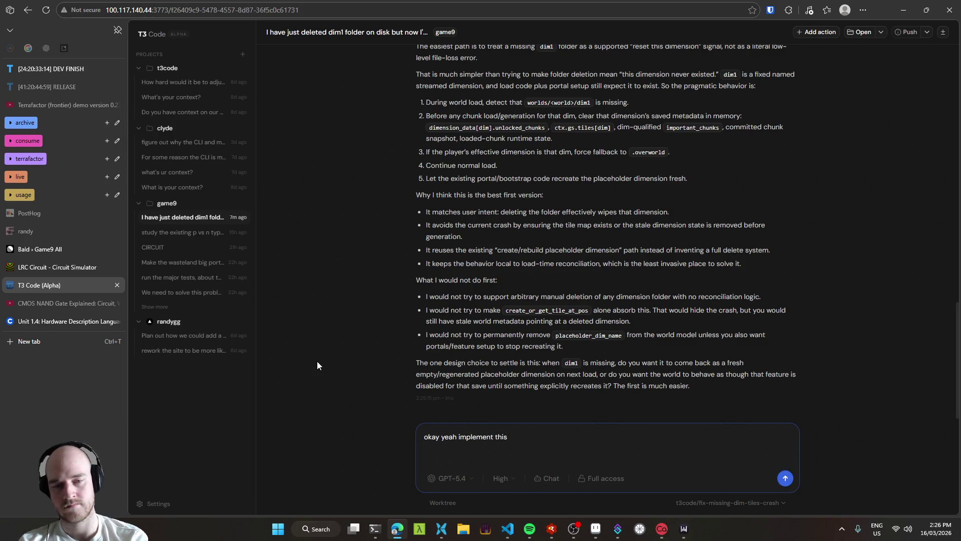
Change the reply to 'okay yeah do this' and send it.
key(ctrl+Left)
key(ctrl+shift+Left)
text(do)
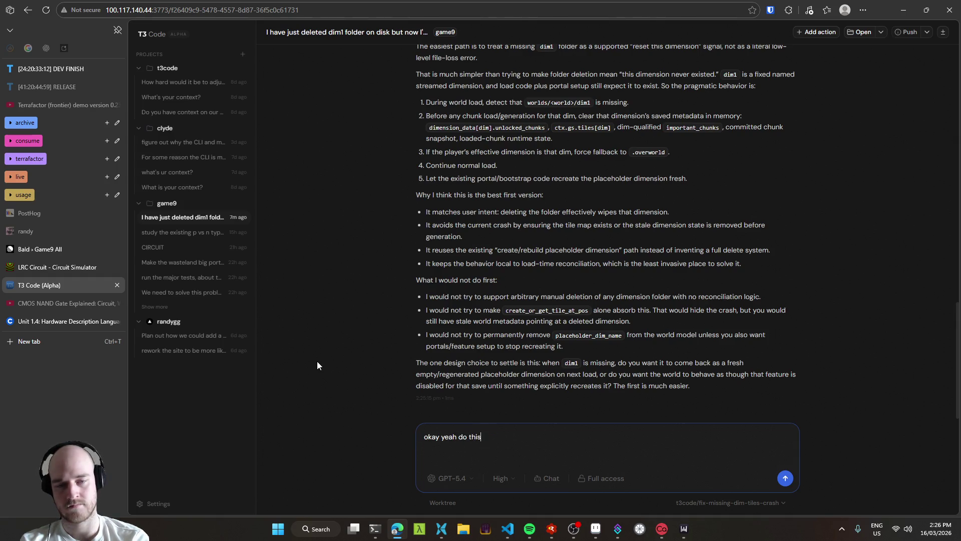
key(Return)
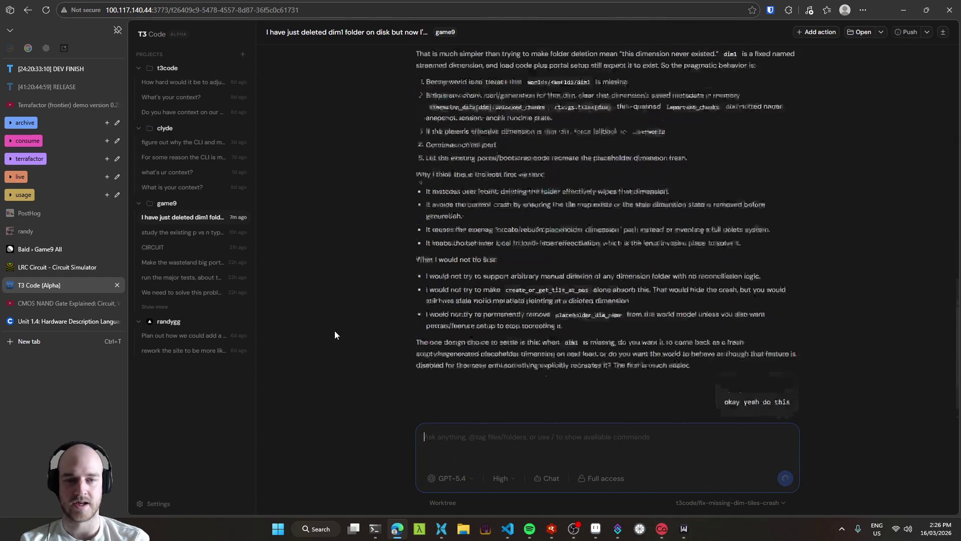
Review the agent's plan, select the worlds/<world>/dim1 path, and minimize the browser.
scroll(334, 330, up, 4)
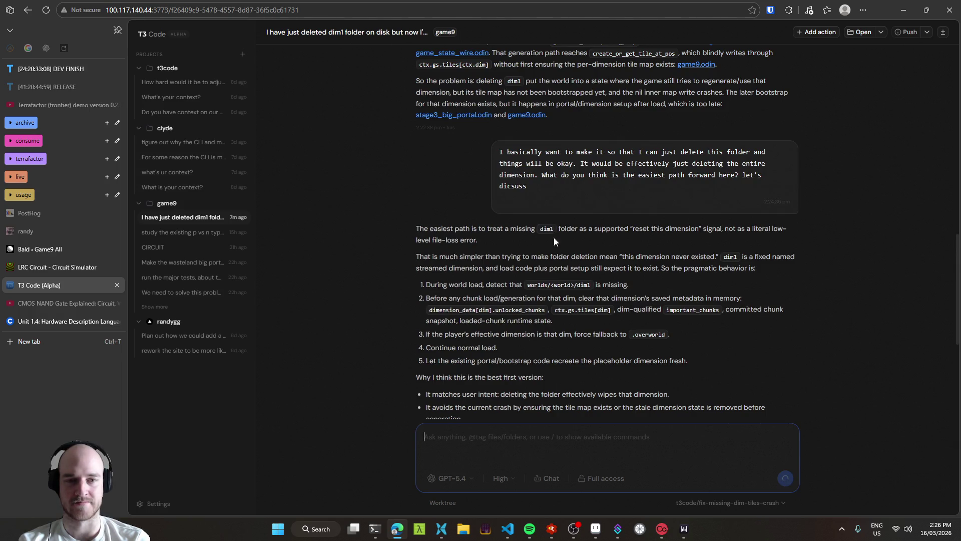
scroll(545, 251, down, 2)
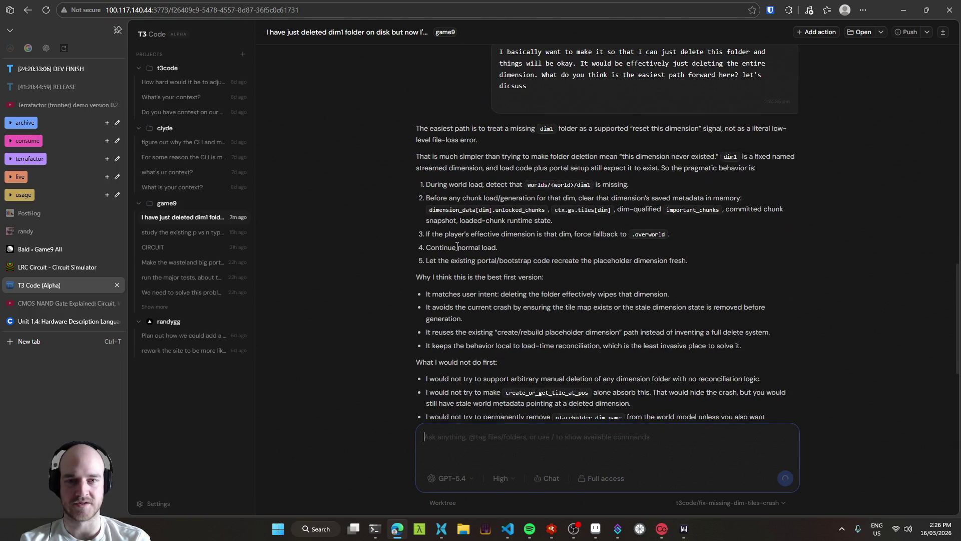
scroll(638, 317, up, 1)
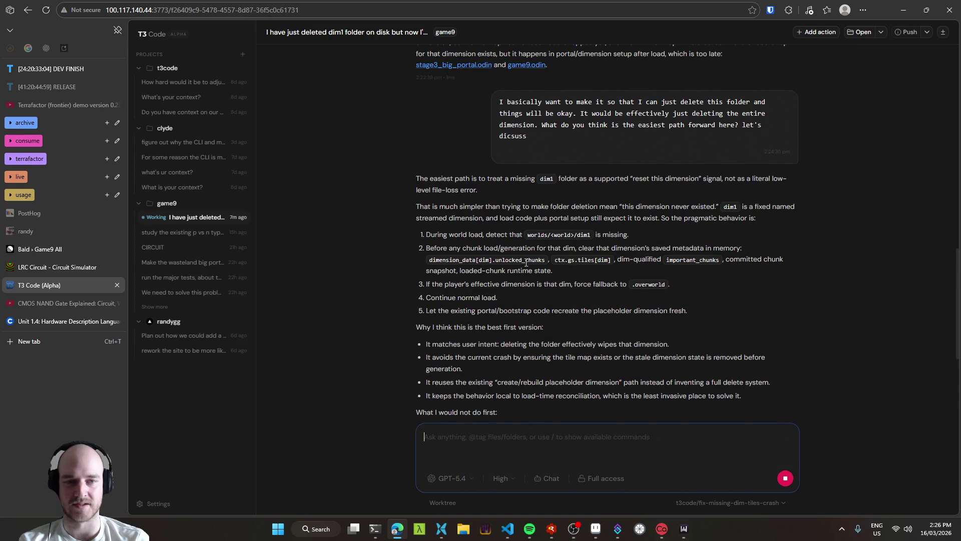
drag(538, 236, 586, 233)
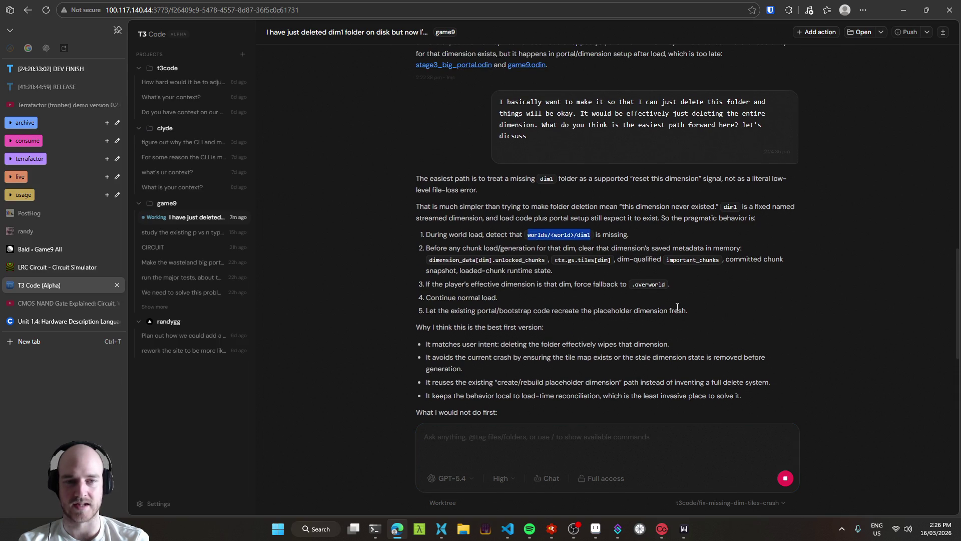
scroll(615, 293, down, 5)
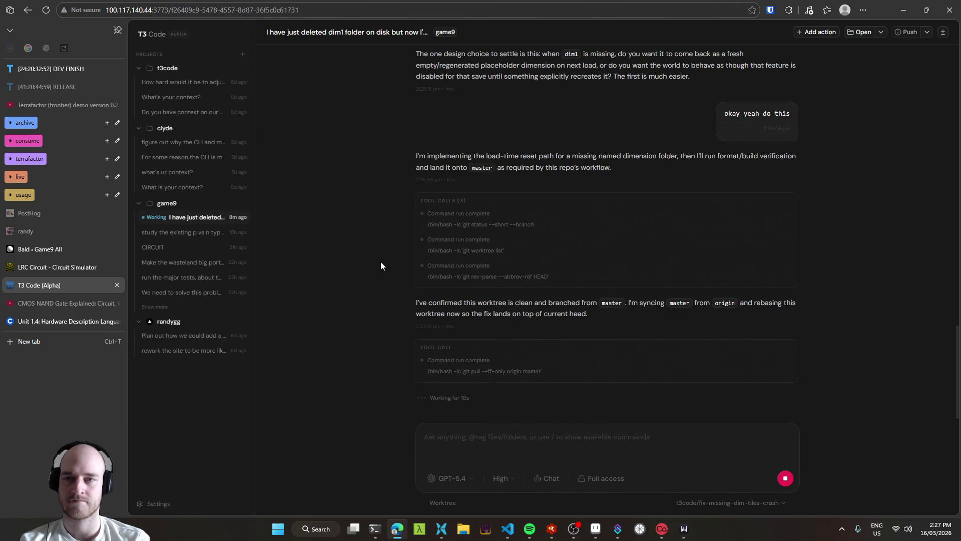
click(899, 7)
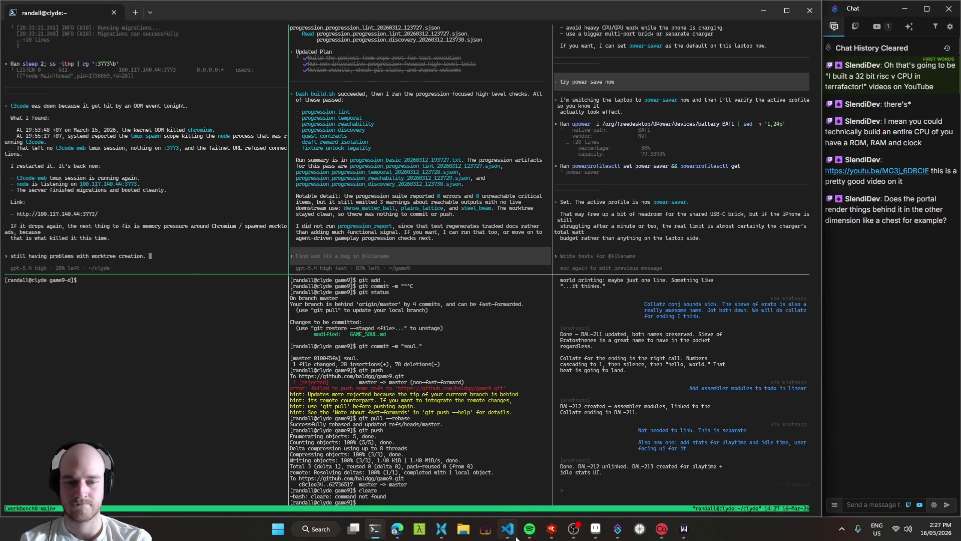
Bring VS Code's game9.odin Game_State struct to the front, with the Casterlabs Caffeinated dashboard over it.
click(764, 13)
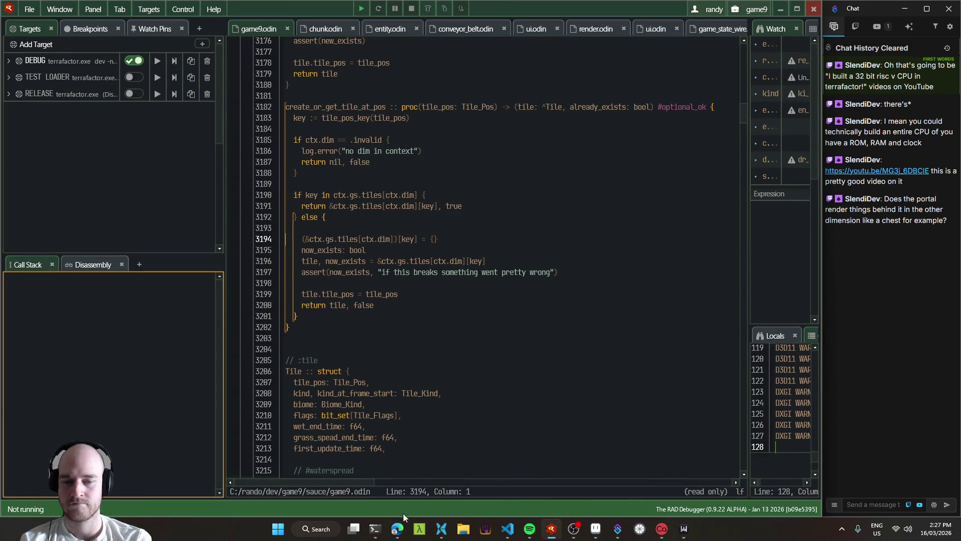
click(397, 535)
click(397, 536)
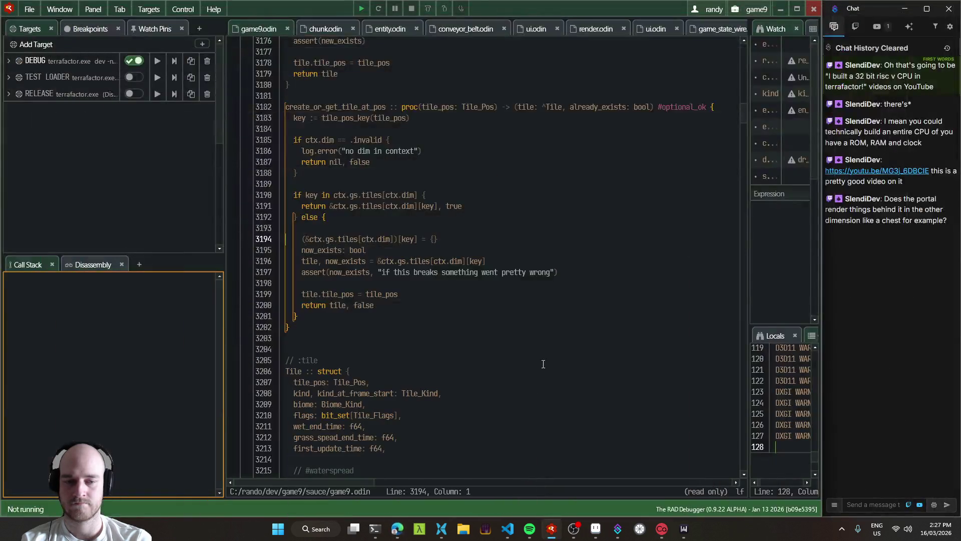
click(510, 535)
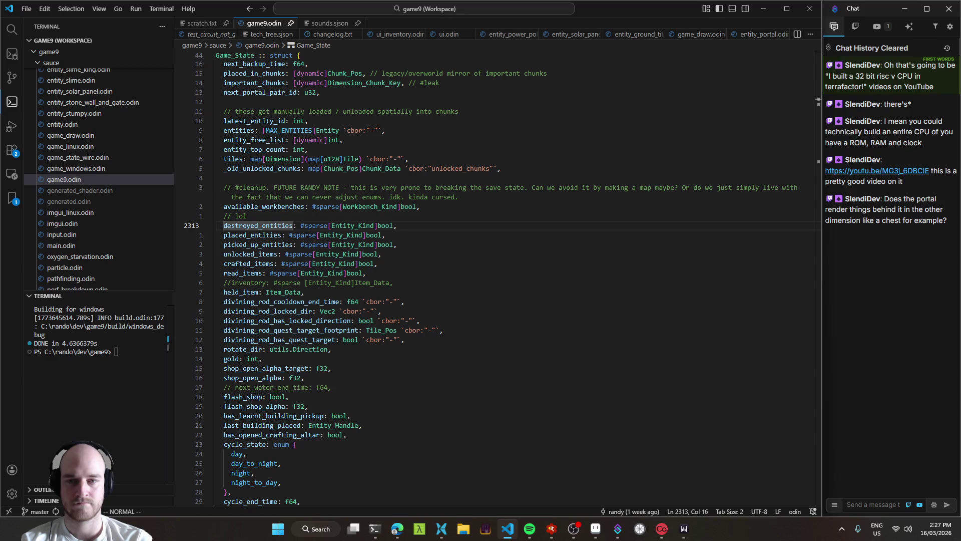
click(447, 279)
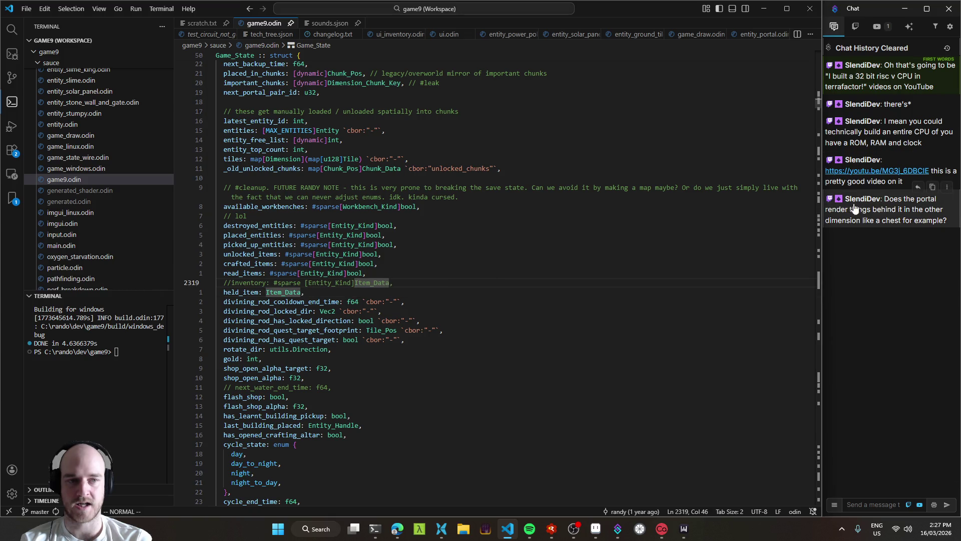
click(901, 200)
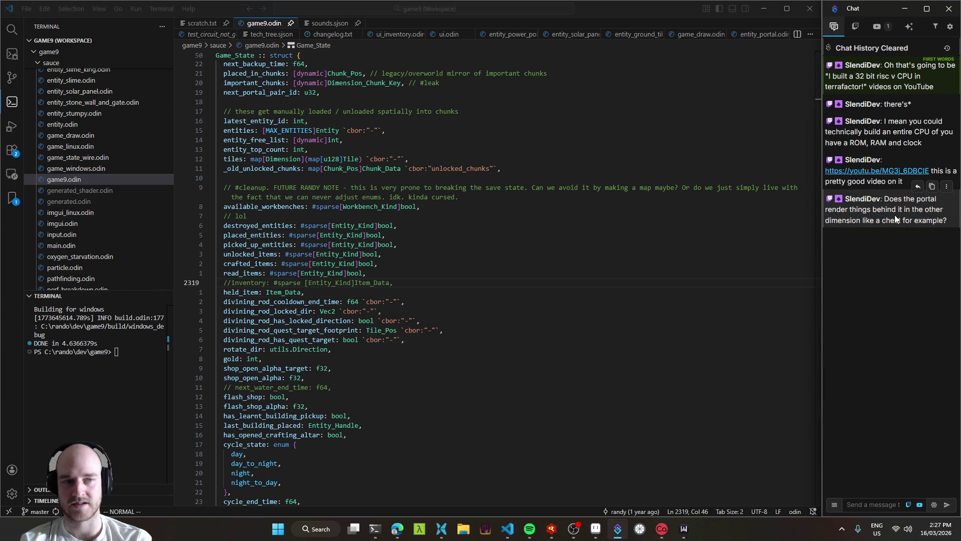
click(662, 528)
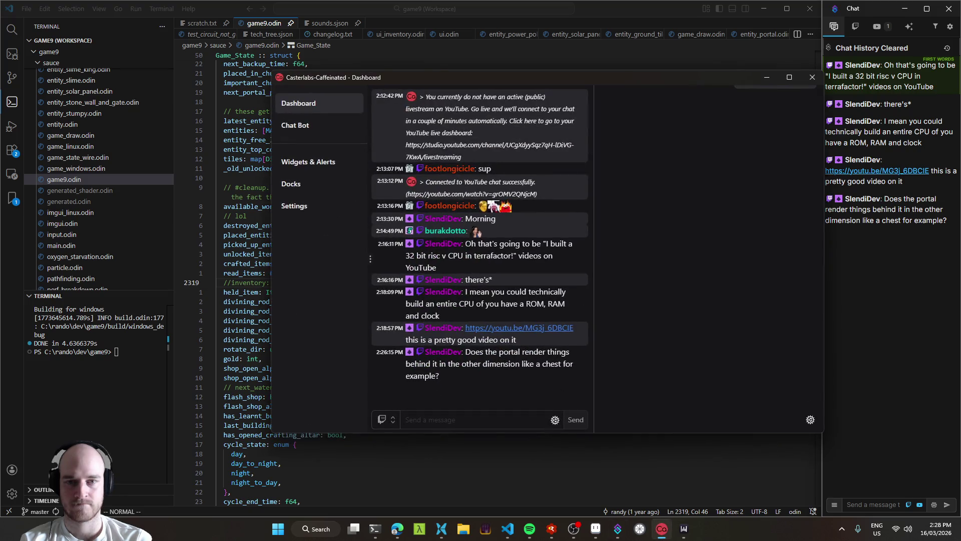
Check Casterlabs' Chat Bot page, return to Dashboard, and minimize the window.
click(300, 125)
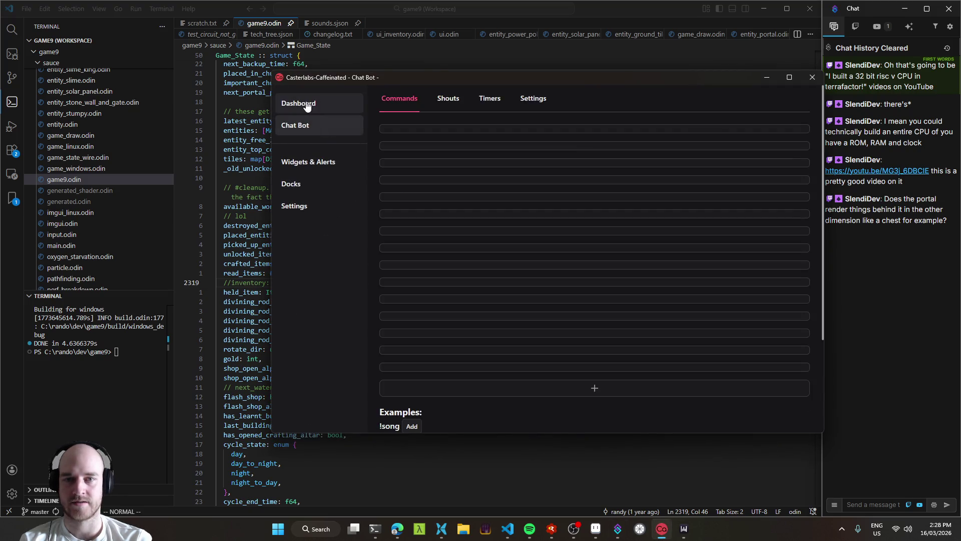
click(297, 103)
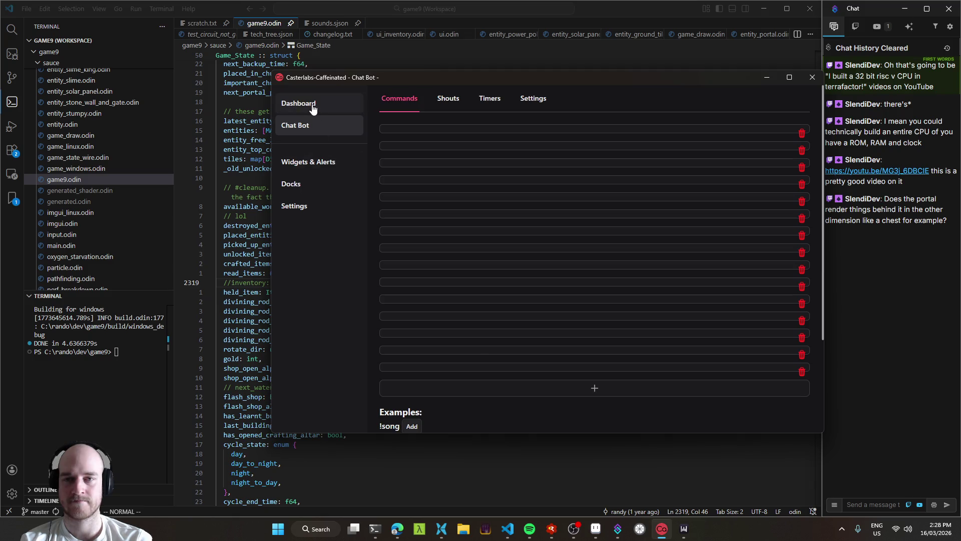
click(764, 78)
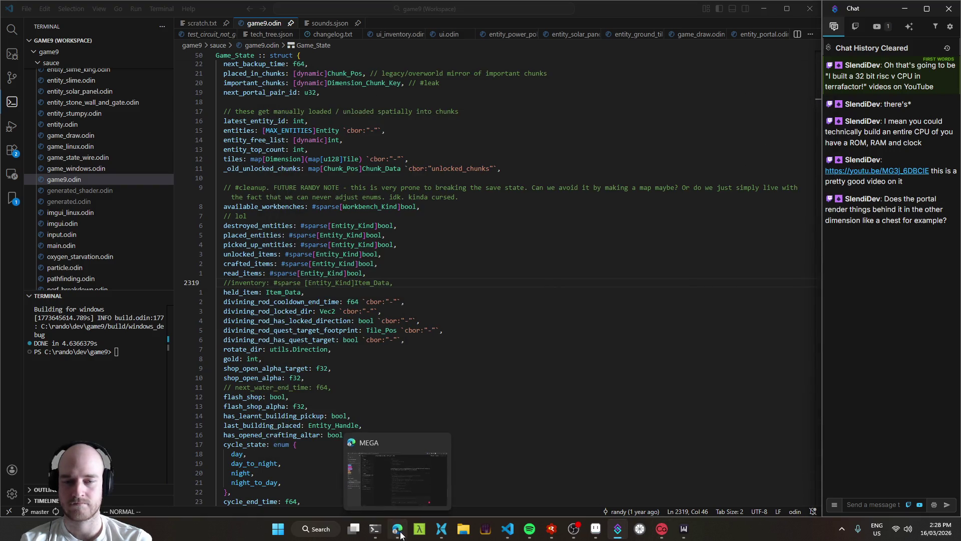
Show YouTube Studio's live streaming page from the browser's 'live' tab group.
click(399, 532)
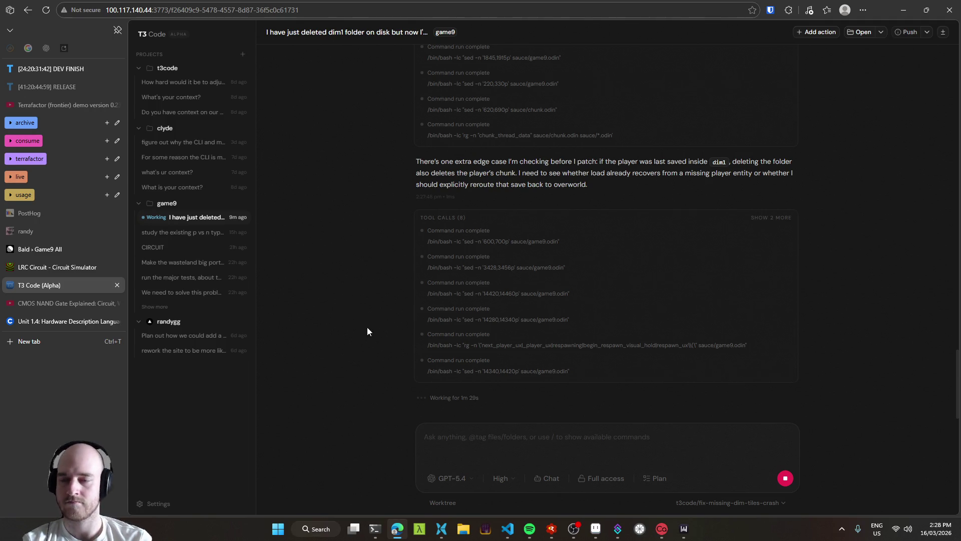
click(19, 176)
click(30, 195)
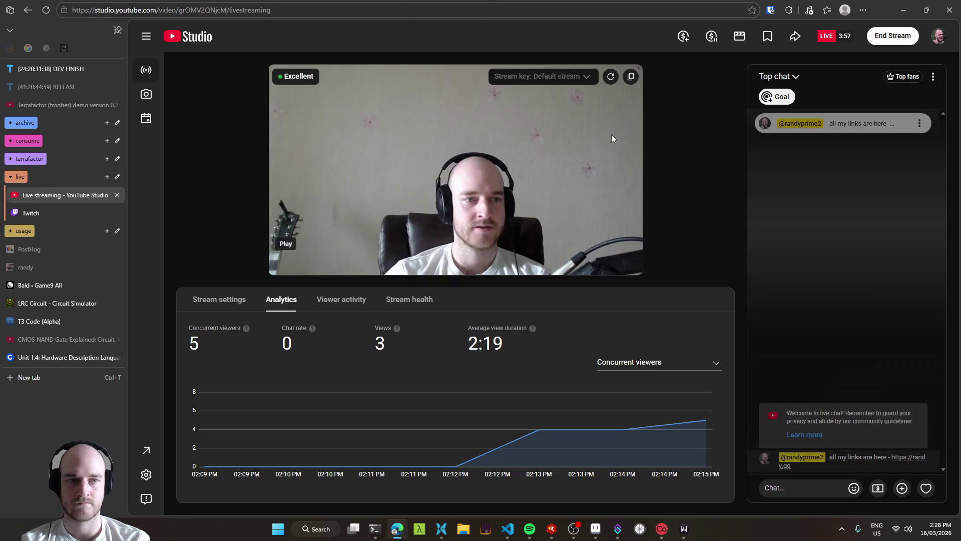
mouse_move(310, 273)
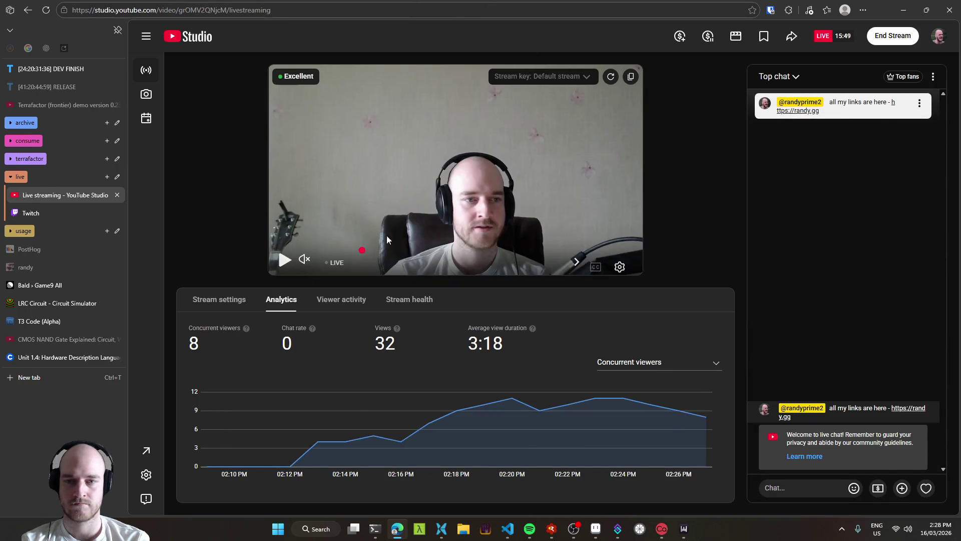
Check the Twitch stream manager and randy.gg site tabs, then minimize Edge.
click(50, 214)
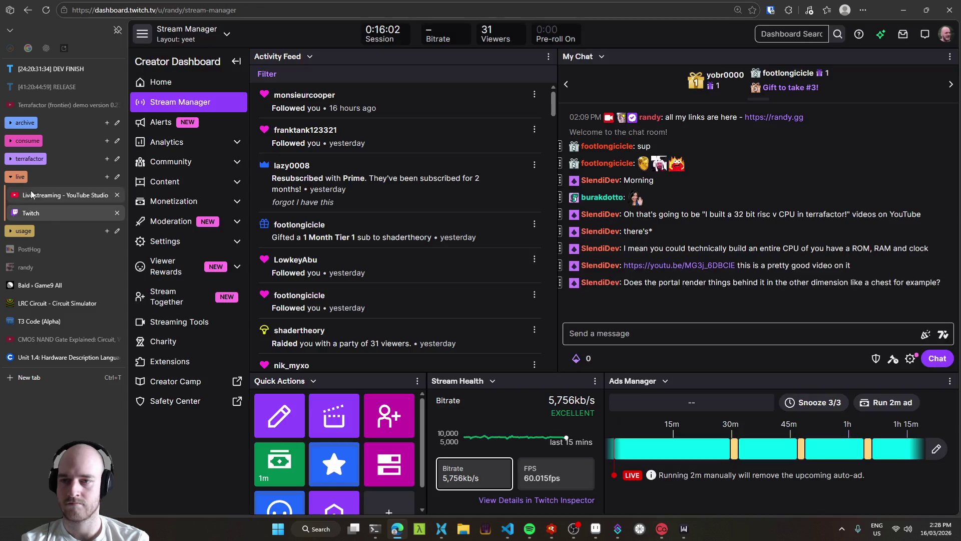
click(19, 176)
click(37, 233)
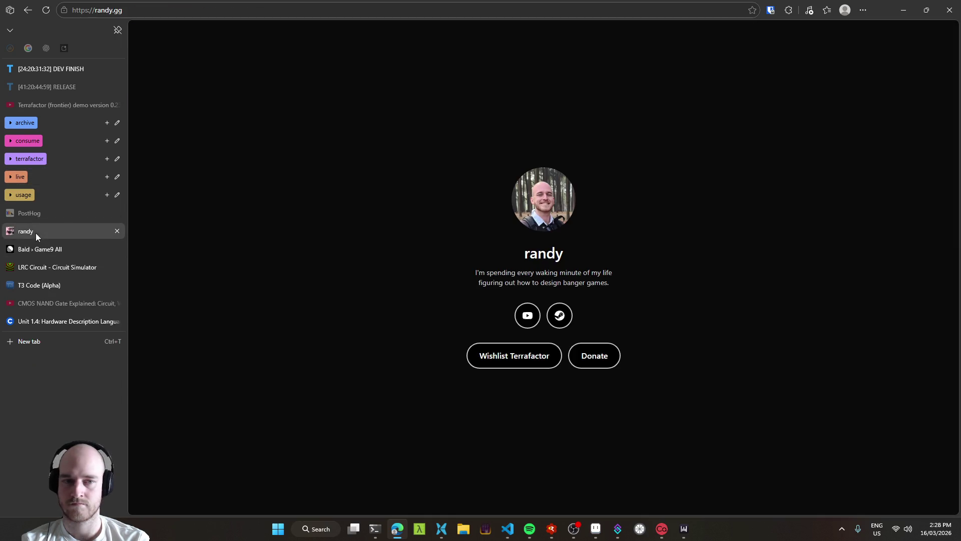
click(901, 11)
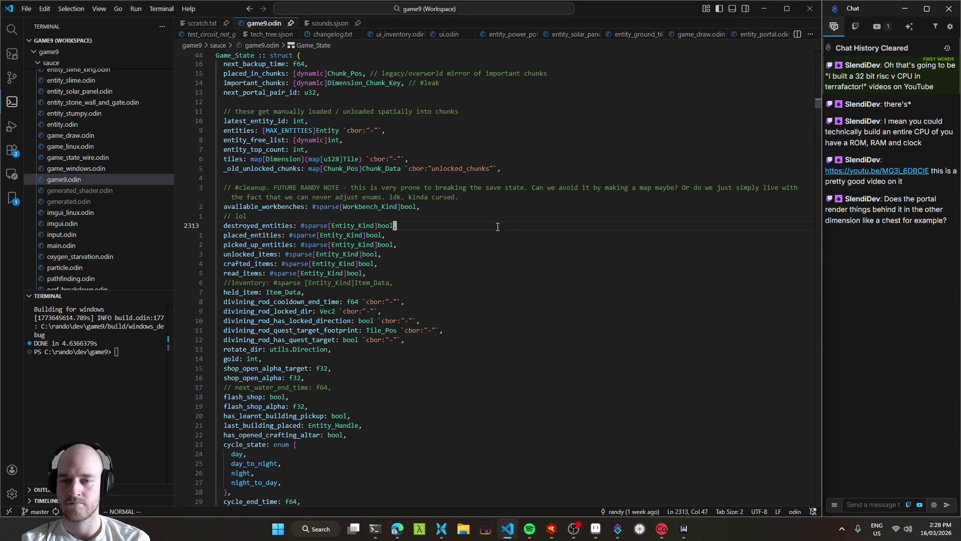
scroll(518, 467, up, 4)
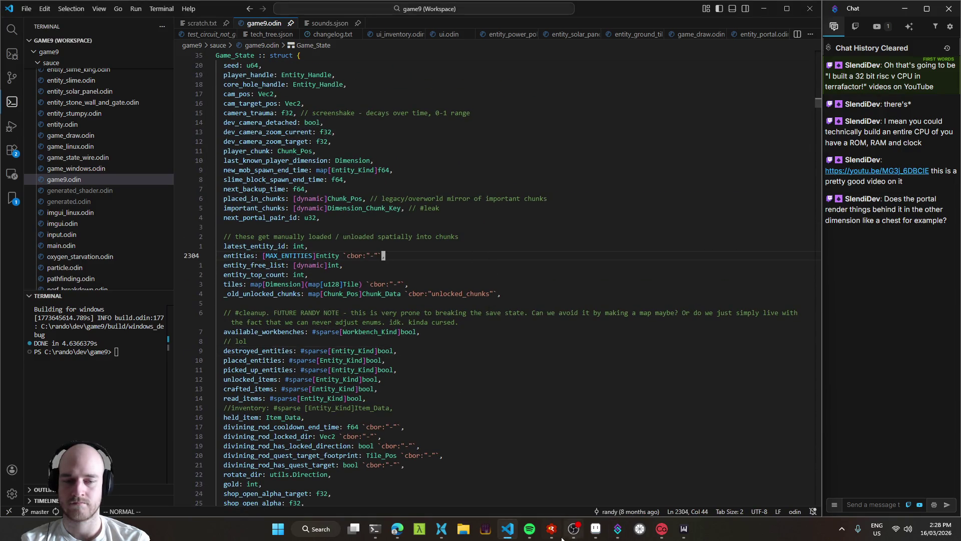
Glance at the RAD Debugger, then bring Edge back on the Game9 All issue board.
key(alt+Tab)
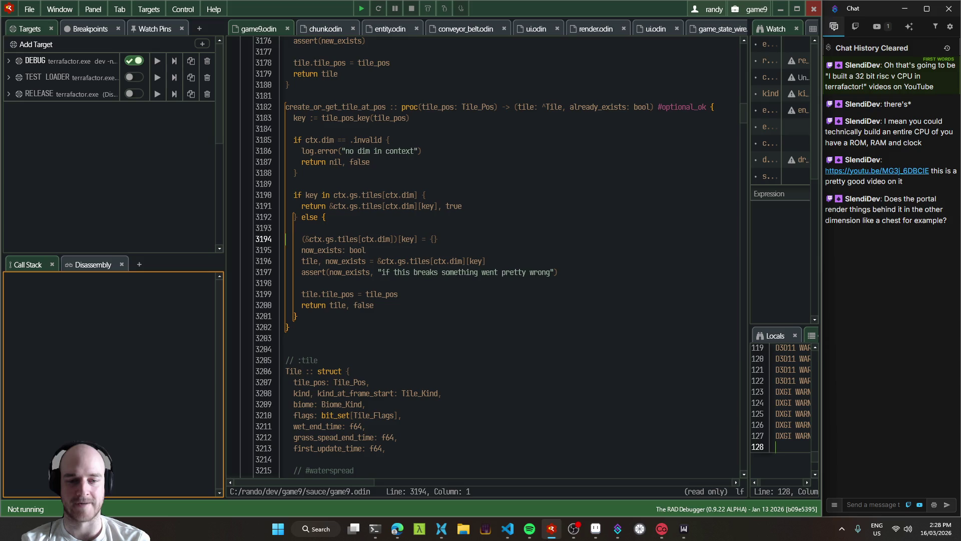
key(alt+Tab)
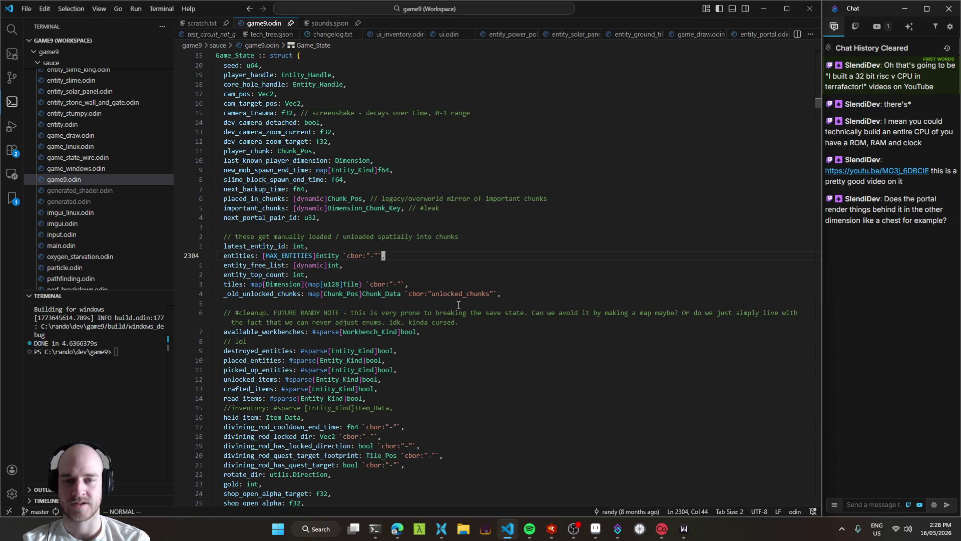
mouse_move(393, 533)
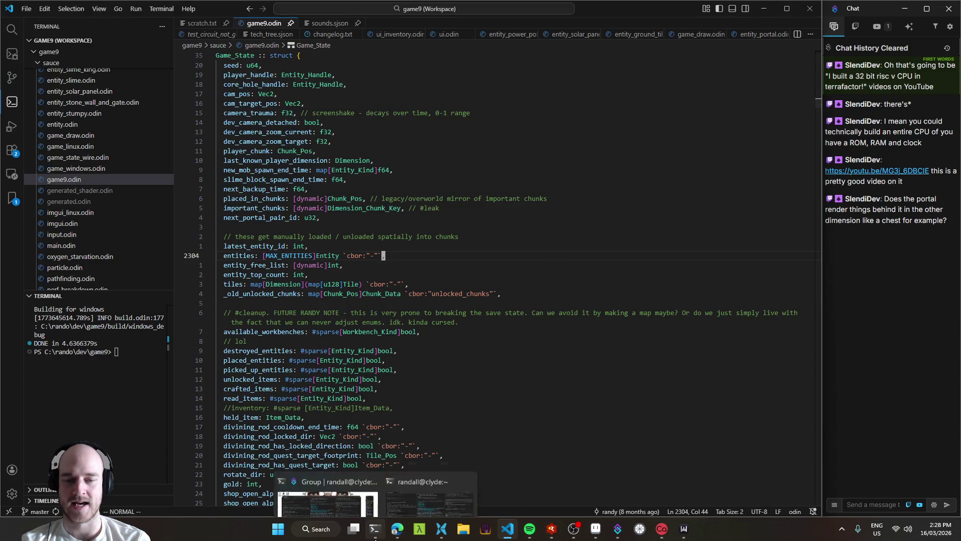
click(325, 476)
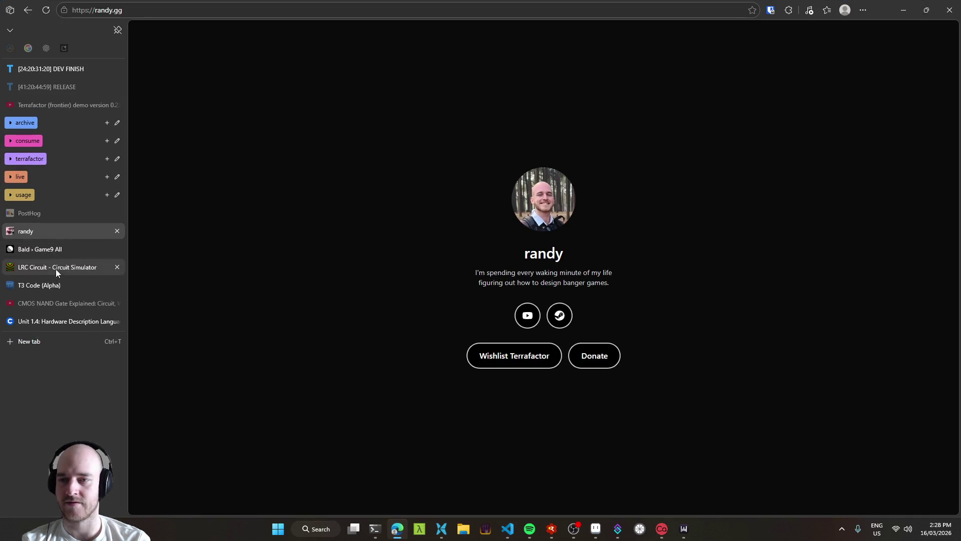
click(52, 250)
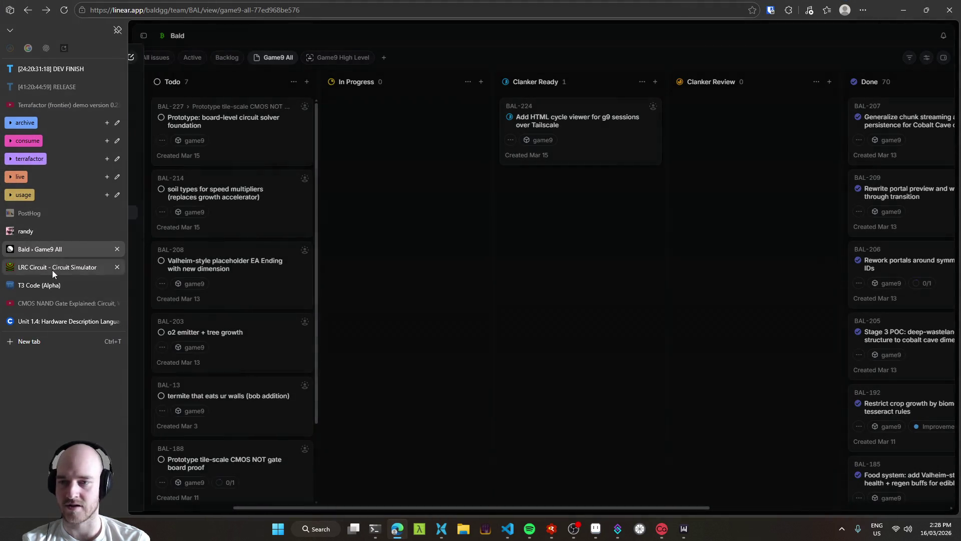
Review the T3 Code conversation about the dim1 fix and minimize Edge back to VS Code.
click(45, 289)
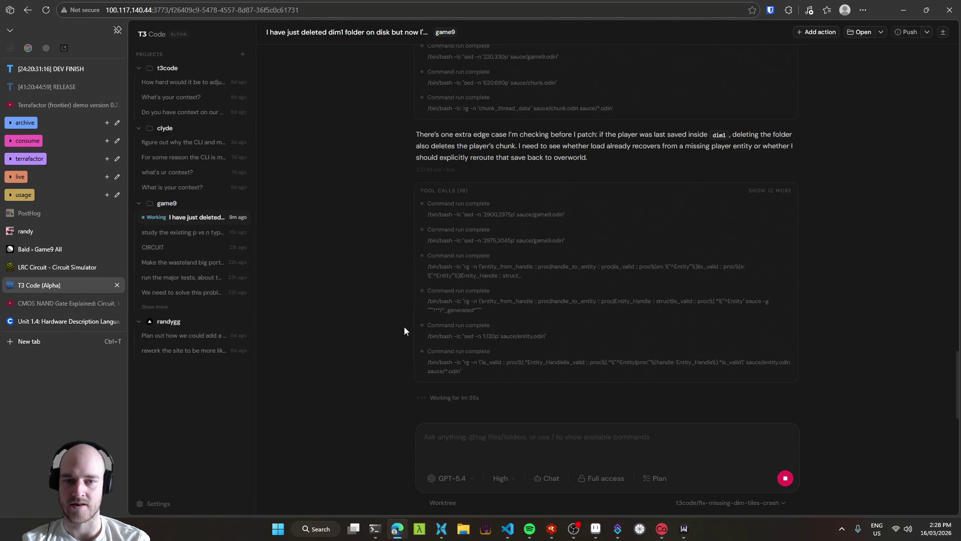
scroll(389, 345, up, 8)
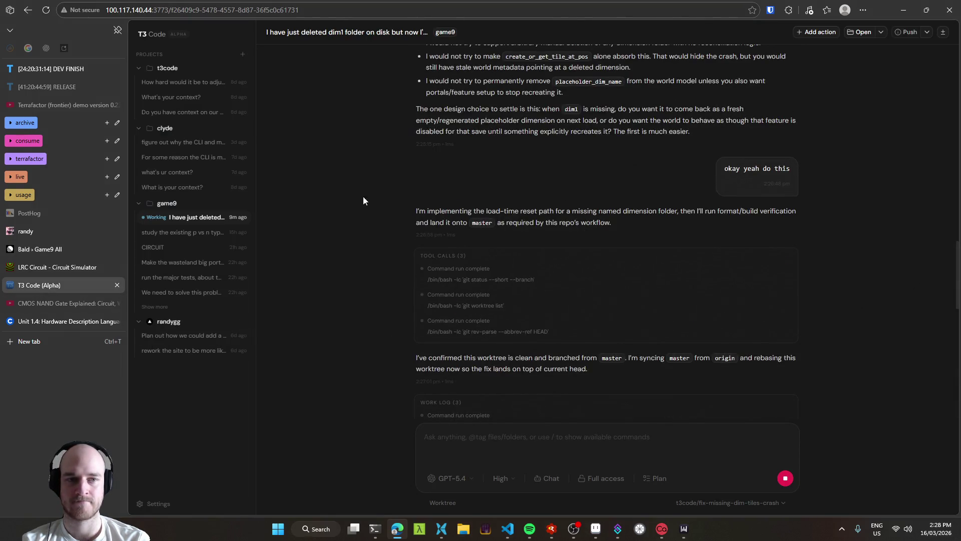
scroll(364, 380, down, 8)
click(903, 10)
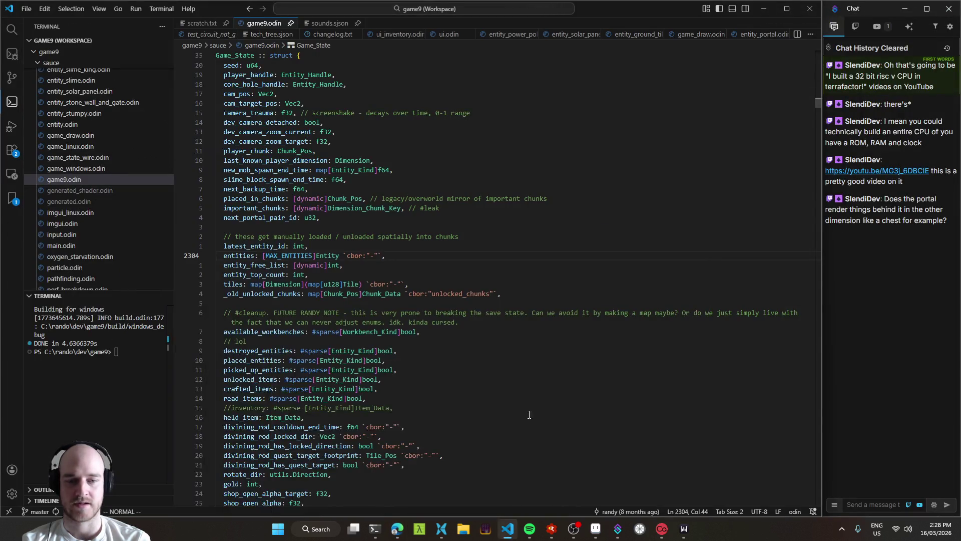
Make Terrafactor fill the screen, adjust the zoom, and walk the player left into the portal.
key(w)
scroll(568, 278, down, 10)
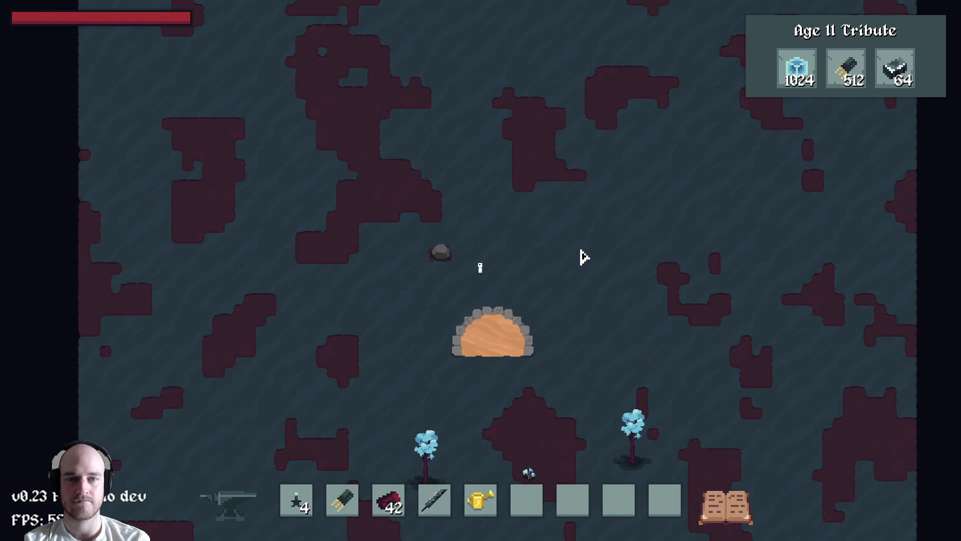
scroll(583, 265, up, 10)
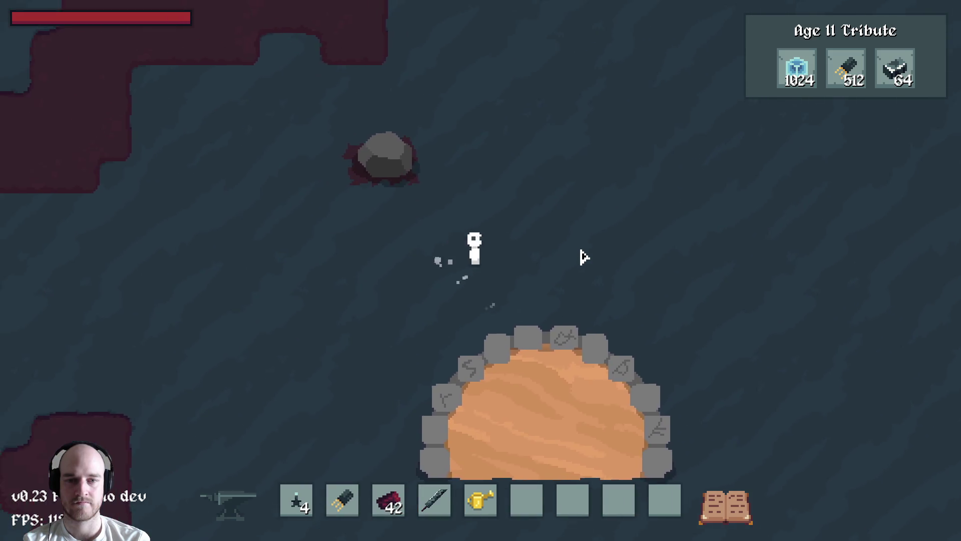
scroll(583, 258, down, 5)
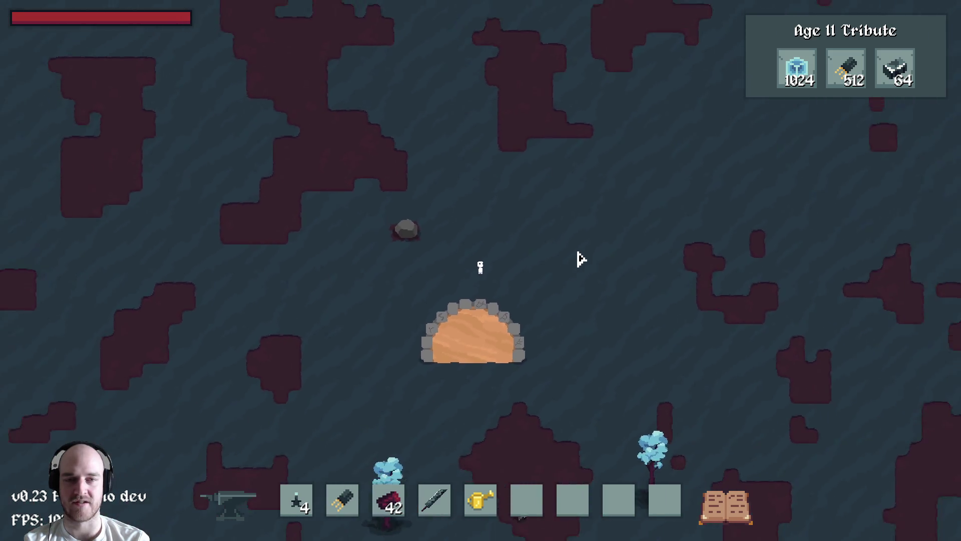
key(a)
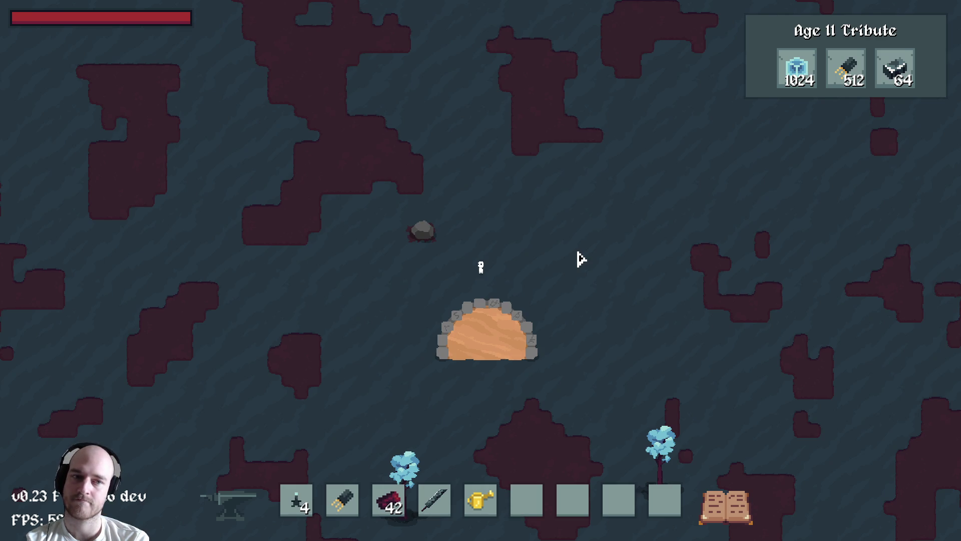
scroll(522, 281, down, 3)
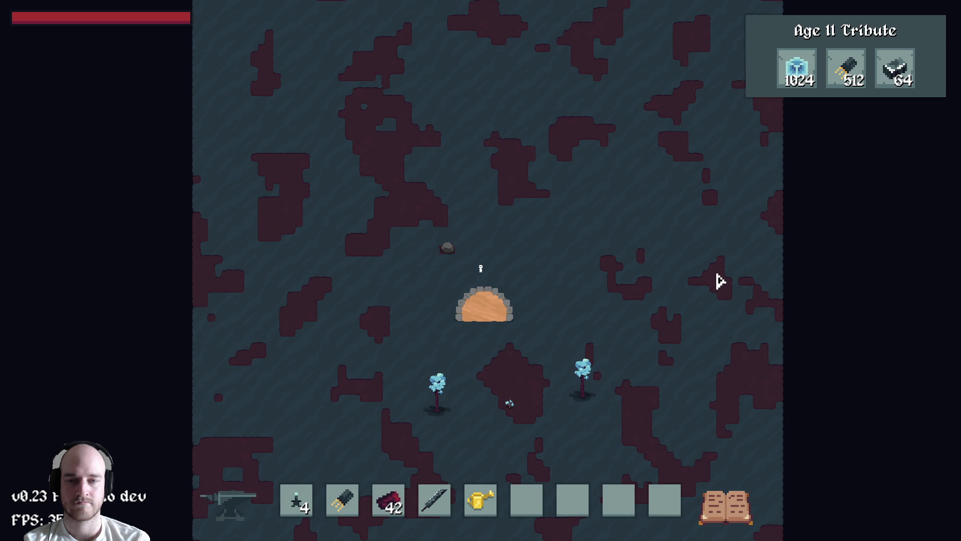
scroll(719, 281, up, 3)
Explore the dark dimension on foot, walking right, down, left past the trees, then up and right.
key(d)
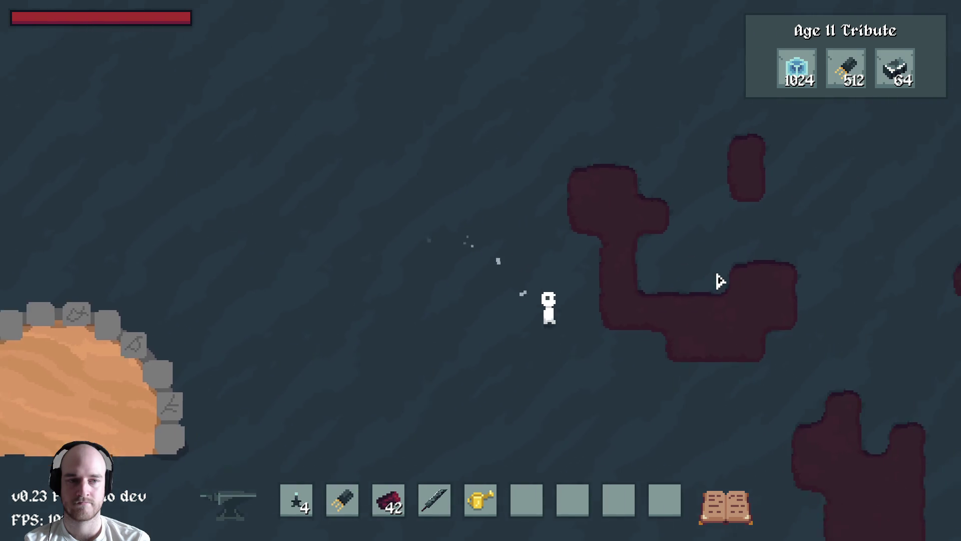
key(d)
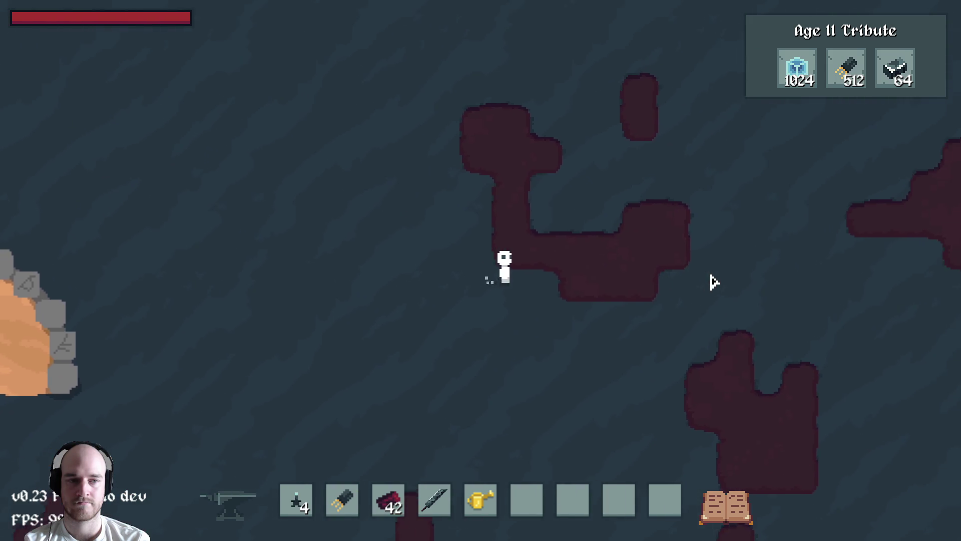
key(d)
key(s)
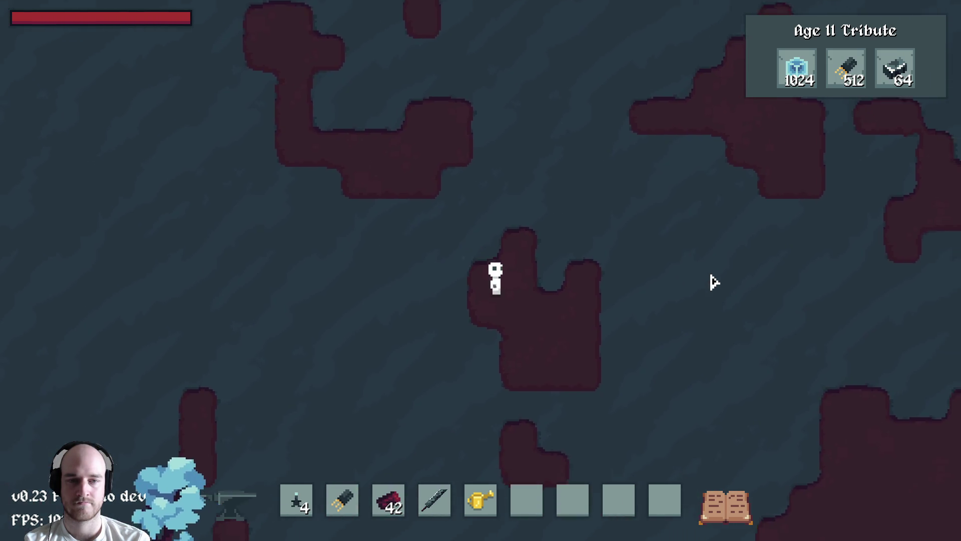
key(a)
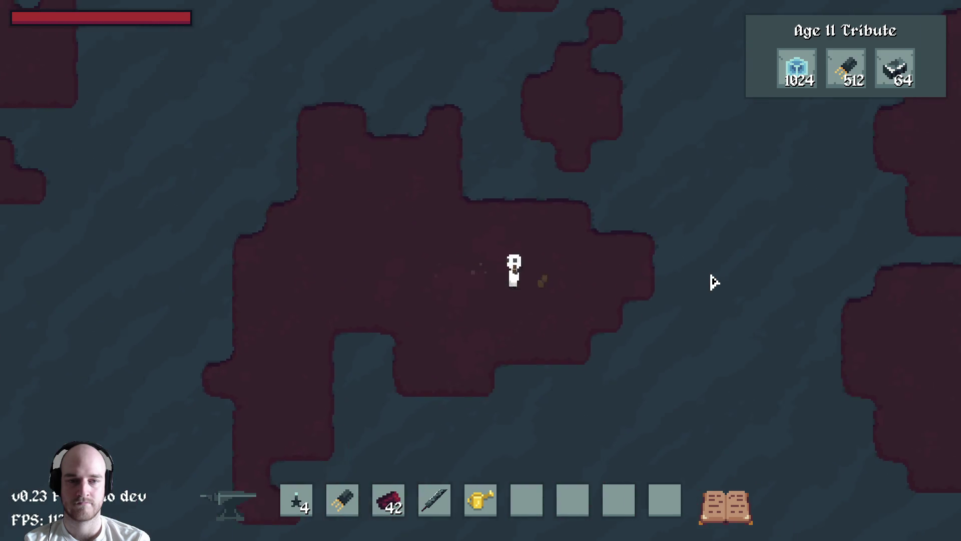
key(a)
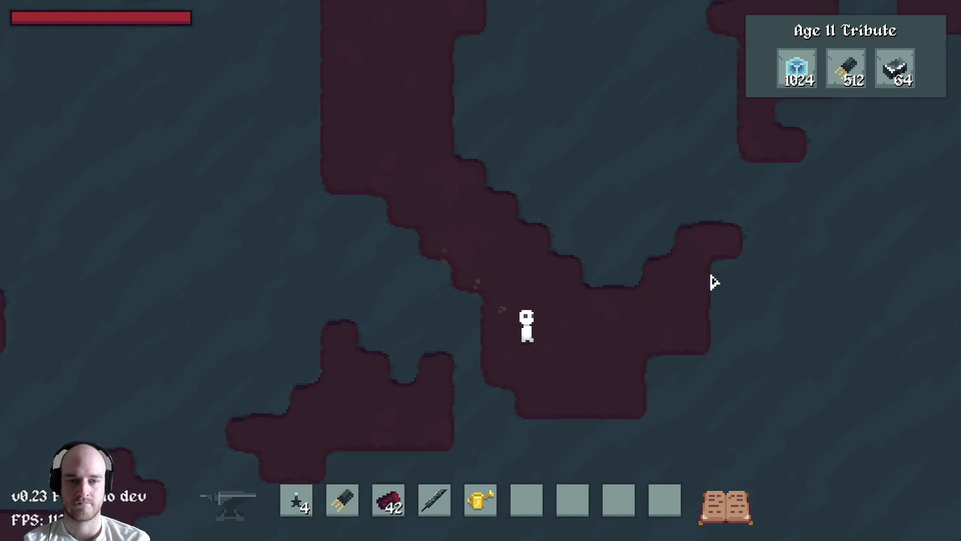
key(w)
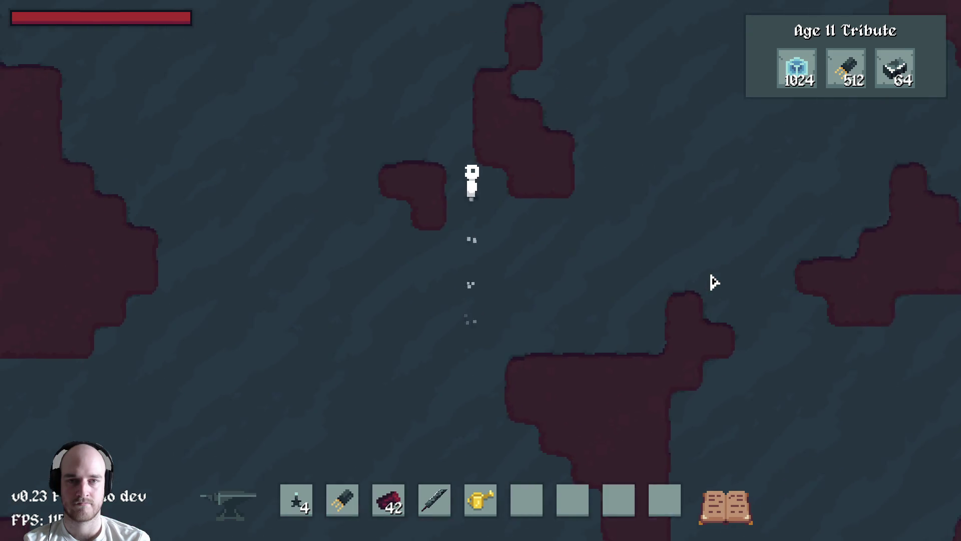
key(a)
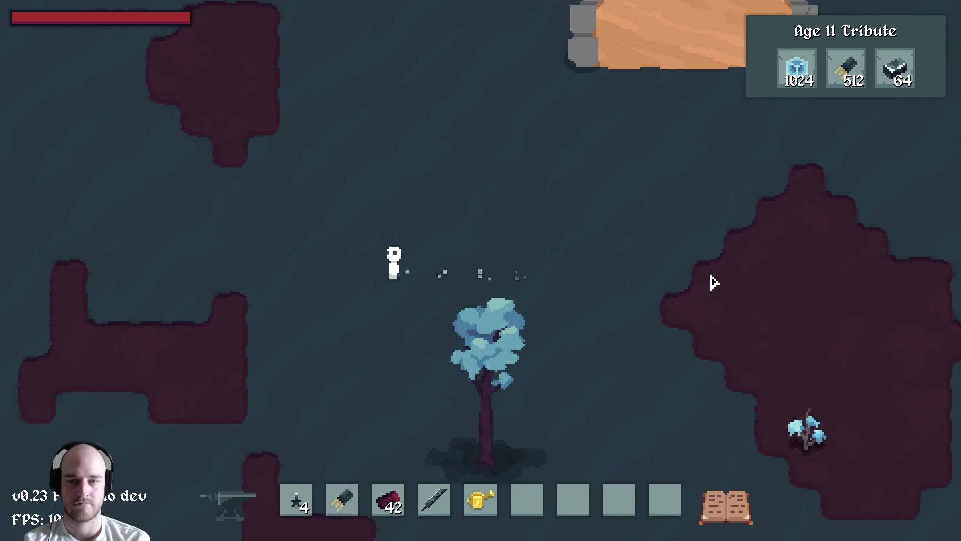
key(w)
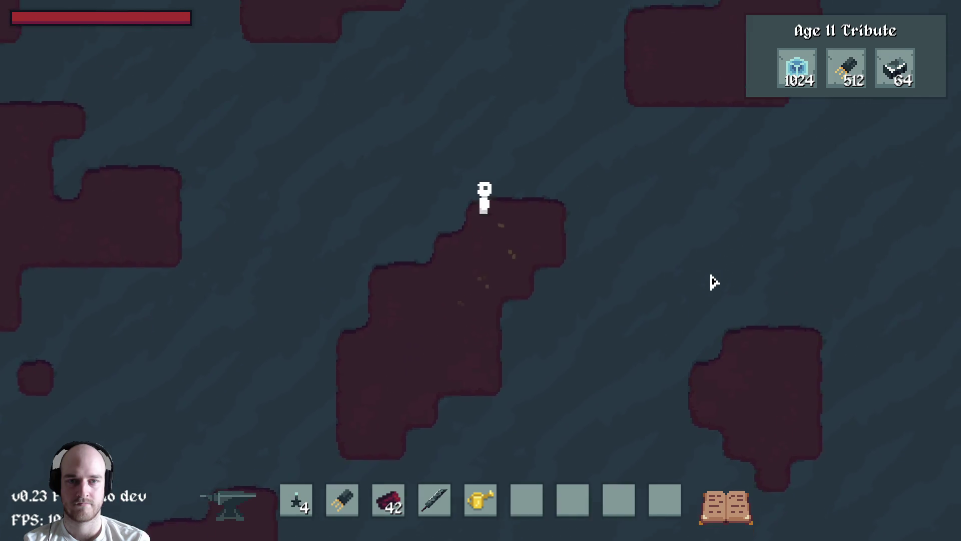
key(w)
key(d)
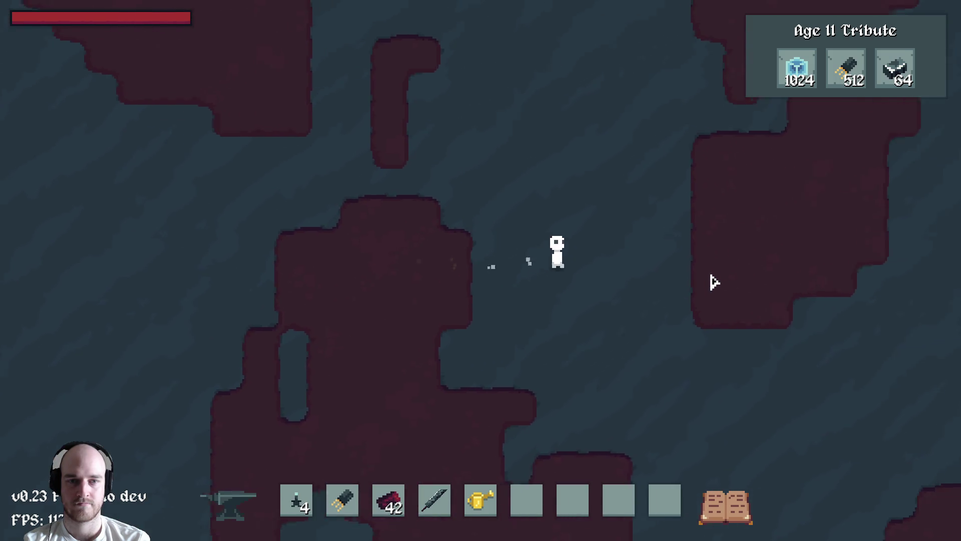
key(w)
key(d)
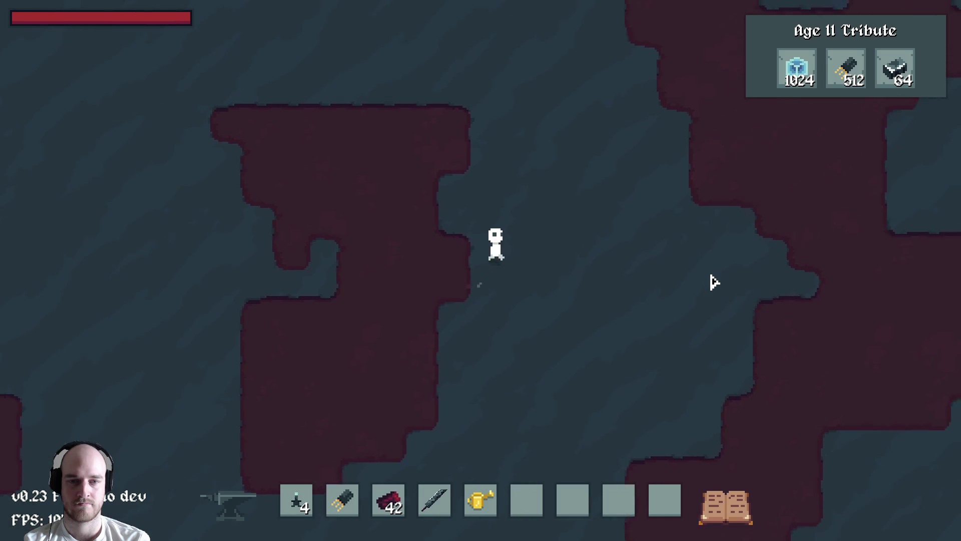
key(w)
key(d)
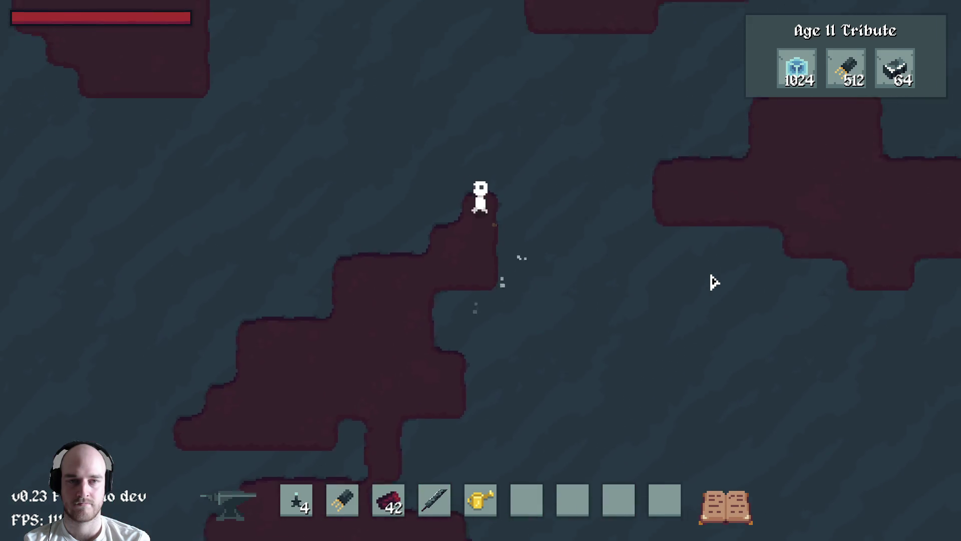
scroll(712, 285, down, 5)
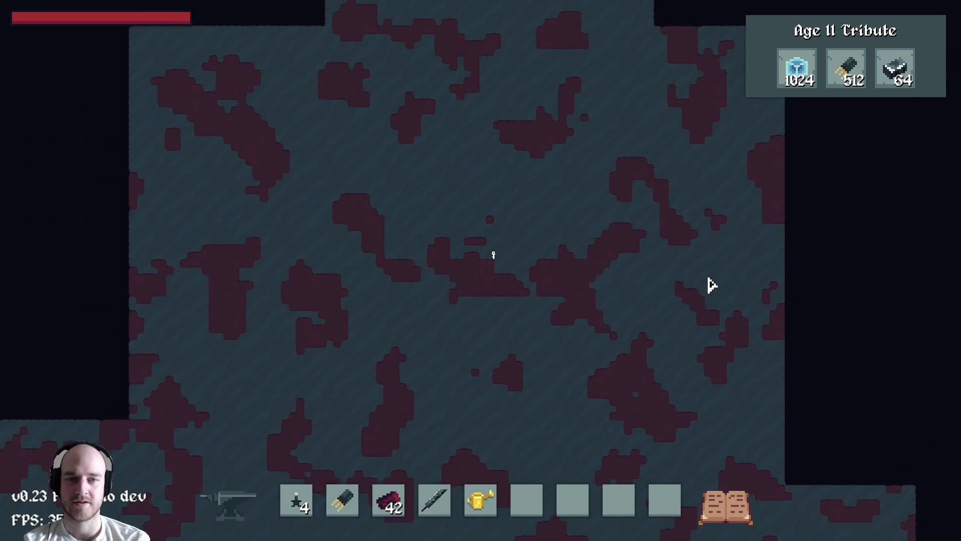
Walk up and left toward the map's upper edge, then quit the game with Alt+F4.
key(w)
key(a)
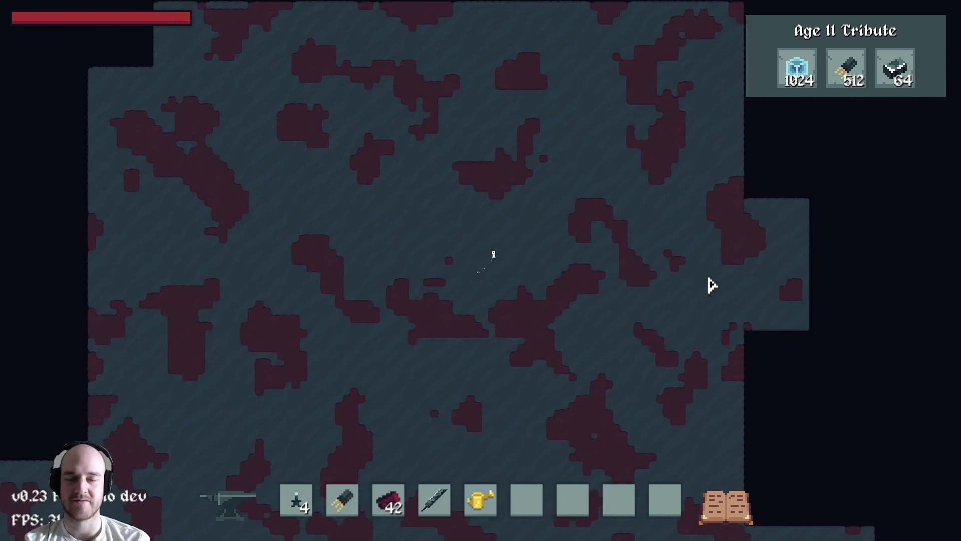
key(w)
key(a)
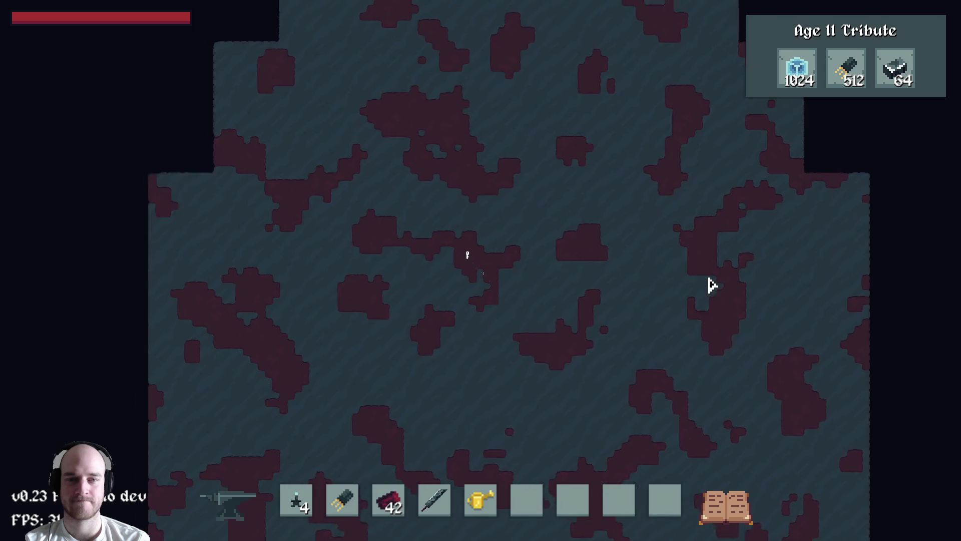
key(w)
key(a)
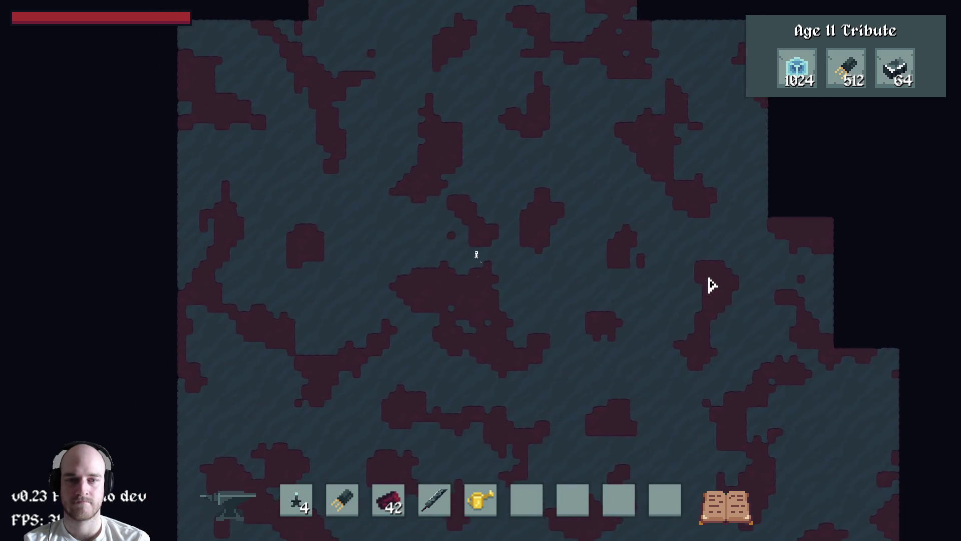
key(alt+F4)
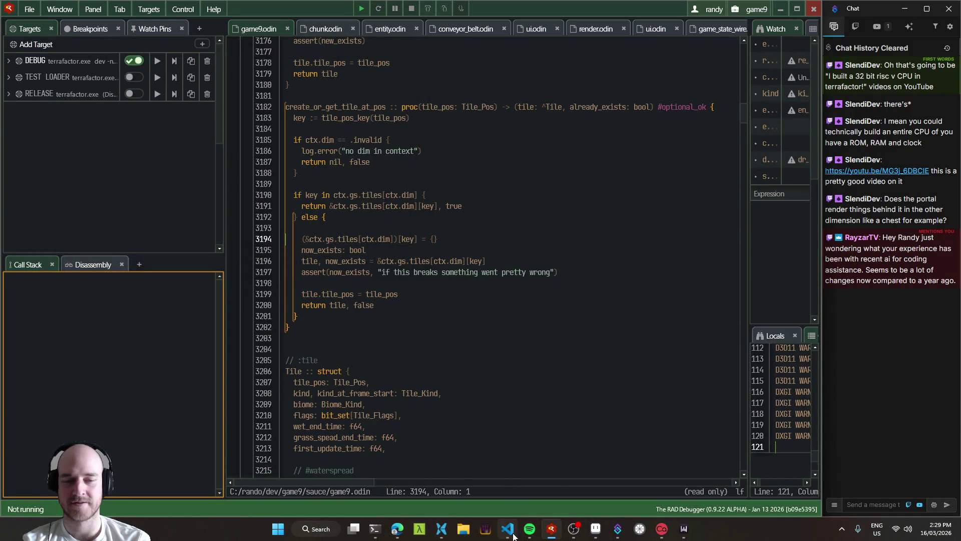
Bring Aseprite forward and launch PureRef from a Windows search for 're'.
click(595, 528)
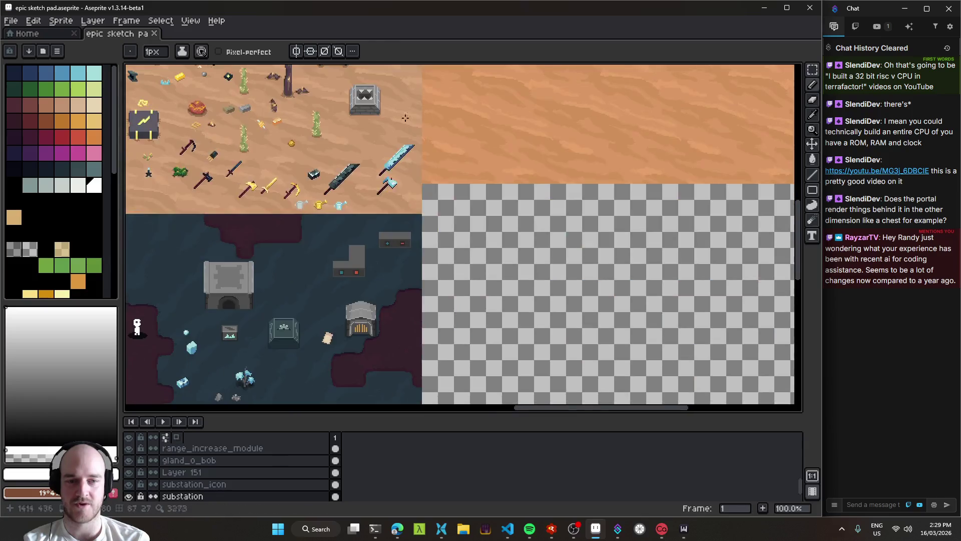
scroll(405, 117, down, 5)
scroll(450, 225, left, 5)
key(super)
text(ref)
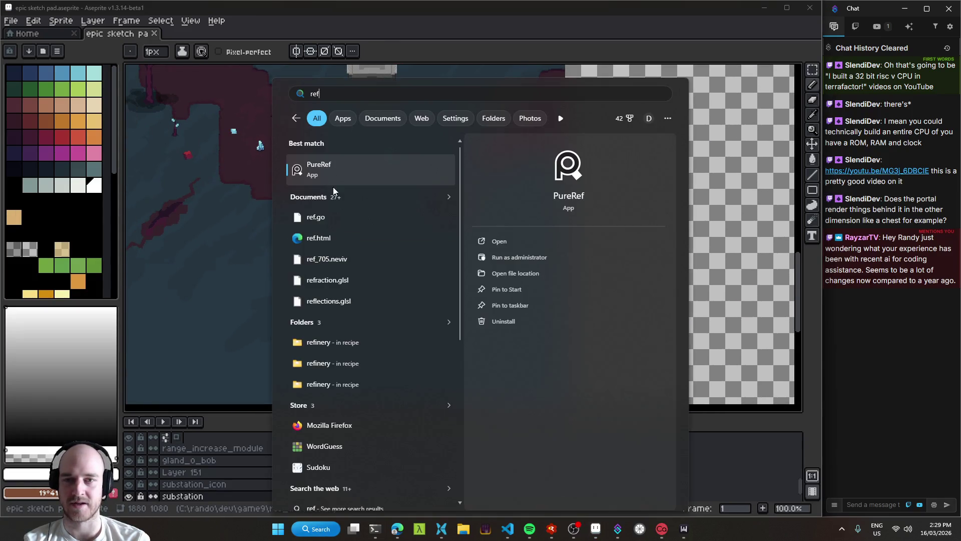
key(Return)
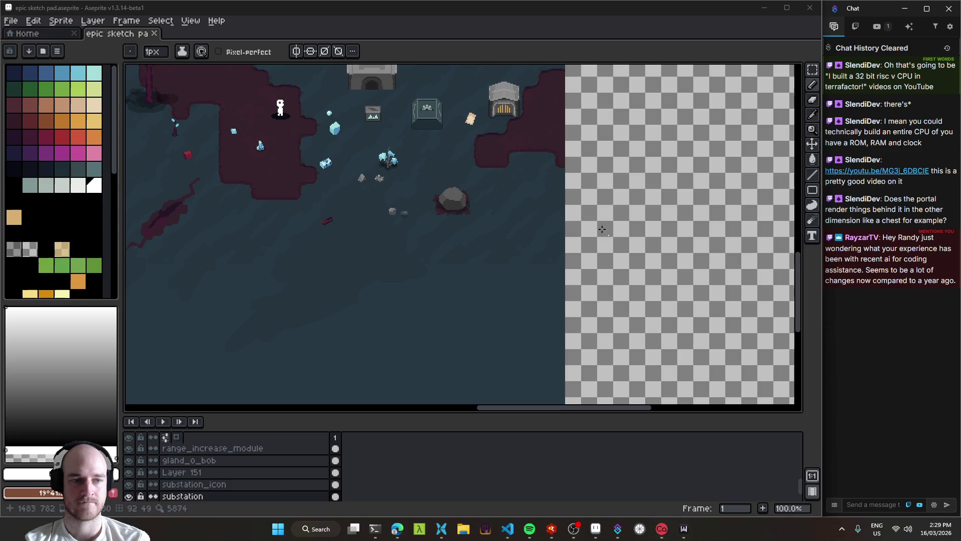
Load the recent megaref.pur board in PureRef, then open a new browser tab.
right_click(519, 89)
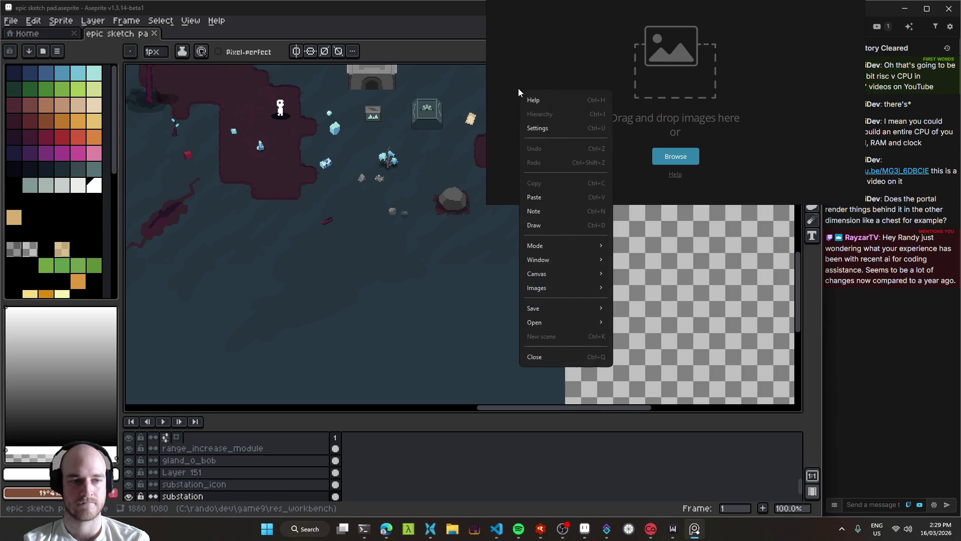
mouse_move(539, 324)
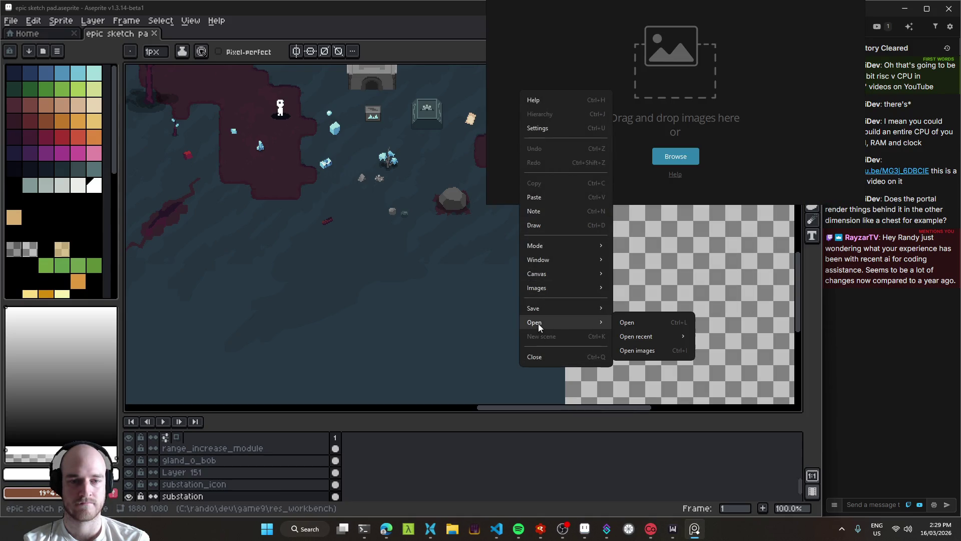
mouse_move(643, 336)
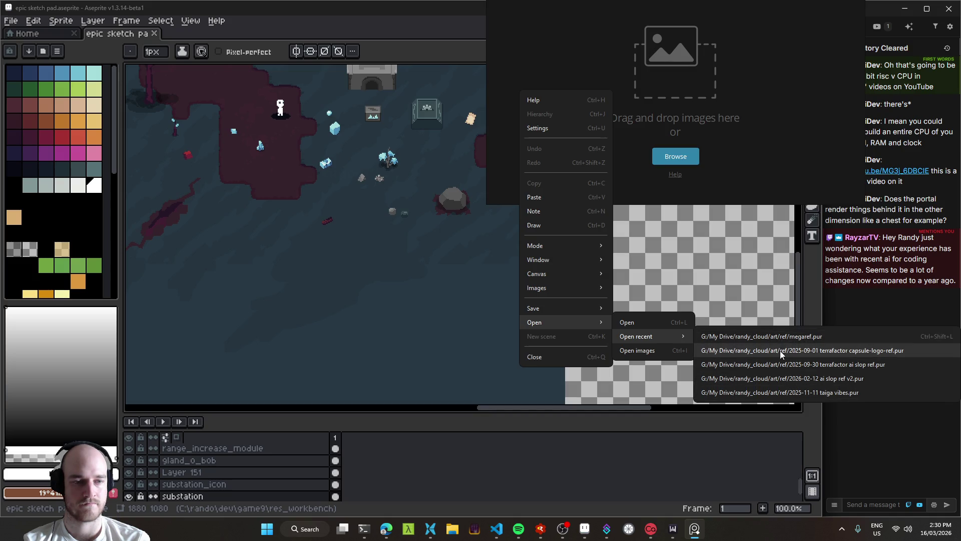
click(779, 337)
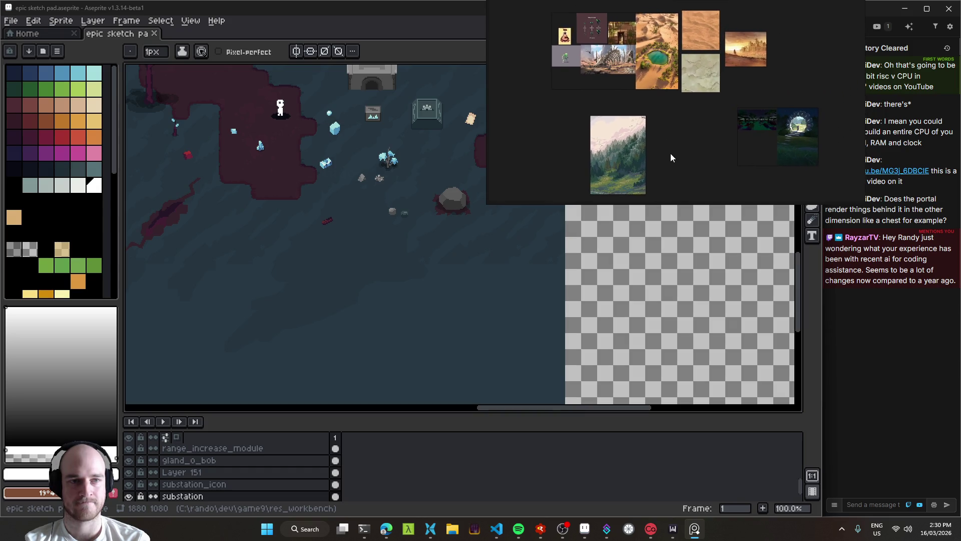
click(386, 528)
click(58, 341)
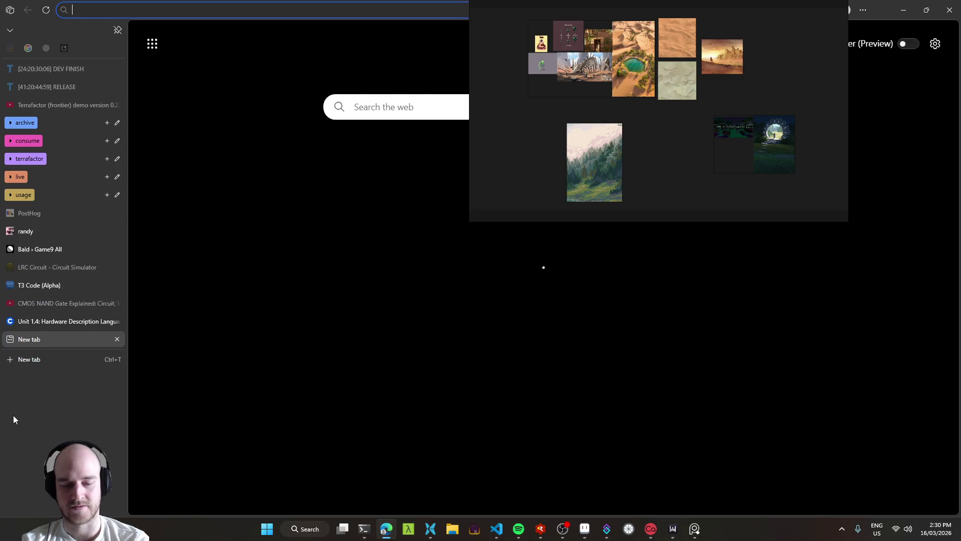
Load Pinterest by typing 'pin' in the address bar and bring it in front of the board.
text(pint)
key(Return)
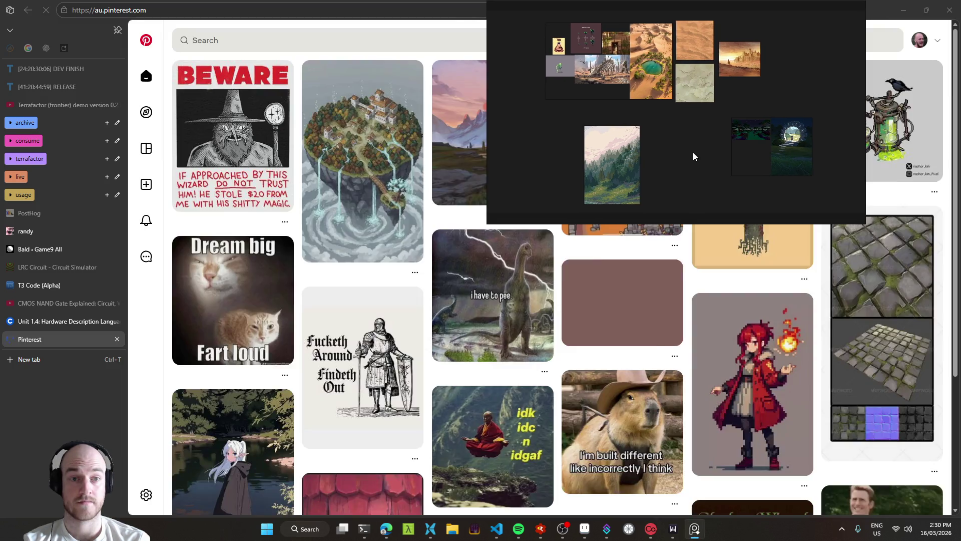
key(ctrl+shift+a)
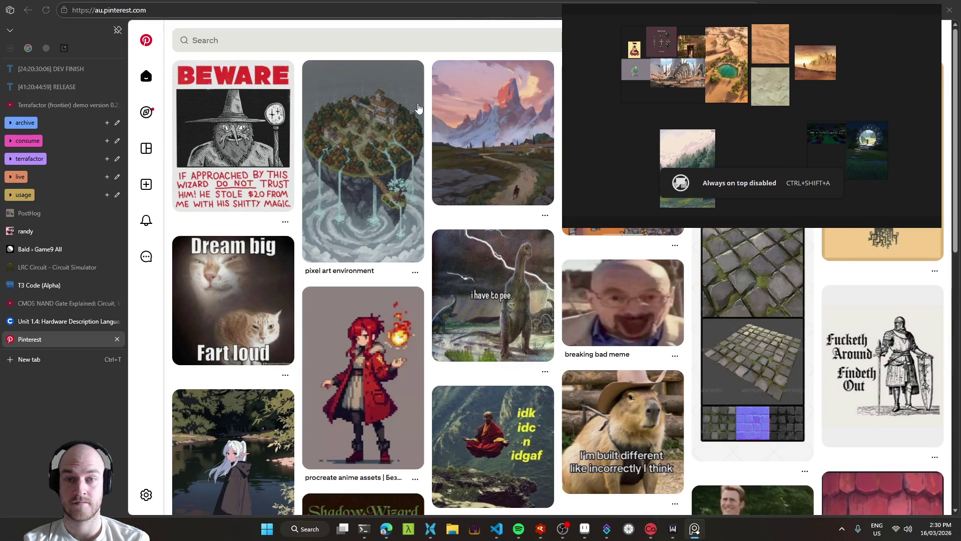
click(427, 115)
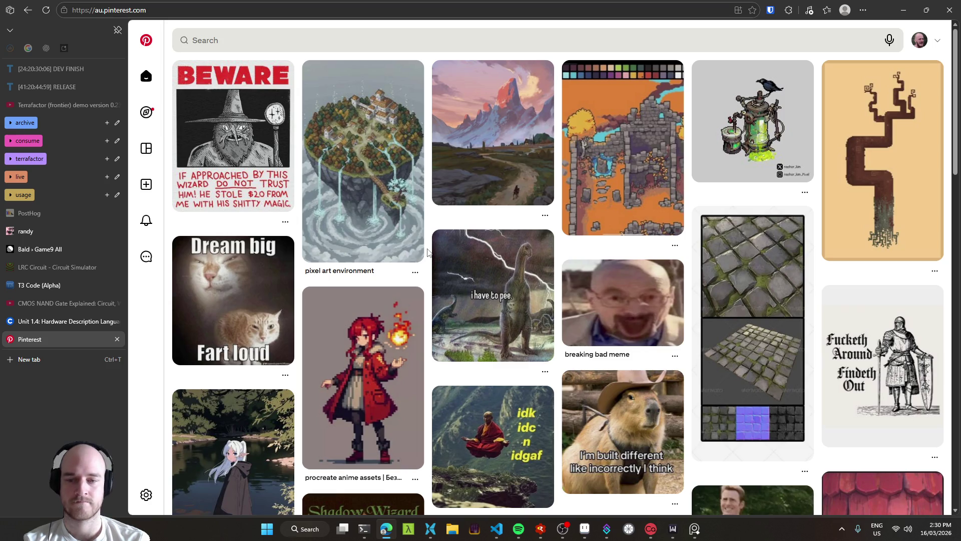
Scroll through the Pinterest home feed and select the search box.
scroll(426, 252, down, 4)
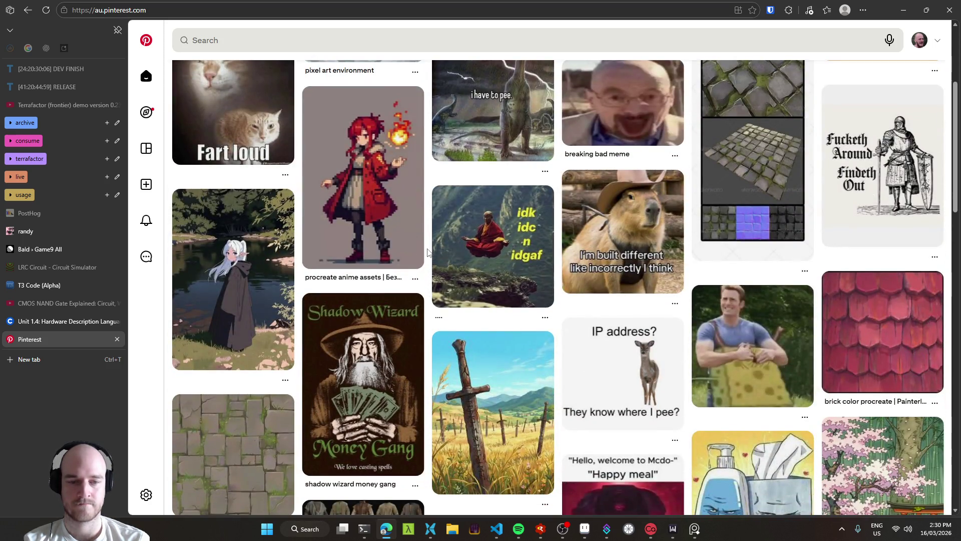
scroll(427, 252, down, 4)
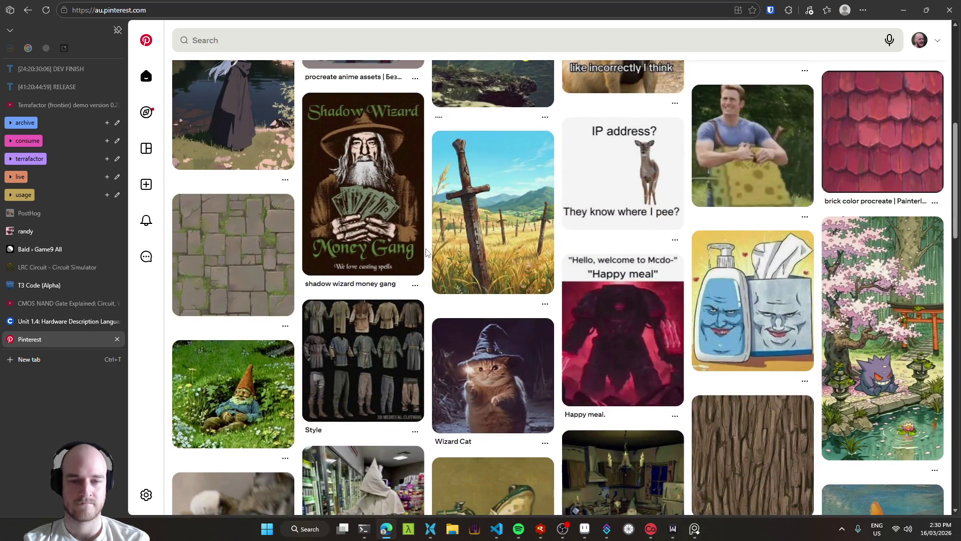
scroll(427, 252, down, 5)
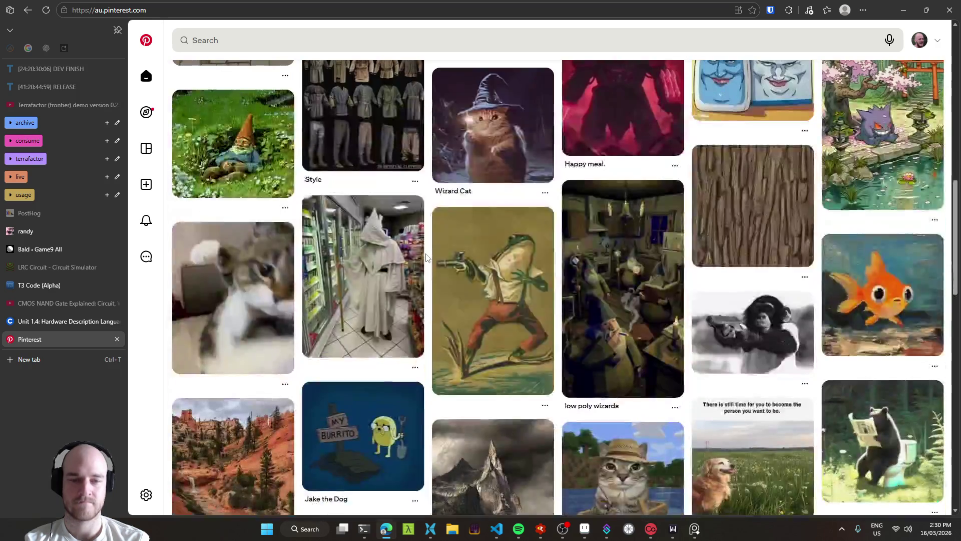
scroll(426, 257, down, 4)
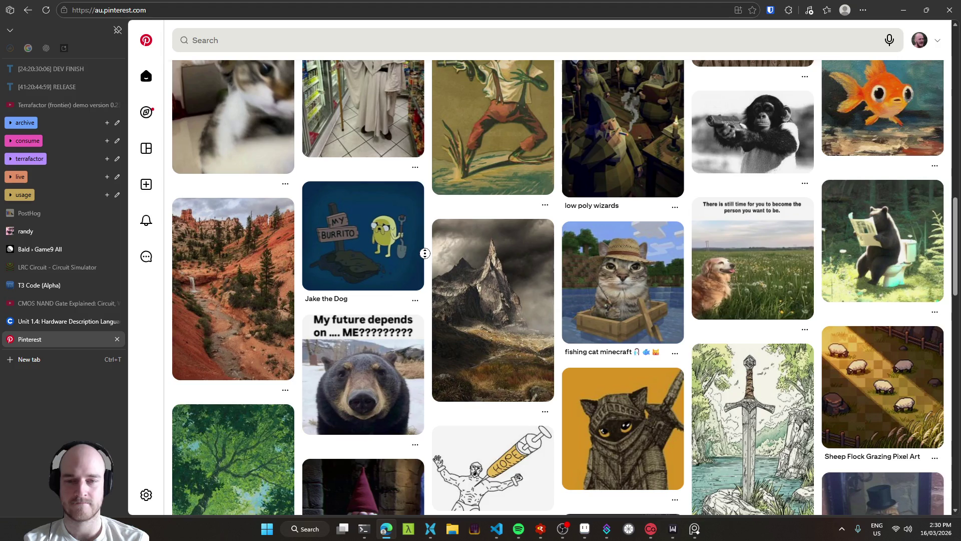
scroll(425, 253, up, 15)
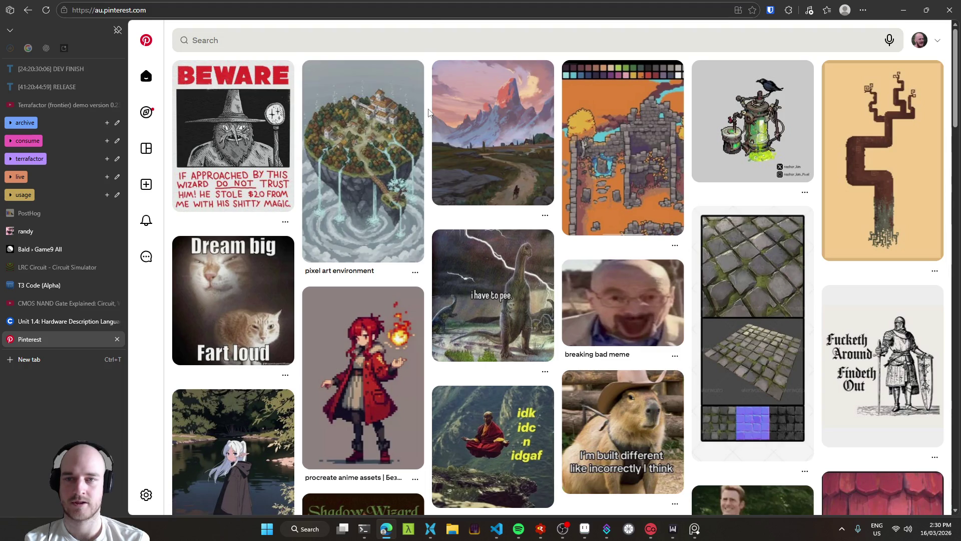
click(427, 38)
Search Pinterest for 'magical forest art' and scroll down the results.
text(magical )
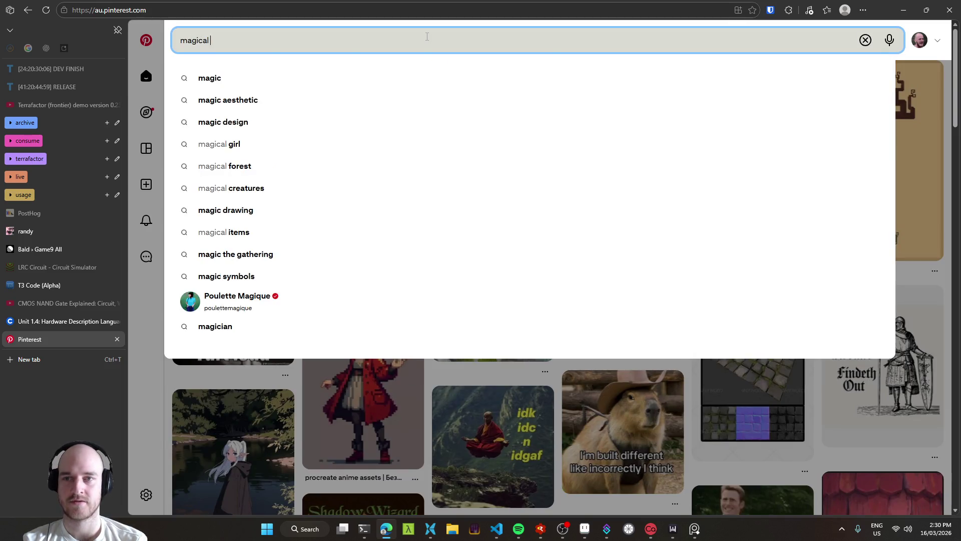
text(forest art)
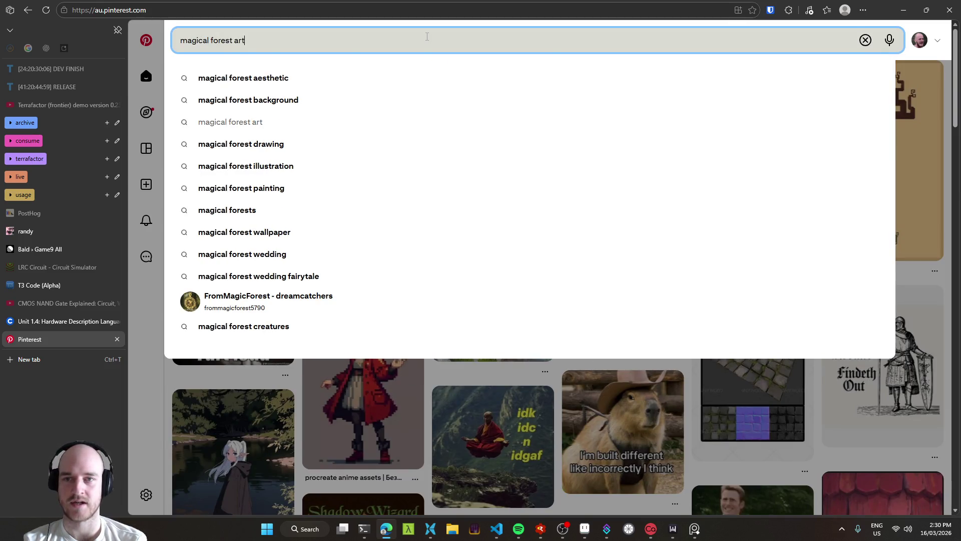
key(Return)
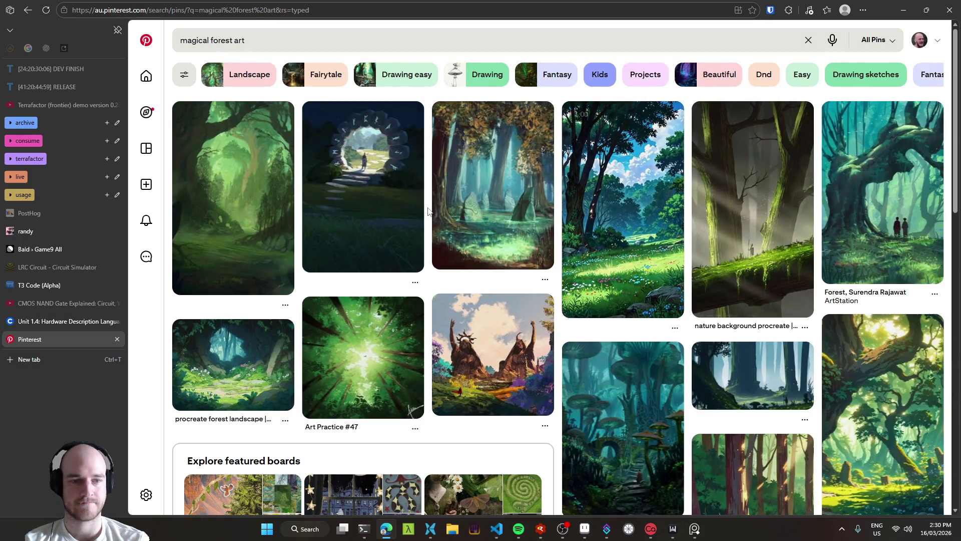
scroll(428, 211, down, 2)
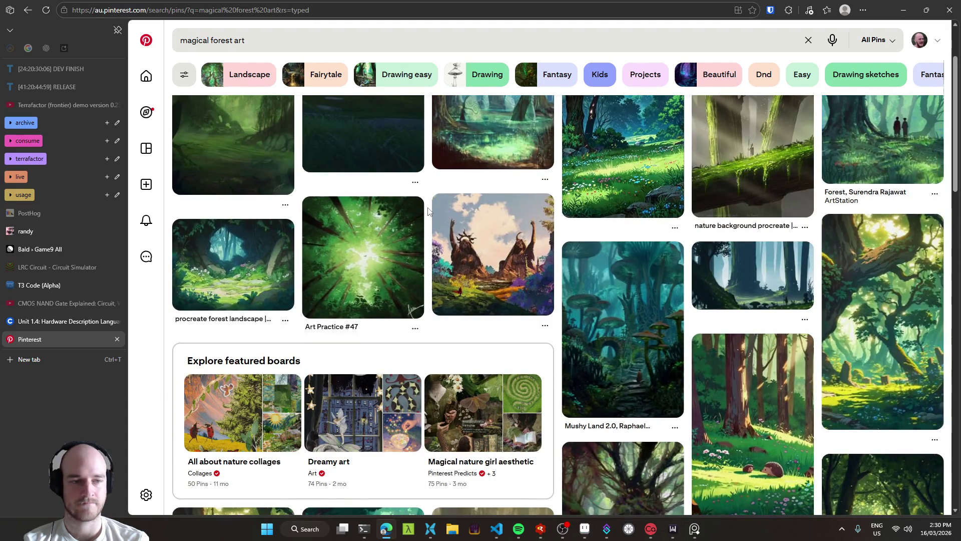
scroll(428, 210, down, 2)
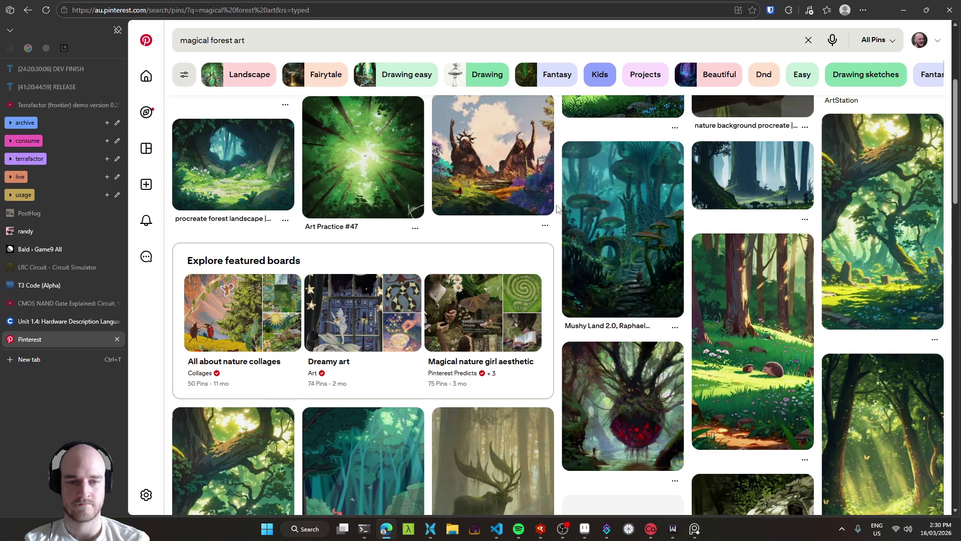
scroll(558, 209, down, 1)
scroll(557, 209, down, 2)
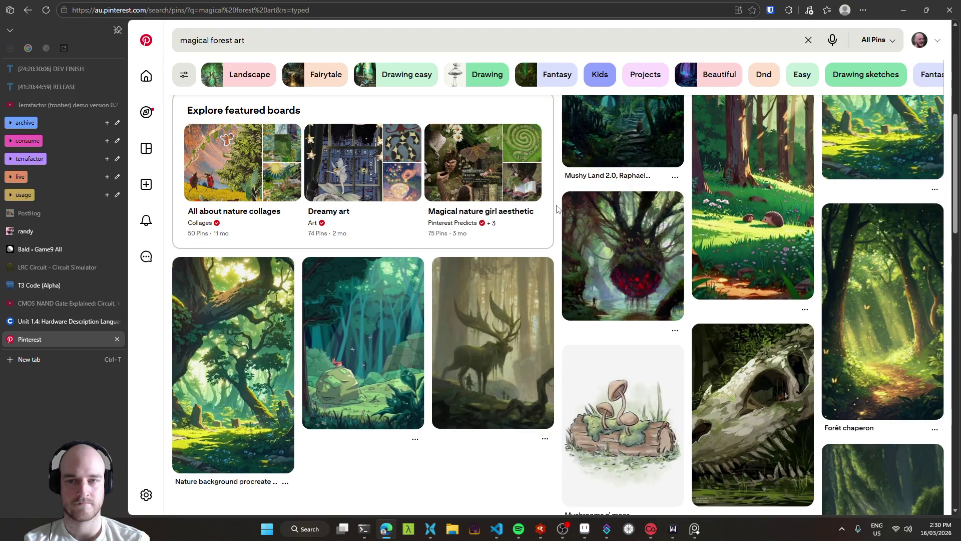
scroll(558, 209, down, 3)
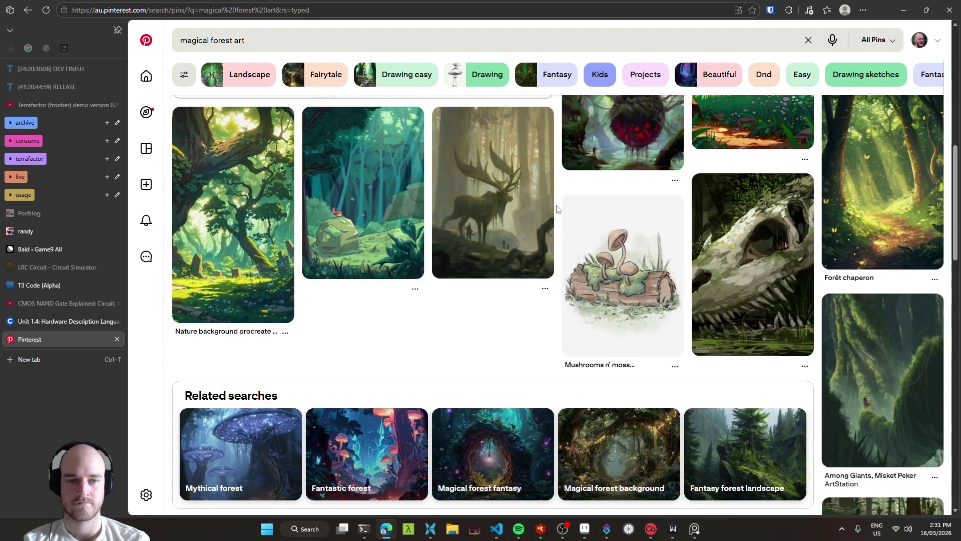
Browse the results further and open the four-panel forest landscape collage pin.
scroll(558, 209, up, 2)
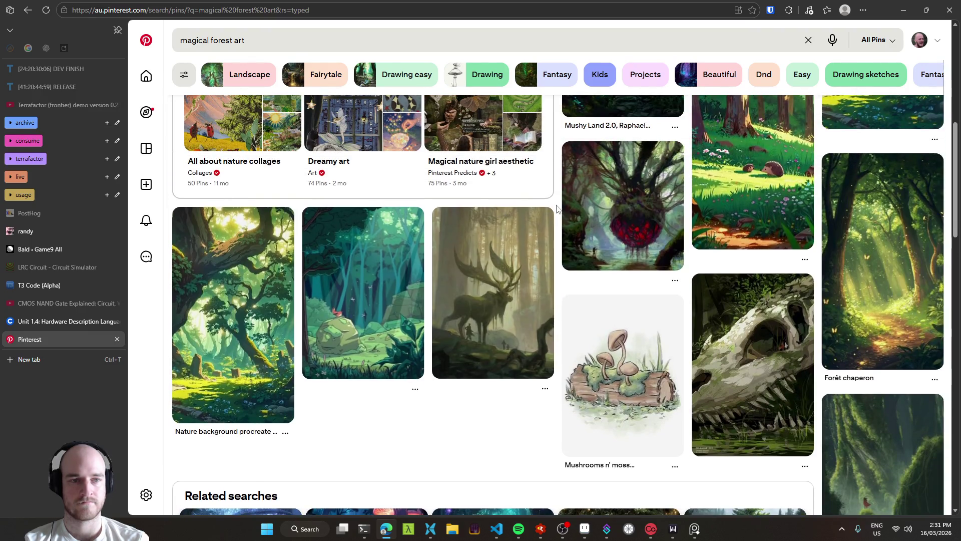
scroll(558, 209, up, 1)
scroll(557, 209, down, 3)
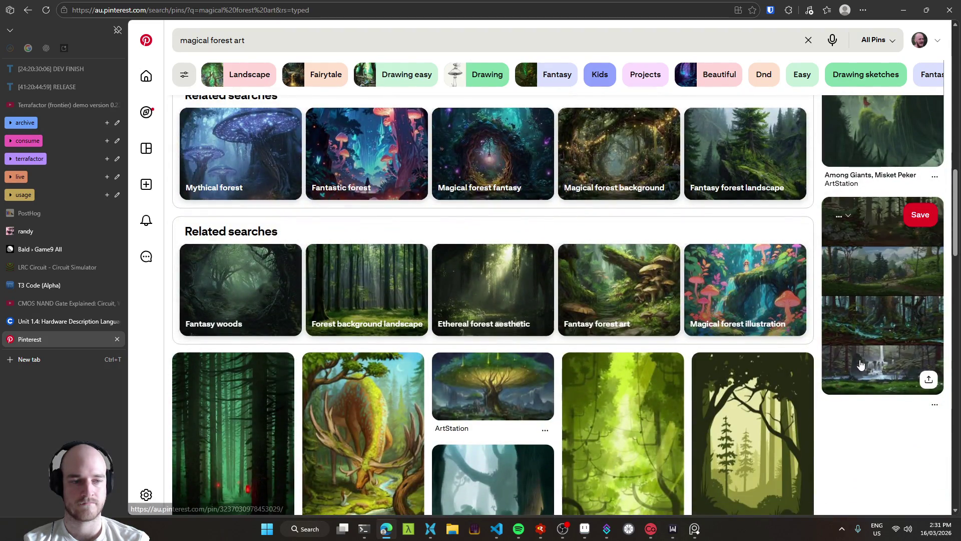
scroll(834, 435, down, 1)
scroll(831, 441, up, 6)
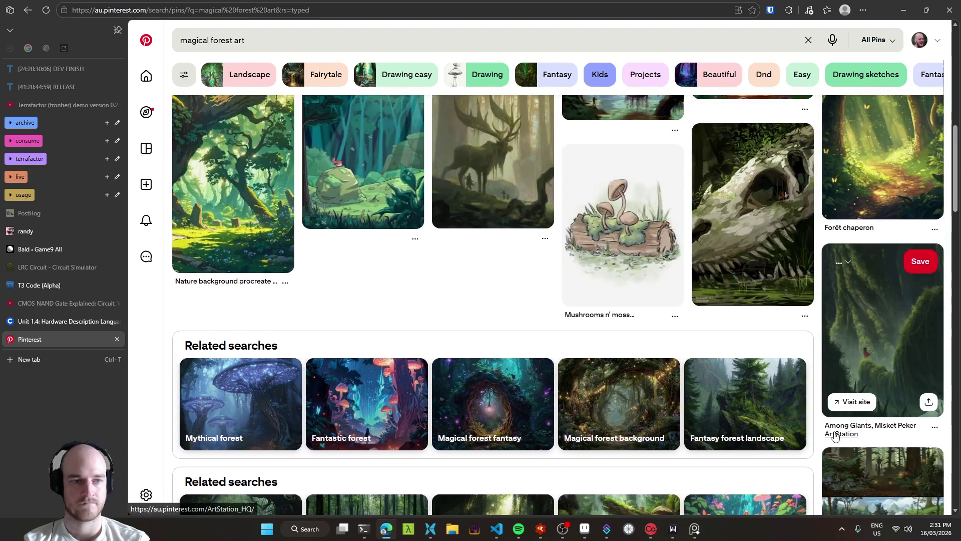
scroll(826, 444, down, 5)
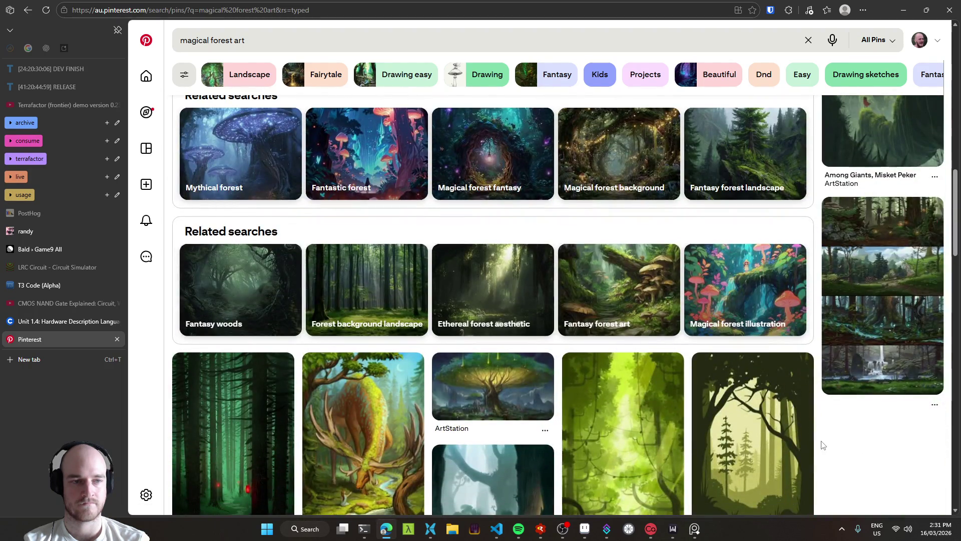
scroll(823, 444, down, 2)
click(859, 242)
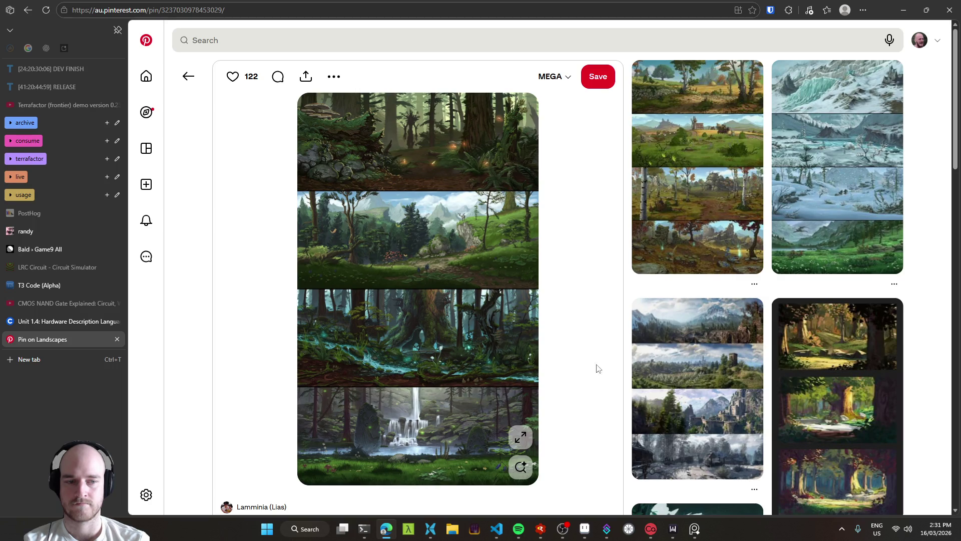
Bring up the copy and save options for the four-scene forest collage image.
right_click(442, 275)
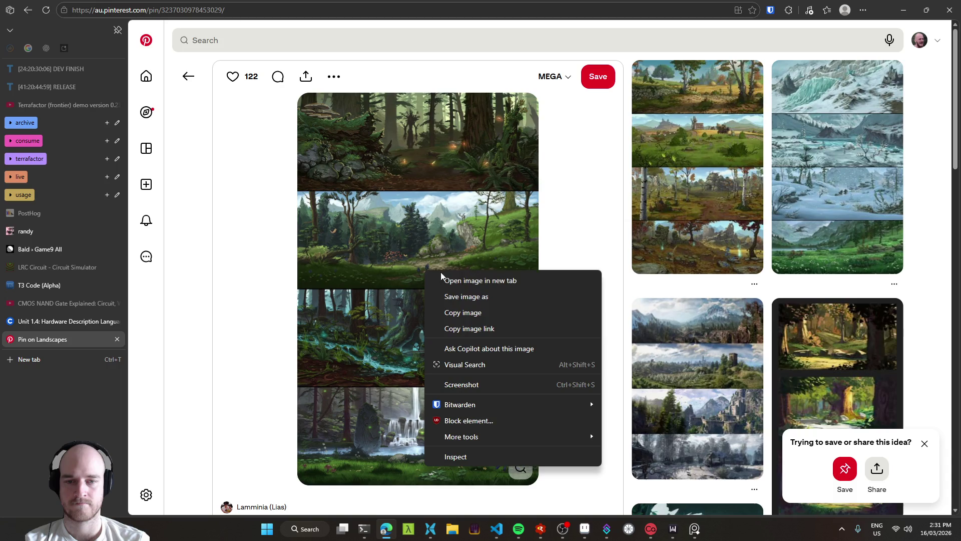
Copy the forest collage image and save the pin to the MEGA board.
click(471, 313)
click(695, 528)
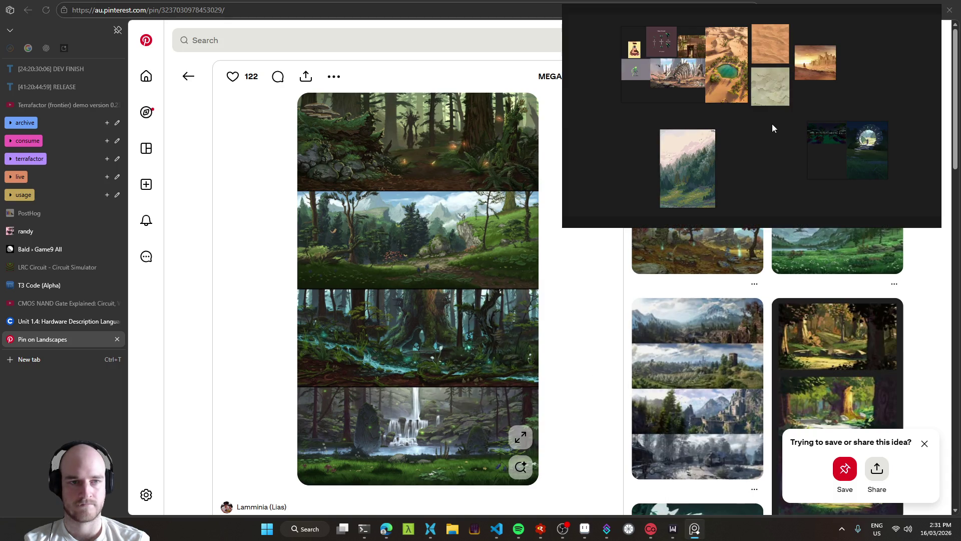
click(527, 130)
click(598, 76)
key(alt+Tab)
Paste the forest collage onto the PureRef board next to the portal image.
key(ctrl+v)
mouse_move(694, 141)
mouse_down()
mouse_move(839, 160)
mouse_move(664, 125)
mouse_up()
scroll(653, 78, up, 3)
scroll(653, 77, down, 4)
mouse_move(755, 167)
mouse_down()
mouse_move(705, 114)
mouse_move(688, 155)
mouse_move(734, 82)
mouse_up()
scroll(672, 79, up, 3)
click(698, 108)
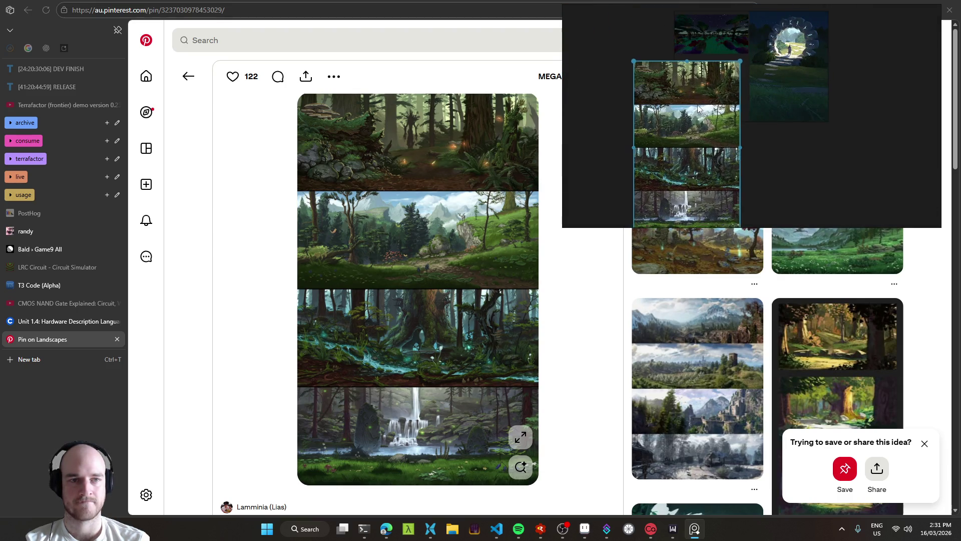
Zoom around the board and move the forest collage beside the portal image.
scroll(812, 158, down, 2)
scroll(669, 141, up, 4)
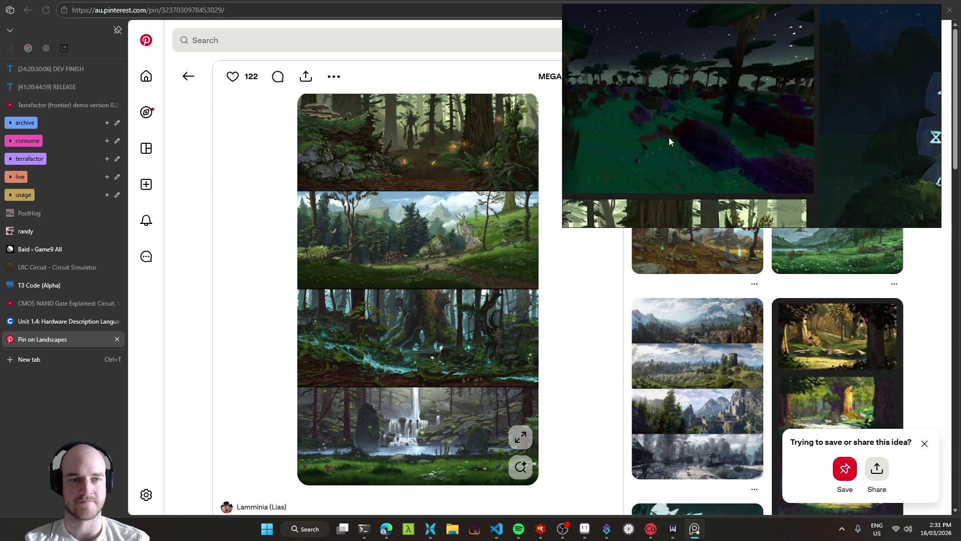
scroll(669, 141, down, 5)
scroll(713, 145, up, 1)
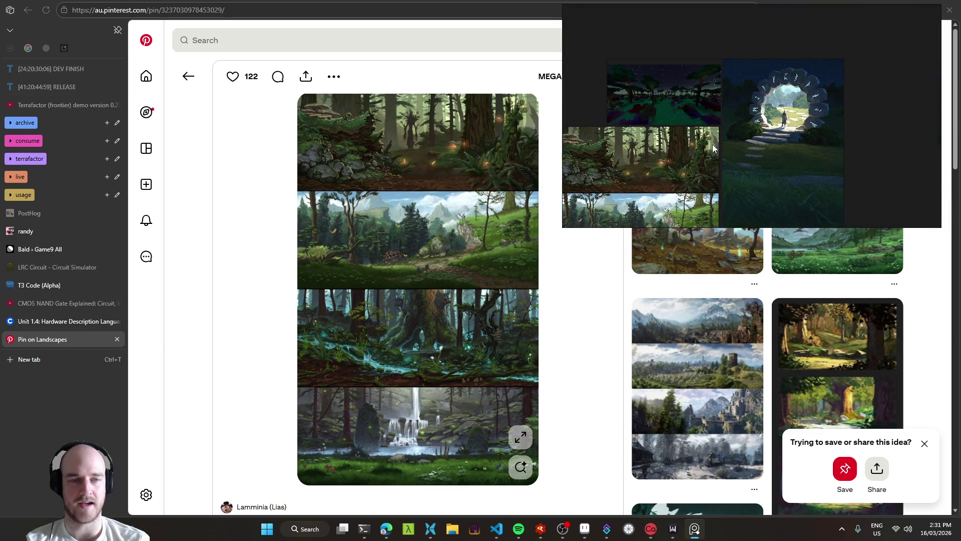
scroll(738, 149, up, 2)
scroll(769, 100, down, 2)
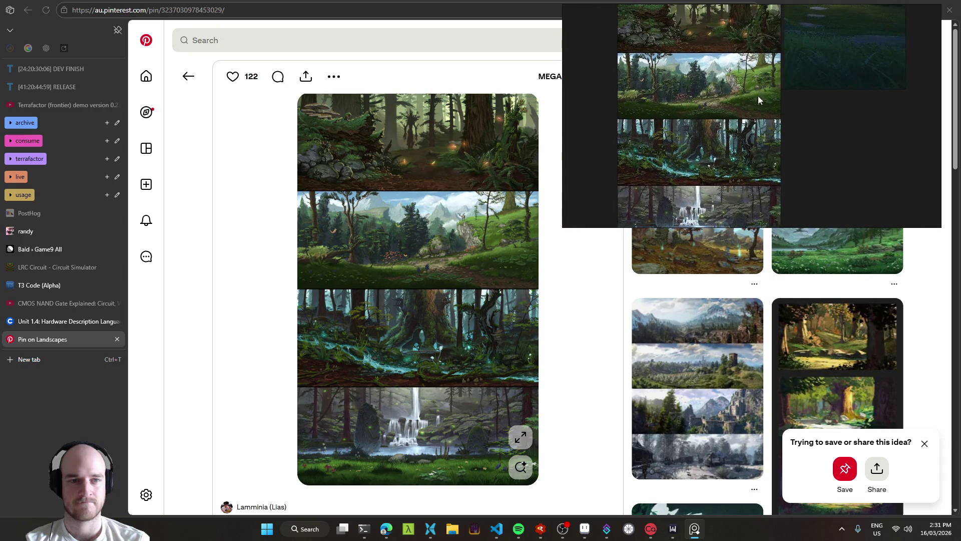
scroll(759, 100, up, 2)
scroll(662, 179, up, 2)
scroll(709, 185, up, 2)
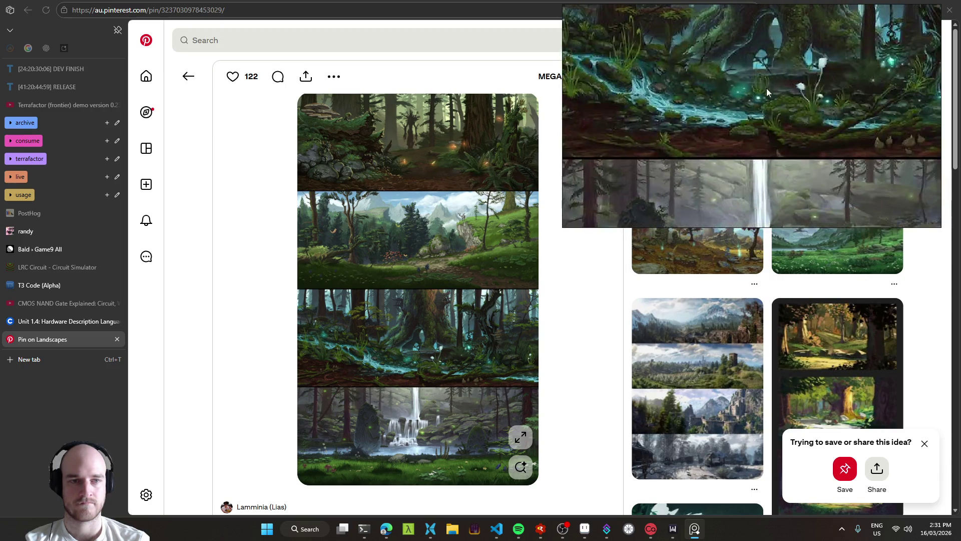
scroll(767, 88, down, 4)
scroll(792, 122, up, 3)
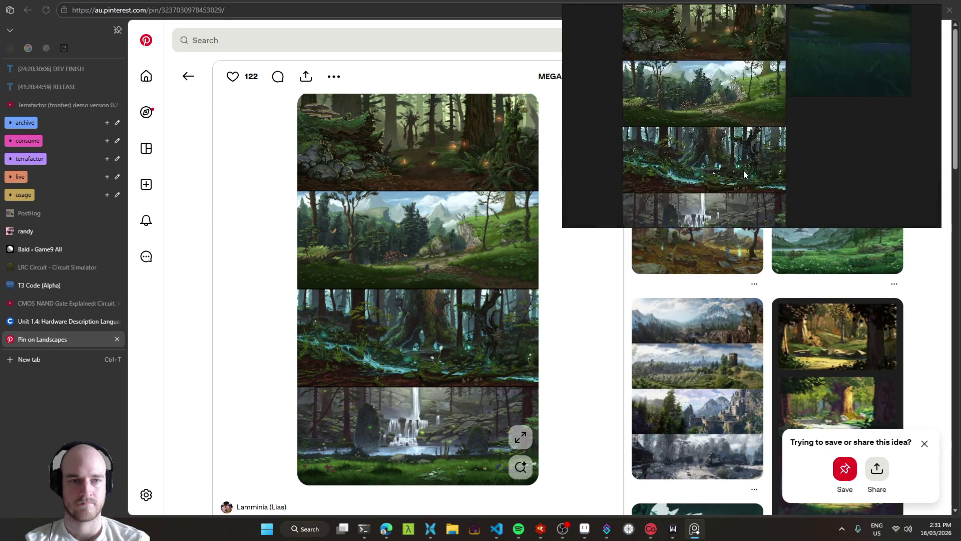
scroll(761, 167, up, 1)
scroll(760, 167, down, 3)
drag(768, 161, 703, 145)
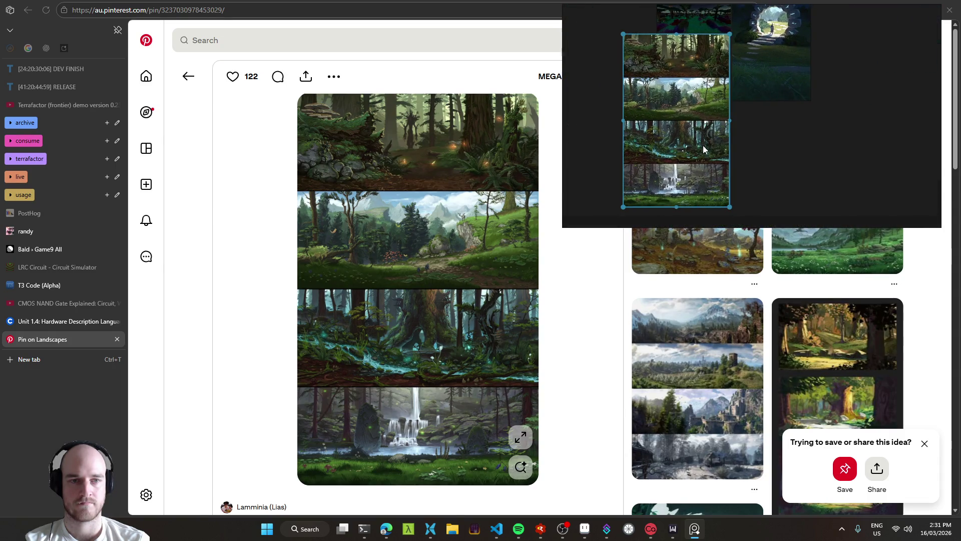
Delete the collage from the board and reopen the forest pin's image options.
key(Delete)
click(391, 240)
right_click(431, 248)
Open the forest collage full size in a new tab and copy it.
click(440, 259)
click(64, 356)
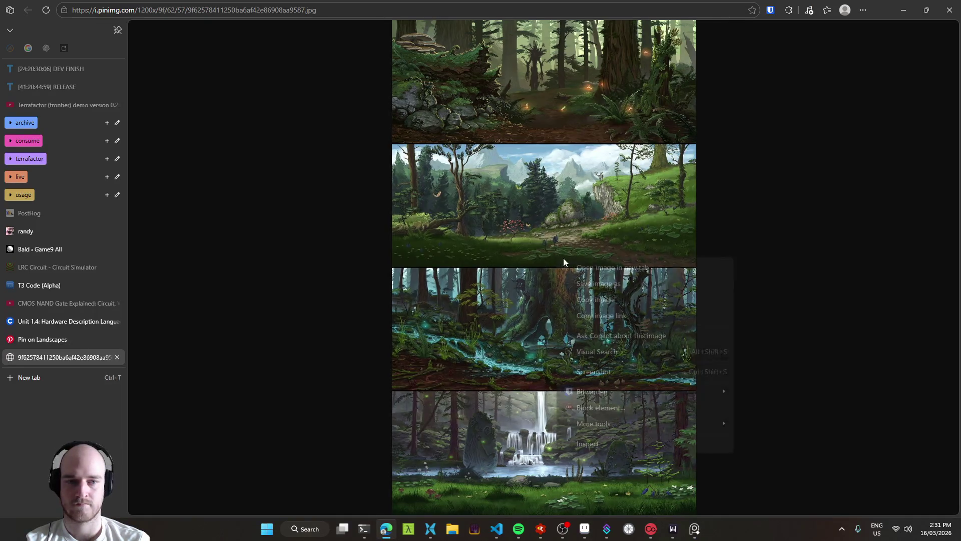
click(607, 300)
key(alt+Tab)
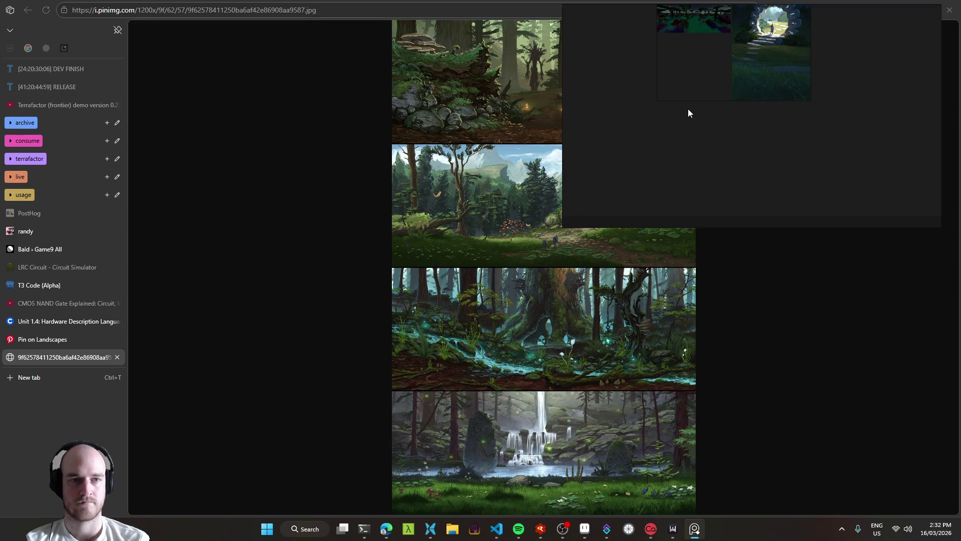
Paste the full-size collage into PureRef and shrink it to fit the board.
scroll(688, 109, down, 2)
key(ctrl+v)
mouse_move(688, 121)
mouse_down()
mouse_move(674, 149)
mouse_move(681, 128)
mouse_up()
scroll(688, 95, up, 1)
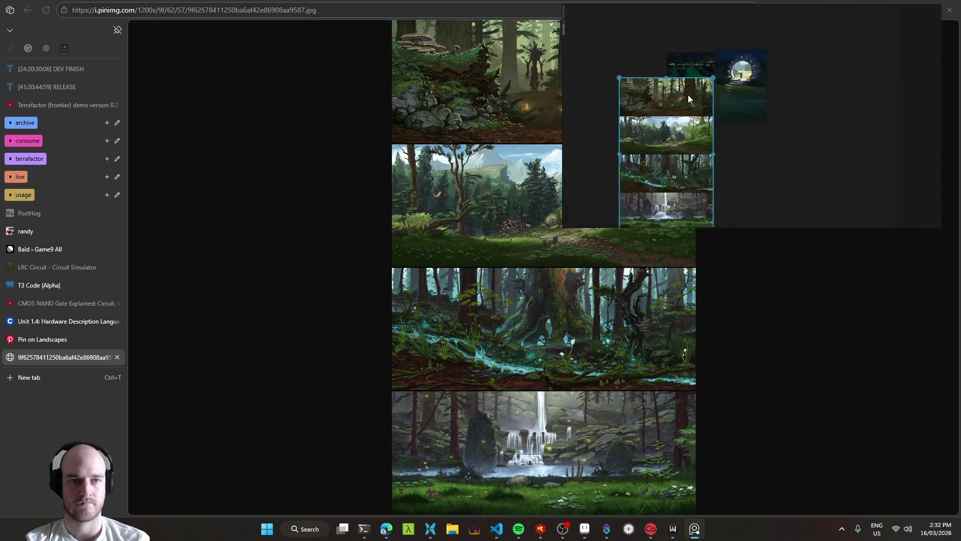
scroll(699, 132, up, 3)
scroll(706, 150, down, 2)
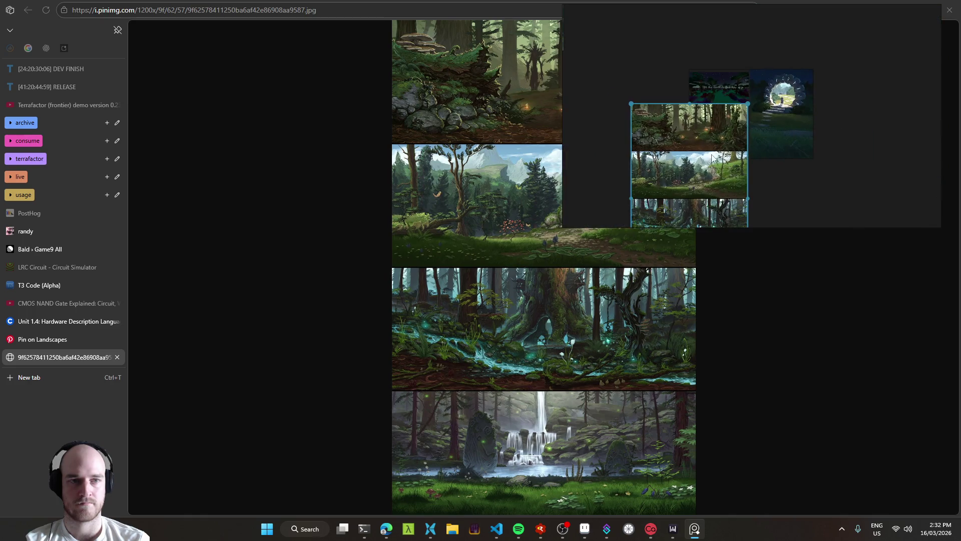
mouse_move(743, 111)
mouse_down()
mouse_move(676, 185)
mouse_move(681, 201)
mouse_move(720, 131)
mouse_move(743, 191)
mouse_move(731, 177)
mouse_move(738, 175)
mouse_up()
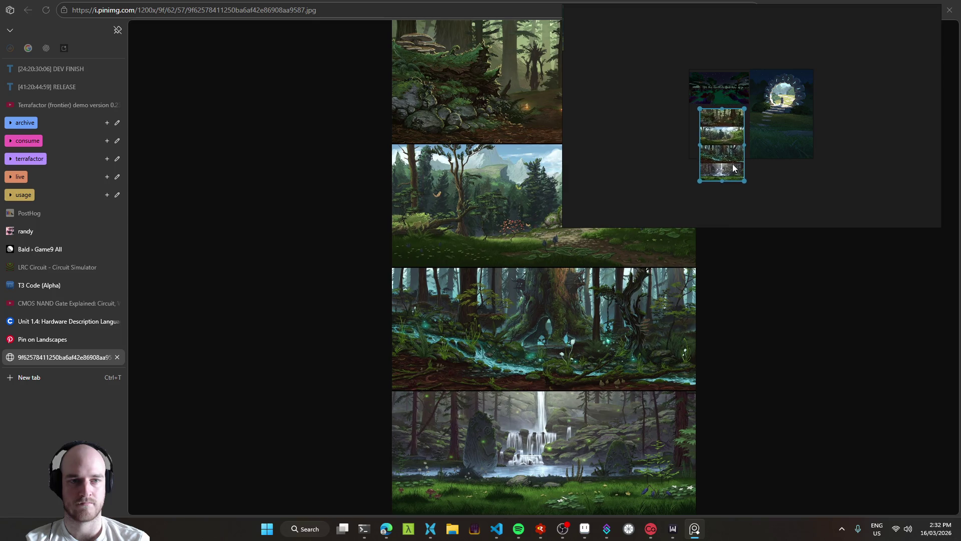
scroll(725, 127, up, 4)
scroll(713, 159, up, 3)
scroll(718, 163, down, 4)
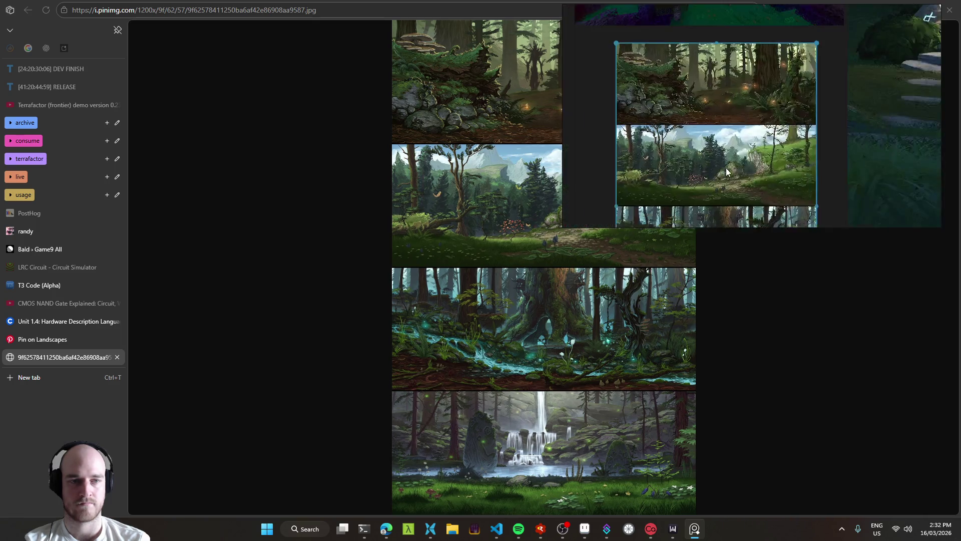
Raise the collage, delete the grey and portal images, and close the full-size image tab.
click(646, 119)
click(611, 166)
click(691, 179)
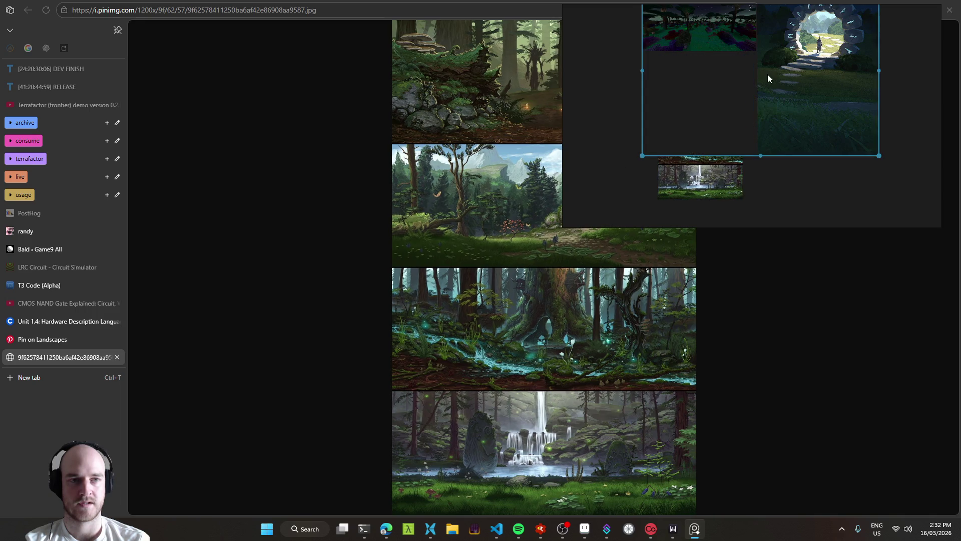
drag(767, 75, 730, 111)
key(Delete)
scroll(578, 178, down, 1)
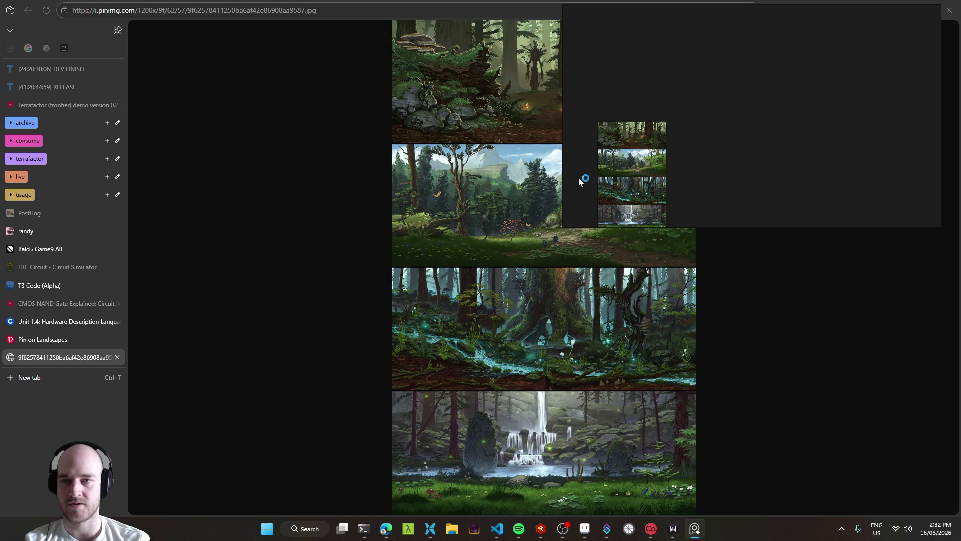
middle_click(45, 358)
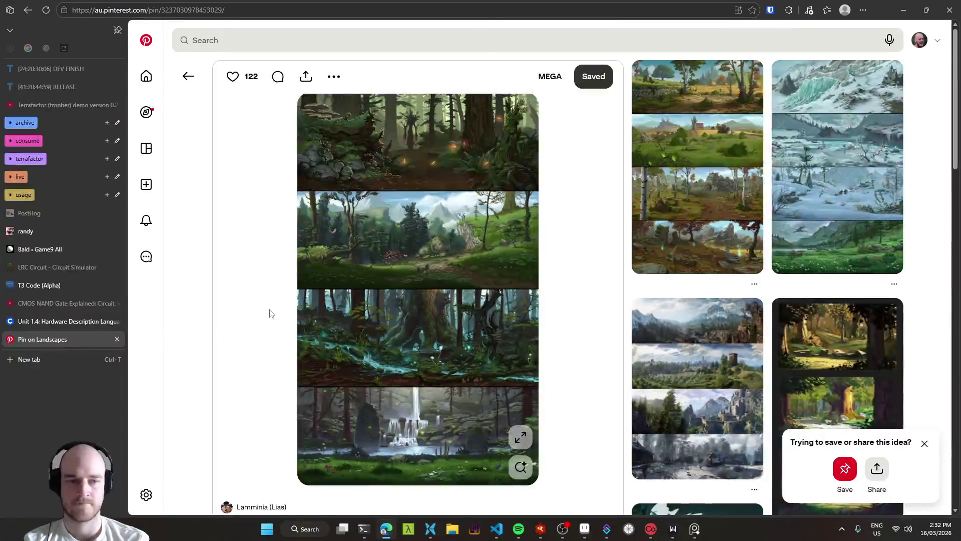
Return to the magical forest art results and open the stone-arch portal pin.
scroll(251, 314, down, 8)
scroll(237, 313, up, 8)
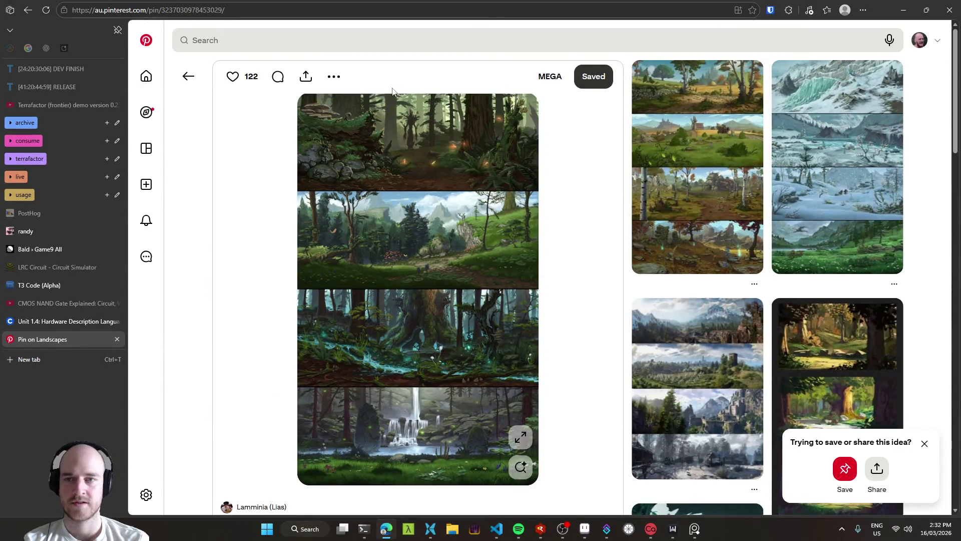
click(197, 76)
scroll(453, 251, up, 5)
click(367, 186)
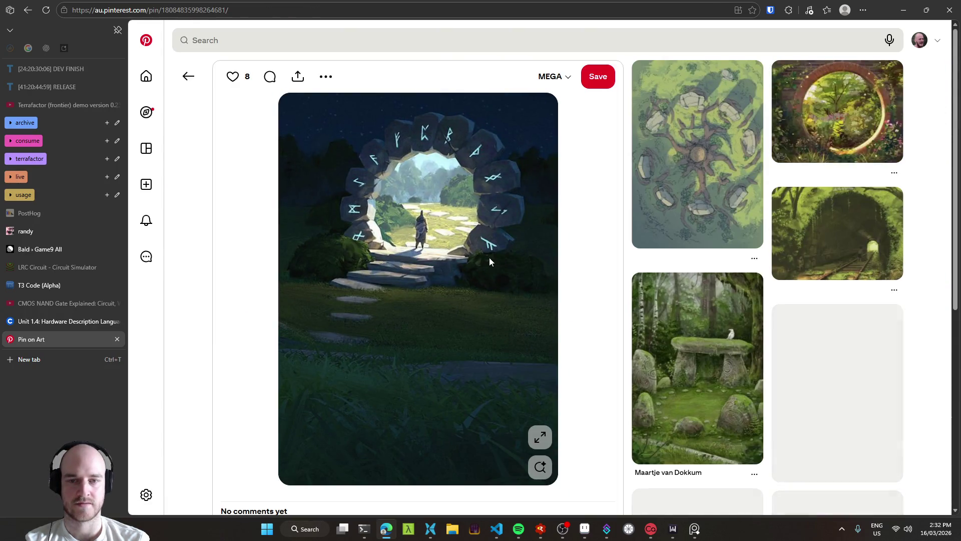
Copy the stone-arch portal image into PureRef, shrink it and place it beside the collage.
right_click(448, 236)
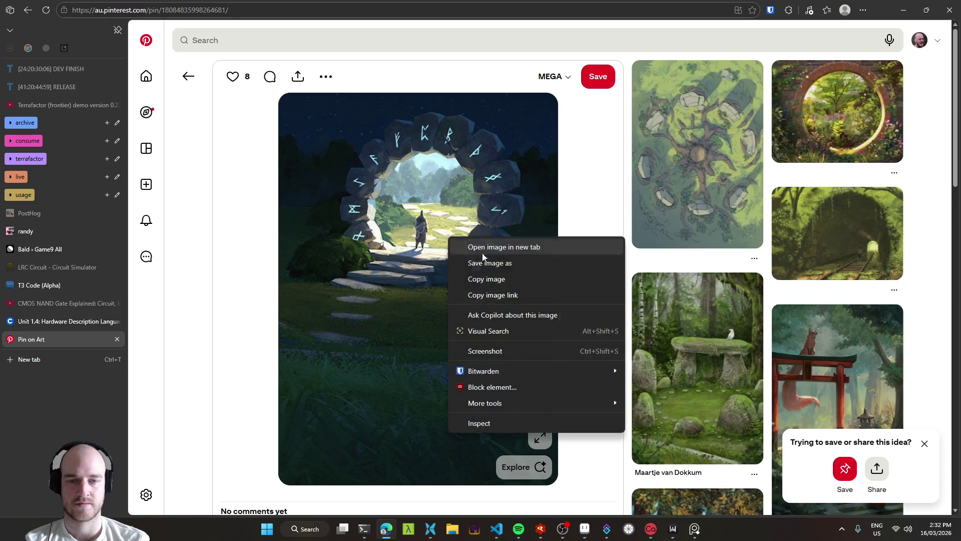
click(504, 282)
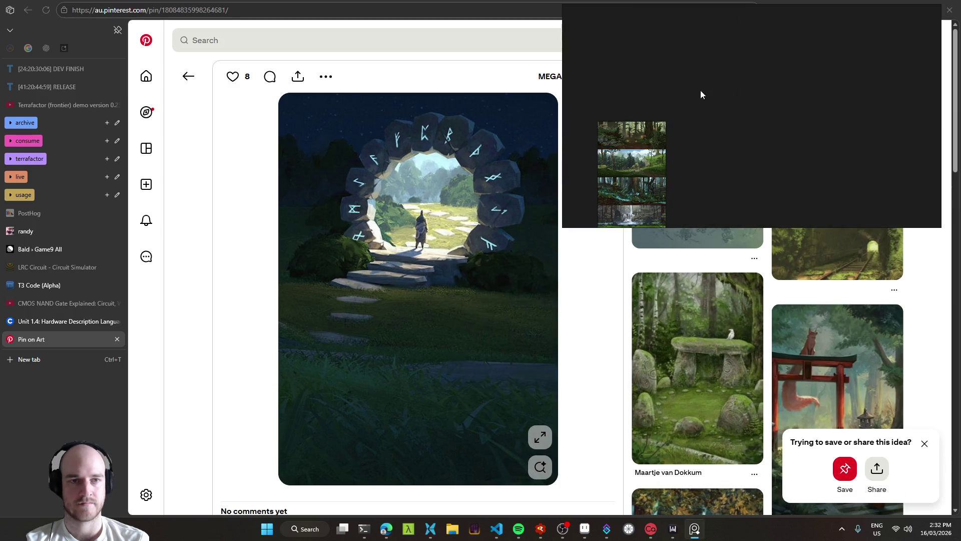
key(ctrl+v)
drag(770, 150, 727, 104)
mouse_move(706, 61)
mouse_down()
mouse_move(640, 80)
mouse_move(722, 105)
mouse_up()
Trim the portal image's bottom edge and shift the stacked images up and right.
scroll(723, 150, up, 4)
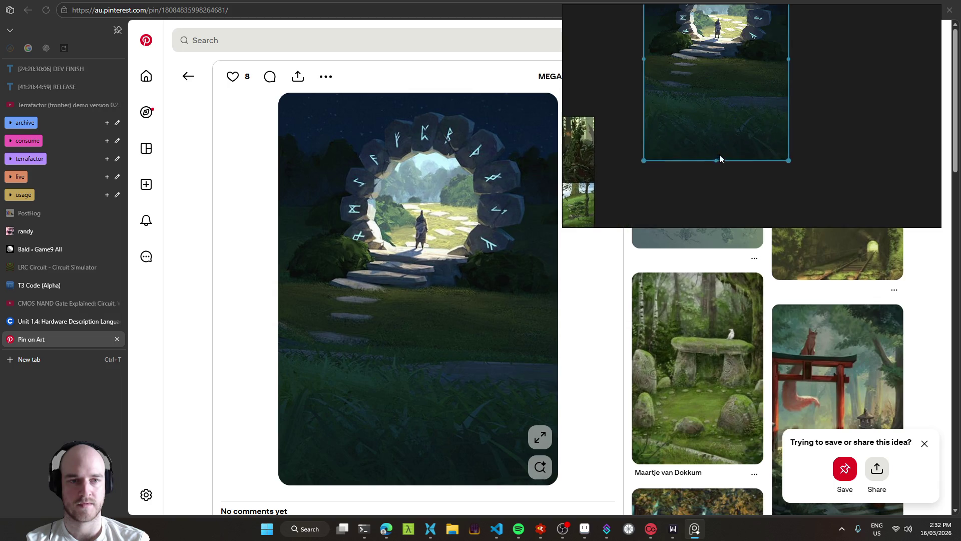
right_click(726, 130)
click(683, 185)
mouse_move(717, 161)
mouse_down()
mouse_move(718, 147)
mouse_move(721, 165)
mouse_move(706, 161)
mouse_move(717, 163)
mouse_up()
scroll(721, 161, down, 4)
scroll(683, 145, up, 3)
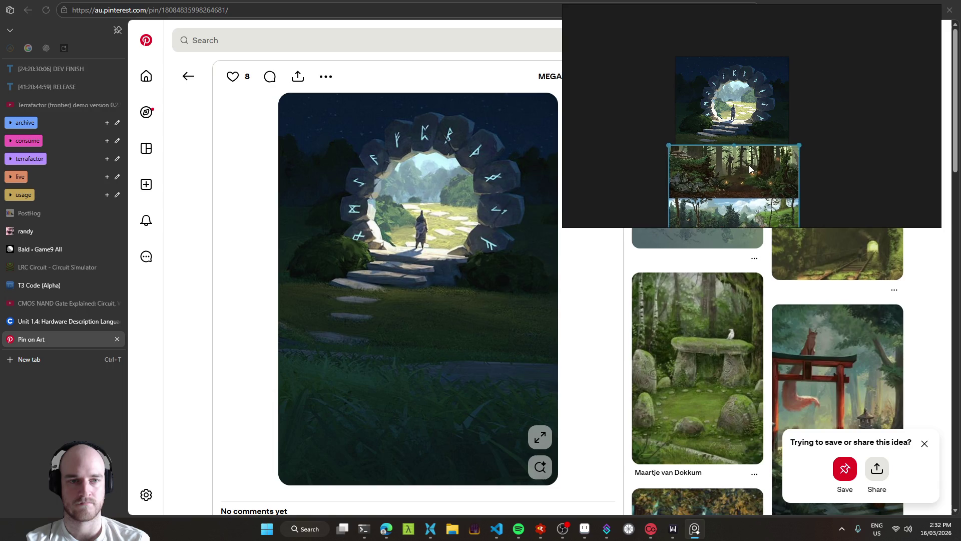
scroll(626, 160, down, 3)
mouse_move(626, 160)
mouse_down()
mouse_move(779, 92)
mouse_move(752, 153)
mouse_up()
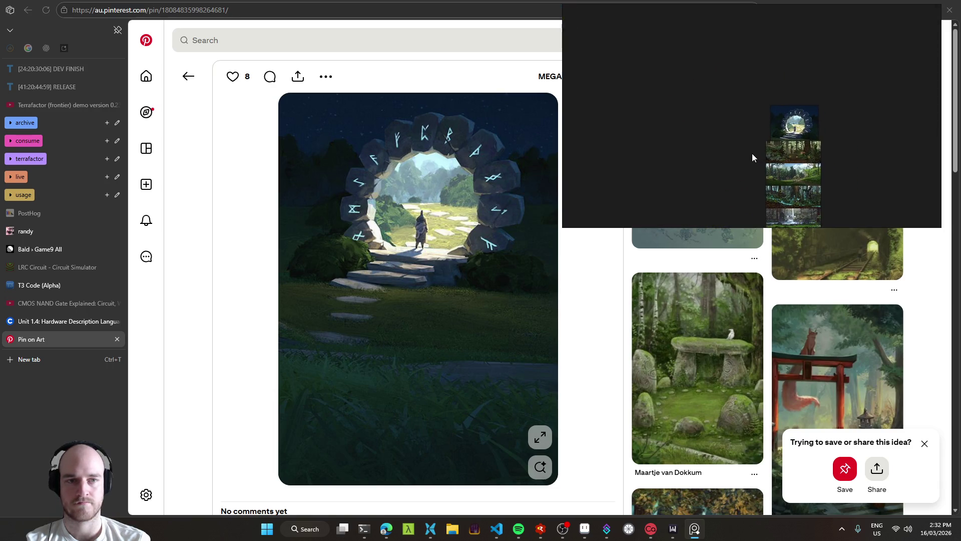
click(188, 76)
Search Pinterest for 'twilight forest', browse the results and open the foggy forest pin.
click(299, 44)
key(ctrl+a)
text(twi)
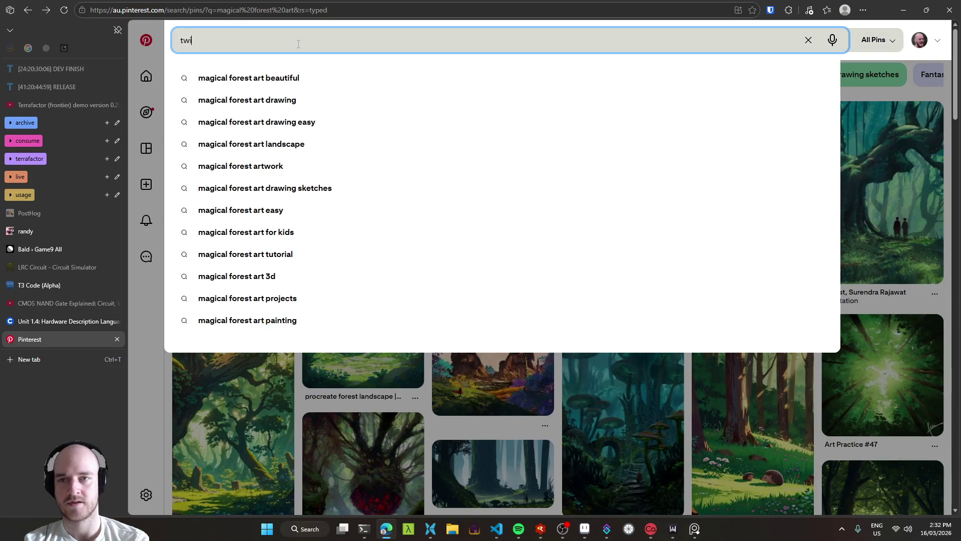
text(light forest)
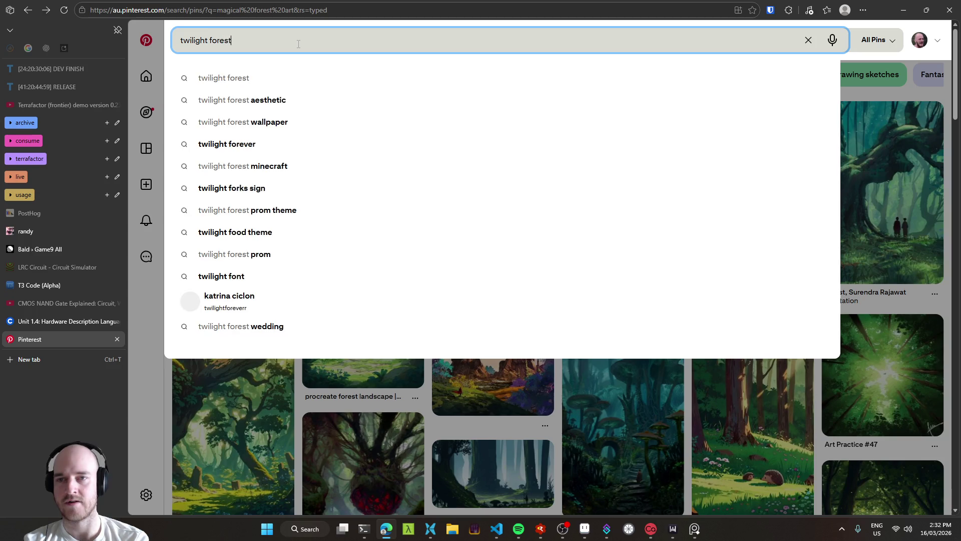
key(Return)
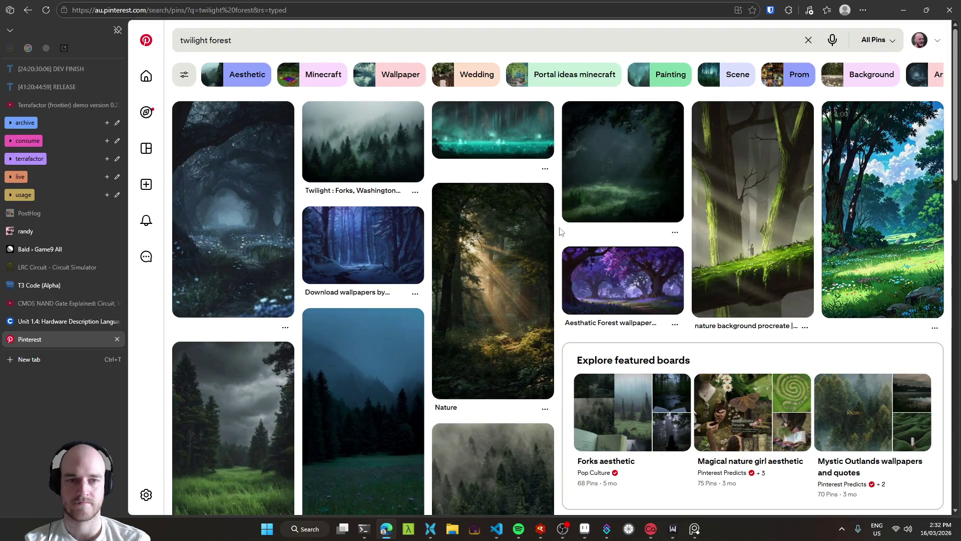
scroll(559, 235, down, 3)
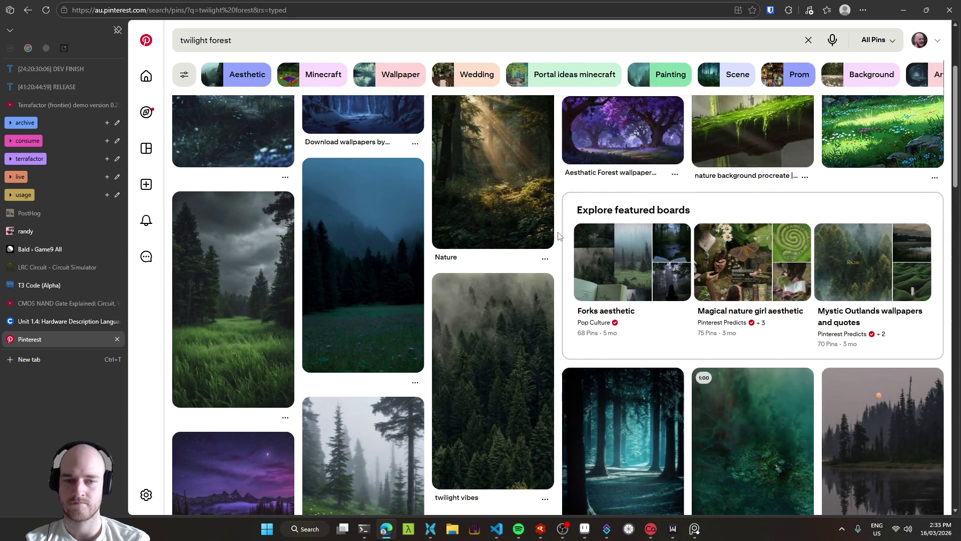
scroll(559, 235, down, 2)
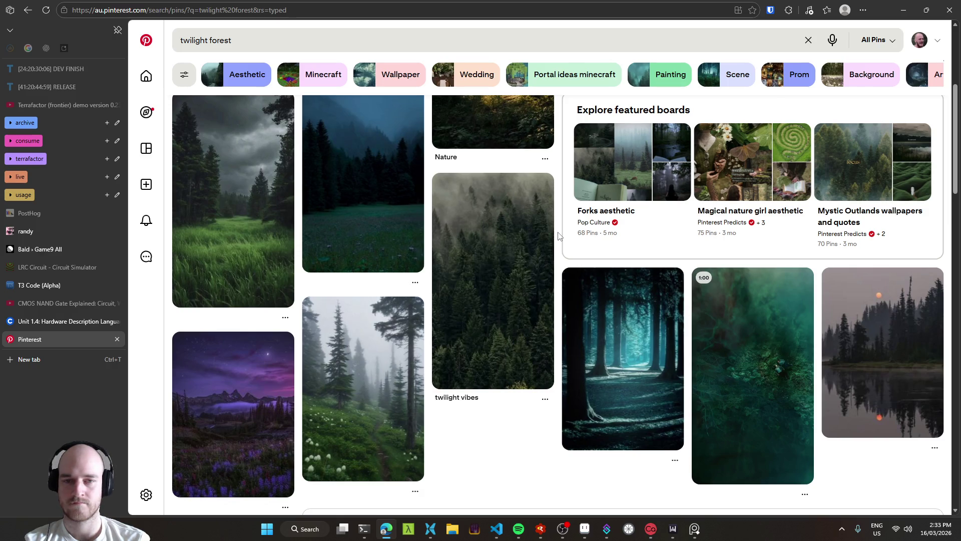
click(382, 393)
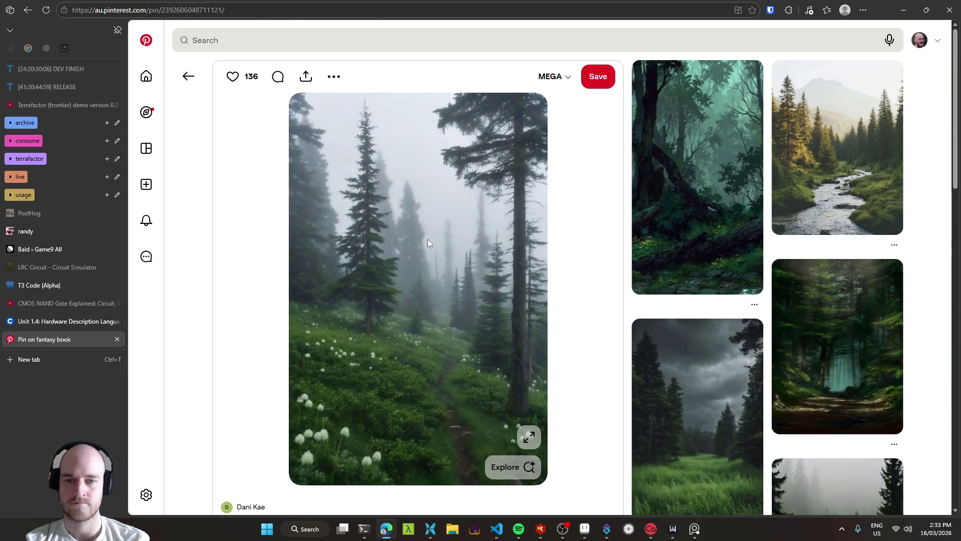
Copy the foggy pine-forest image into PureRef and shrink it beside the stack.
right_click(427, 239)
click(472, 282)
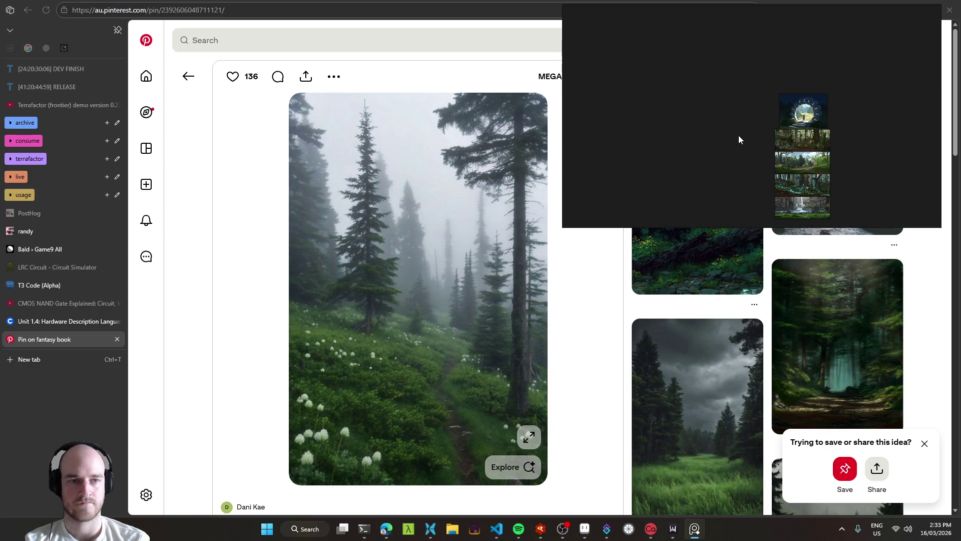
key(ctrl+v)
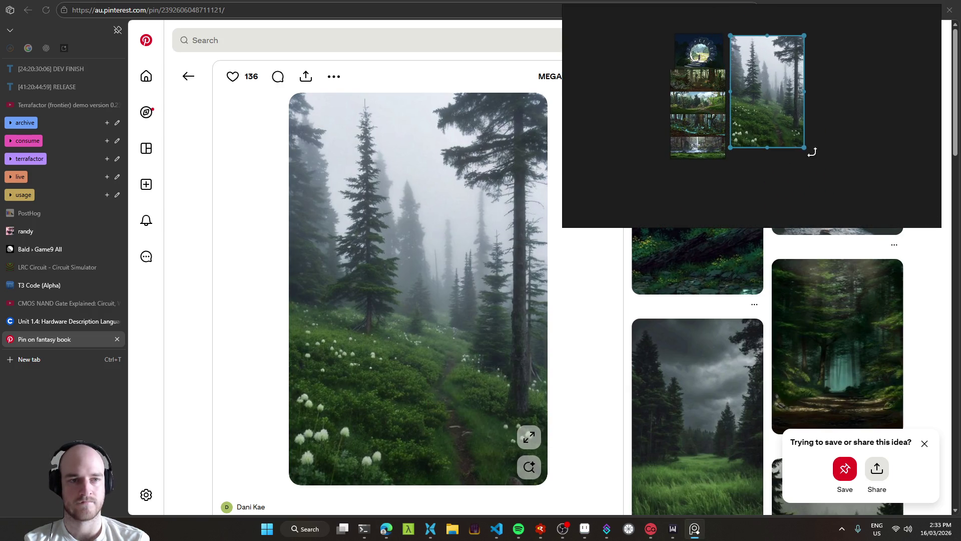
drag(805, 147, 774, 100)
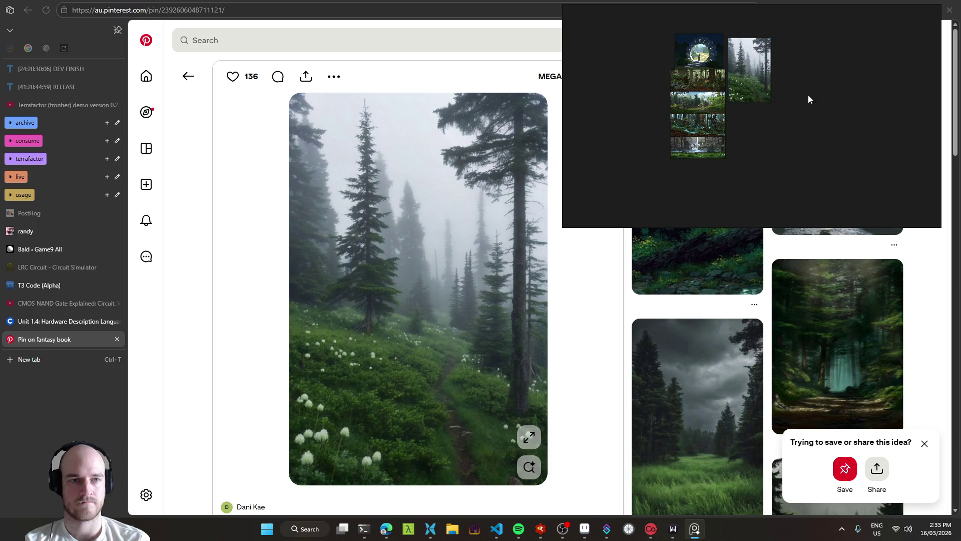
Back in Pinterest, dismiss the save-or-share suggestion and open the dark forest path pin.
scroll(772, 114, up, 2)
click(266, 254)
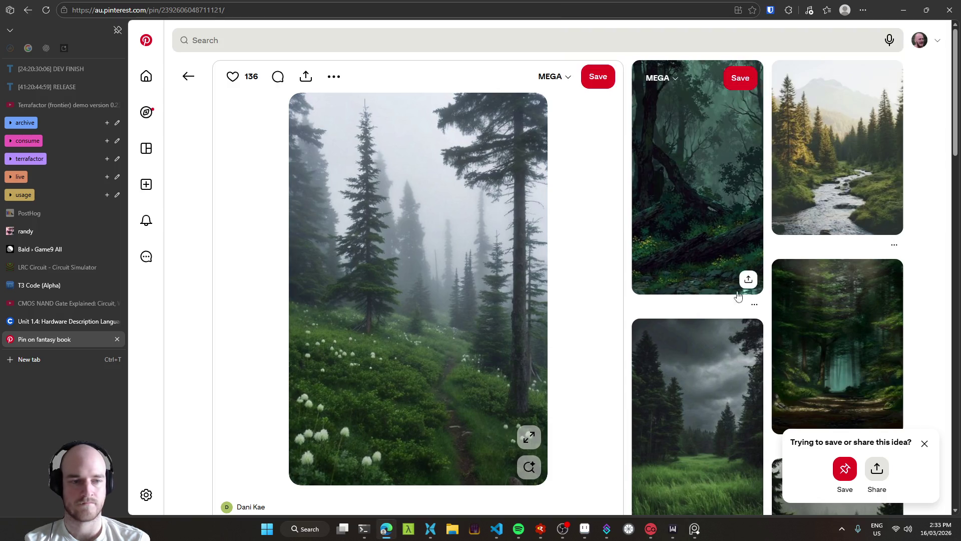
scroll(740, 280, down, 5)
click(925, 445)
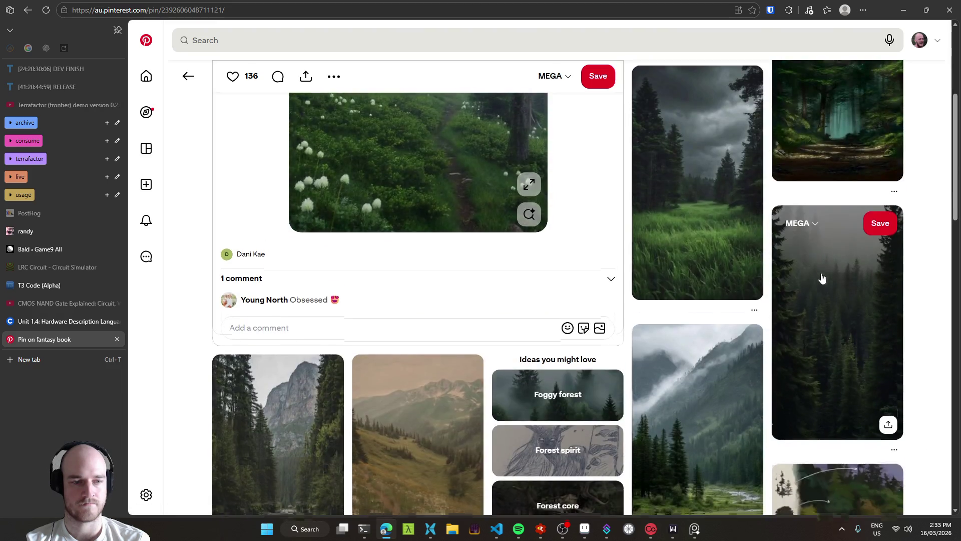
scroll(821, 279, down, 5)
scroll(920, 309, up, 10)
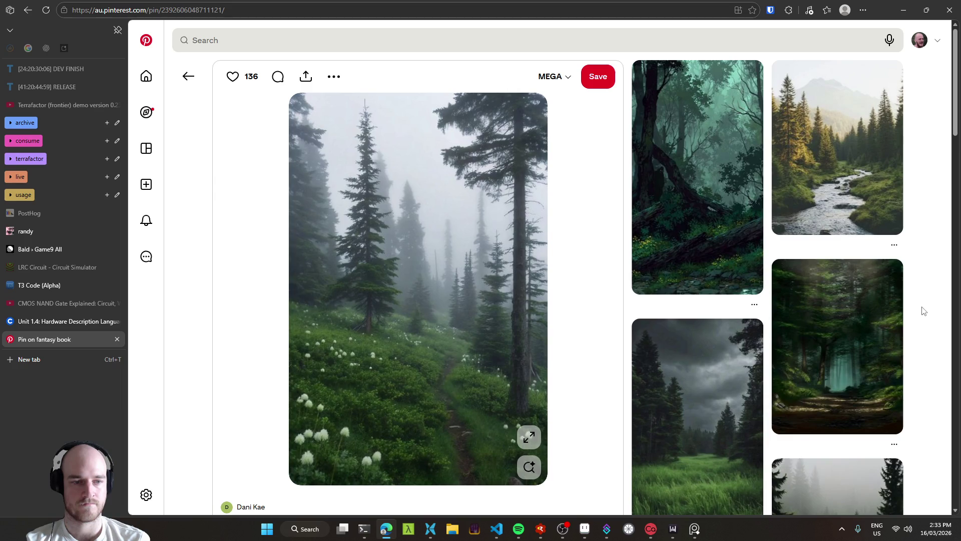
click(870, 340)
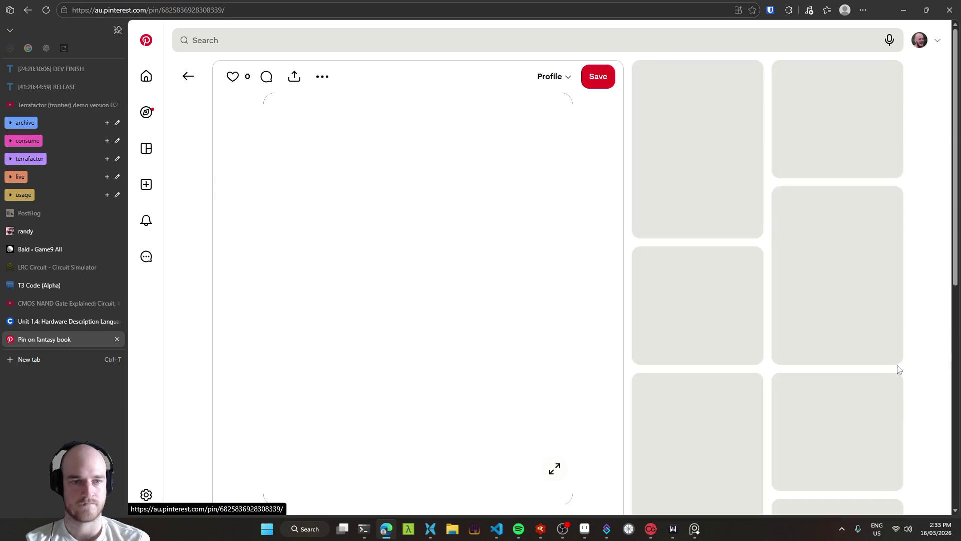
Paste the dark forest path image into PureRef, shrunk beside the misty forest picture.
right_click(458, 221)
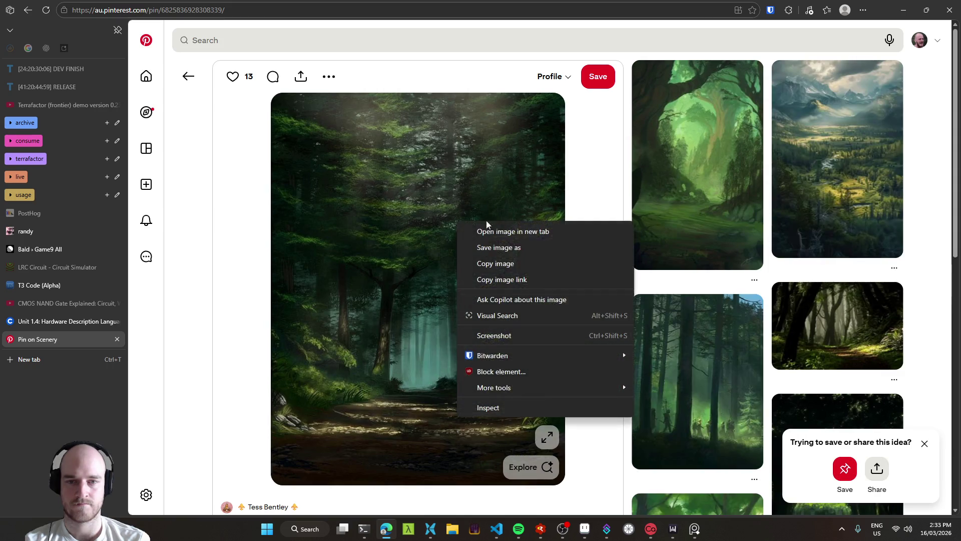
click(506, 271)
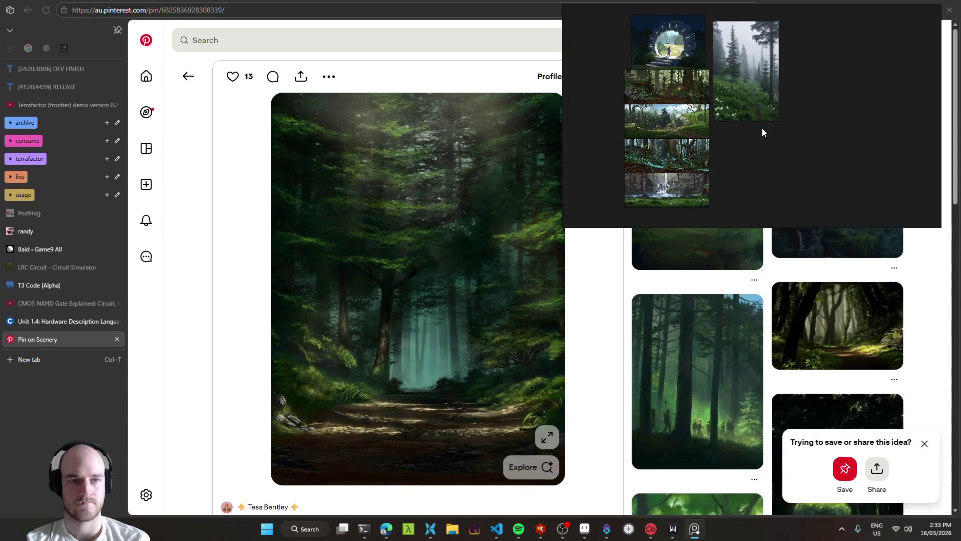
key(ctrl+v)
mouse_move(916, 183)
mouse_down()
mouse_move(827, 86)
mouse_move(833, 101)
mouse_move(821, 91)
mouse_up()
click(245, 249)
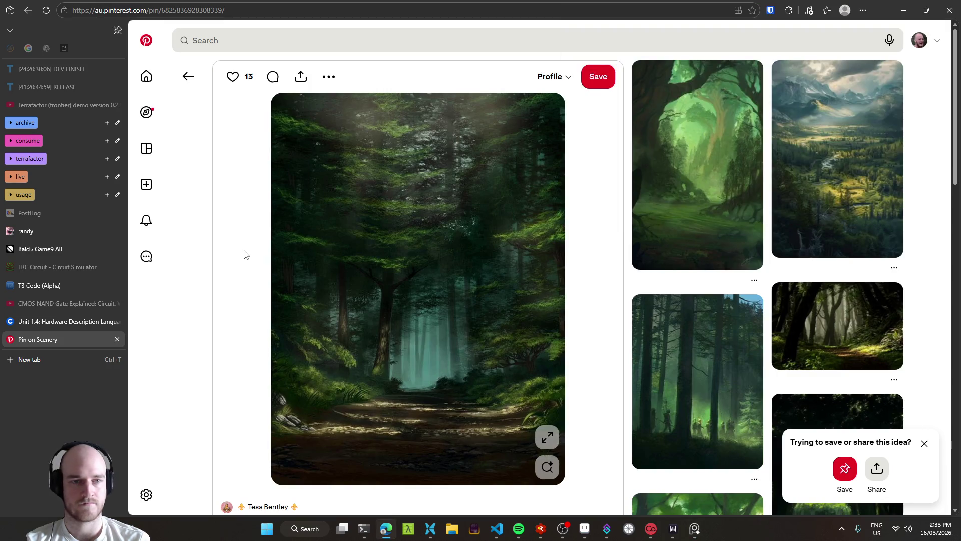
click(866, 142)
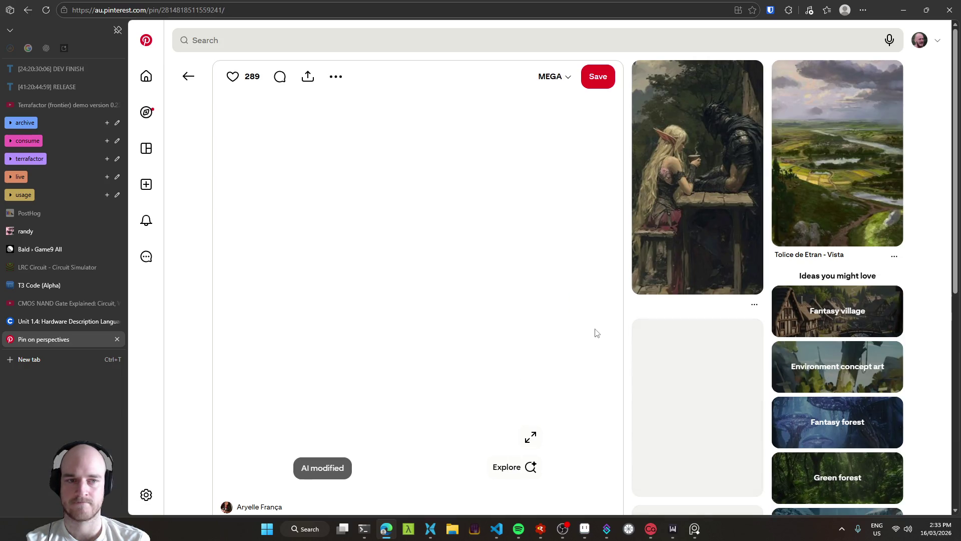
Go back to the forest path pin and open the eight-mushroom-creatures pin from related pins.
click(189, 79)
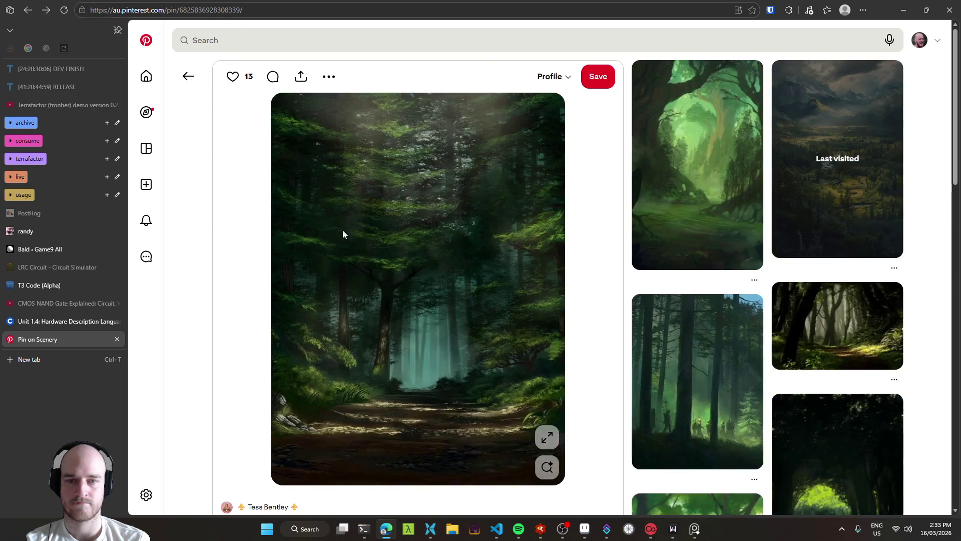
scroll(574, 280, down, 5)
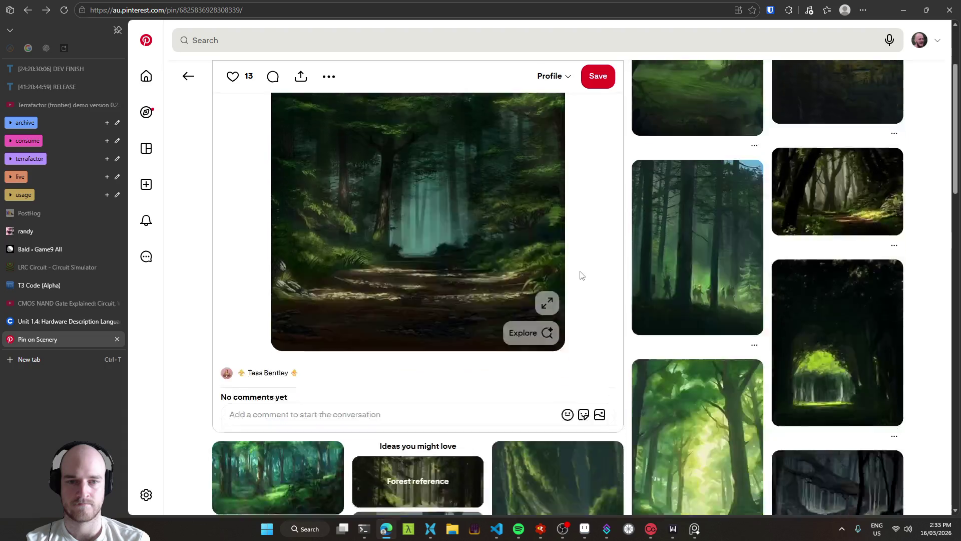
scroll(576, 210, down, 10)
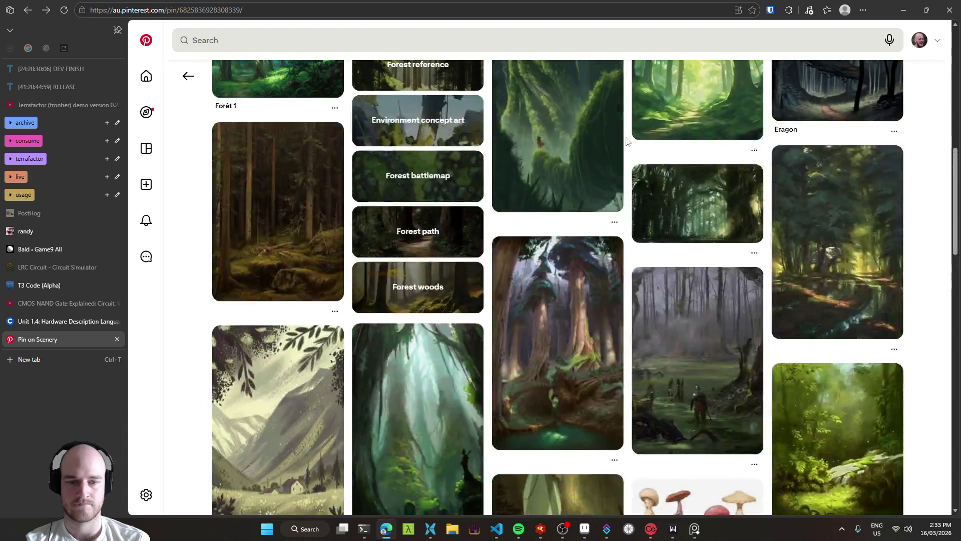
scroll(616, 210, down, 4)
scroll(620, 220, up, 4)
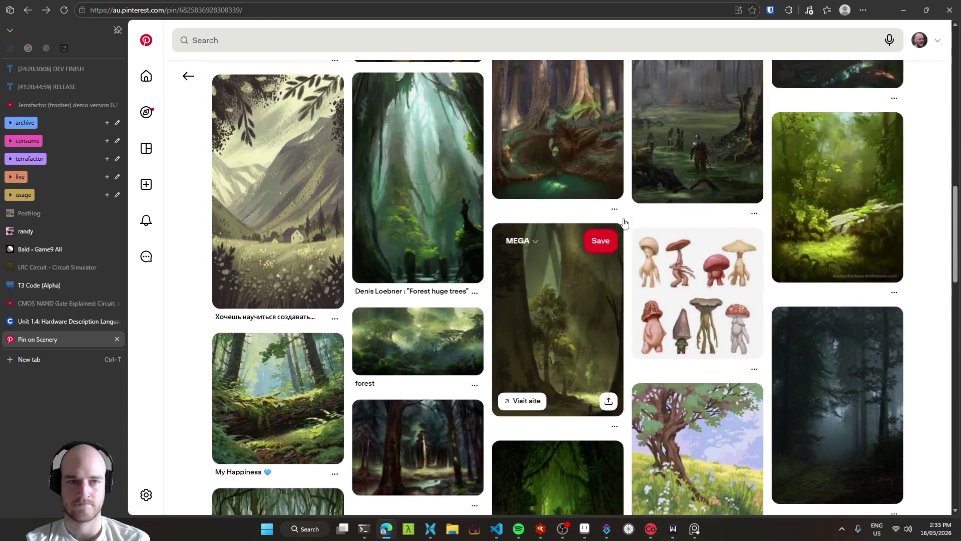
click(686, 285)
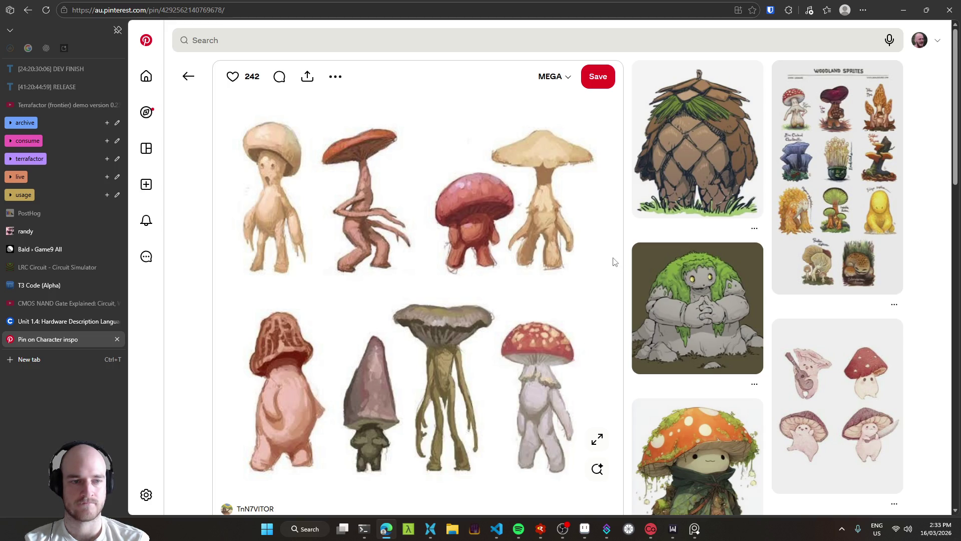
scroll(614, 261, down, 2)
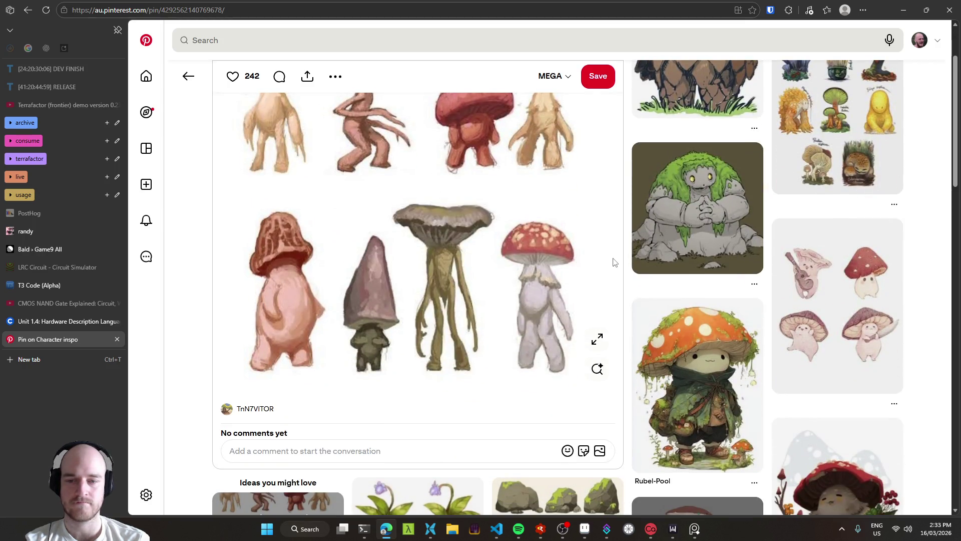
scroll(614, 261, up, 2)
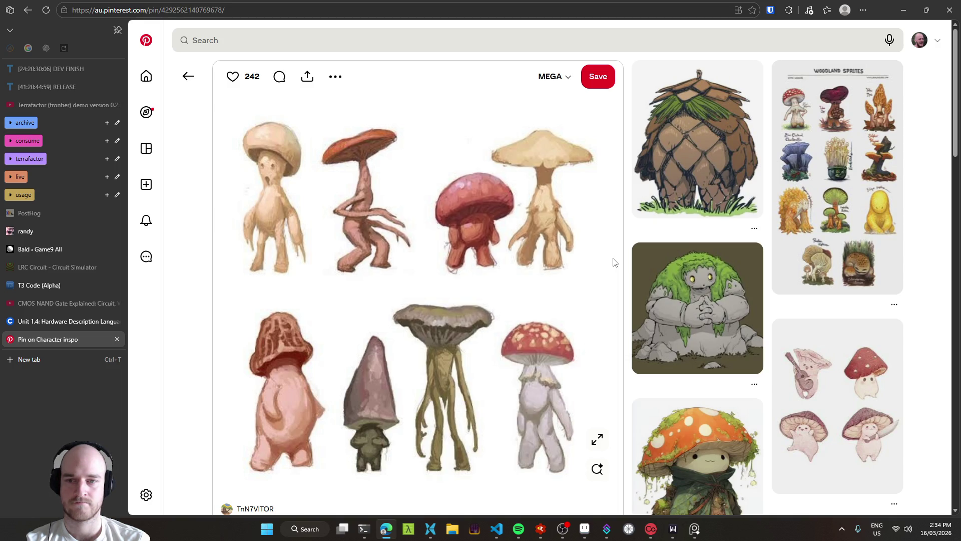
scroll(615, 262, down, 6)
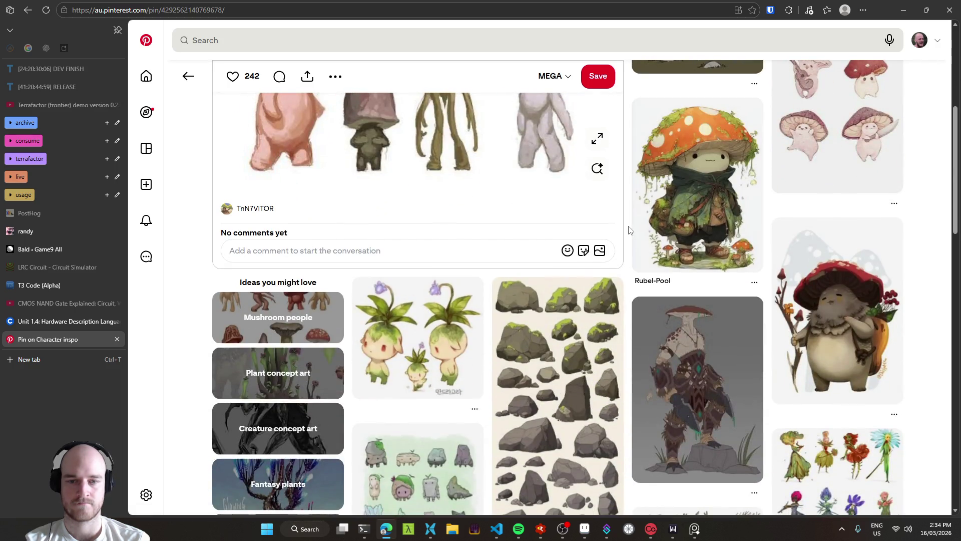
scroll(630, 230, down, 3)
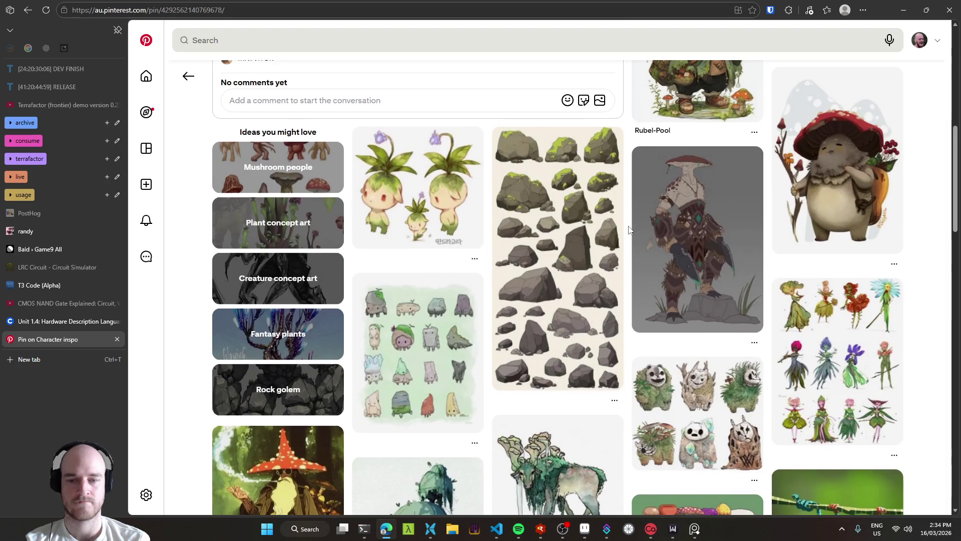
scroll(629, 229, down, 4)
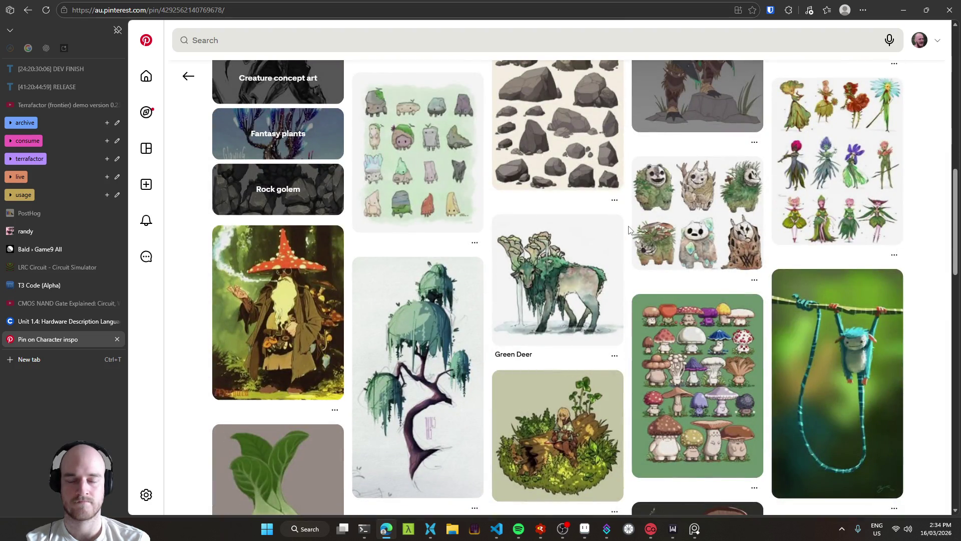
scroll(630, 229, down, 5)
scroll(629, 229, down, 4)
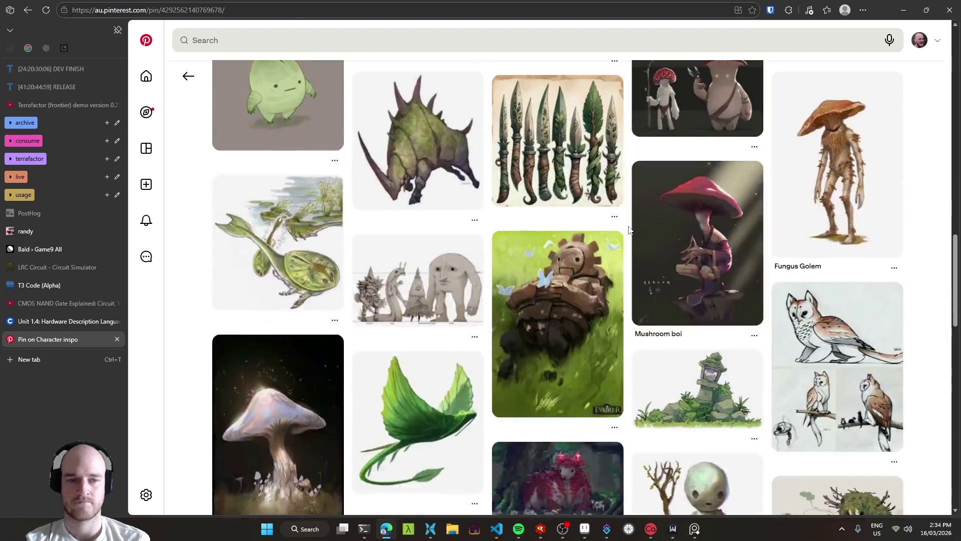
scroll(629, 230, up, 4)
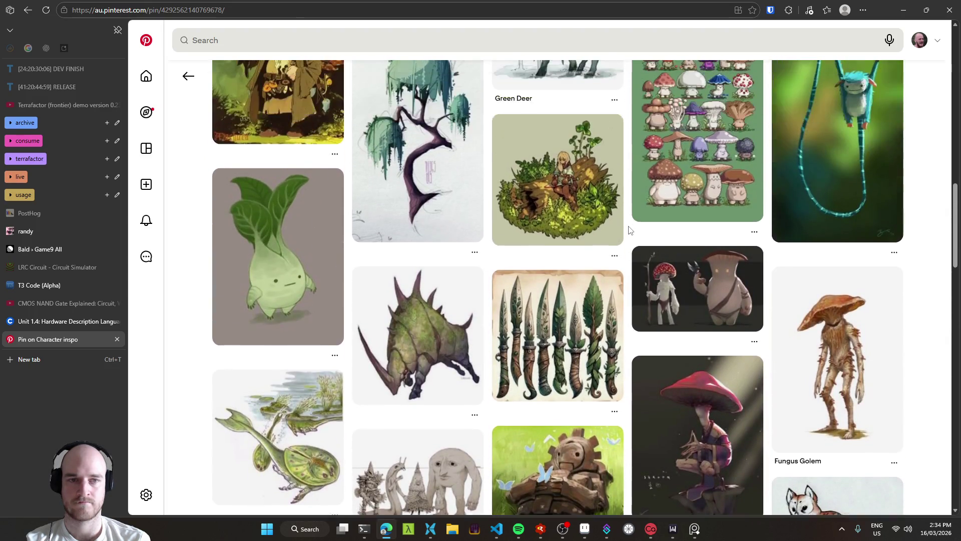
scroll(630, 230, up, 2)
scroll(630, 230, up, 13)
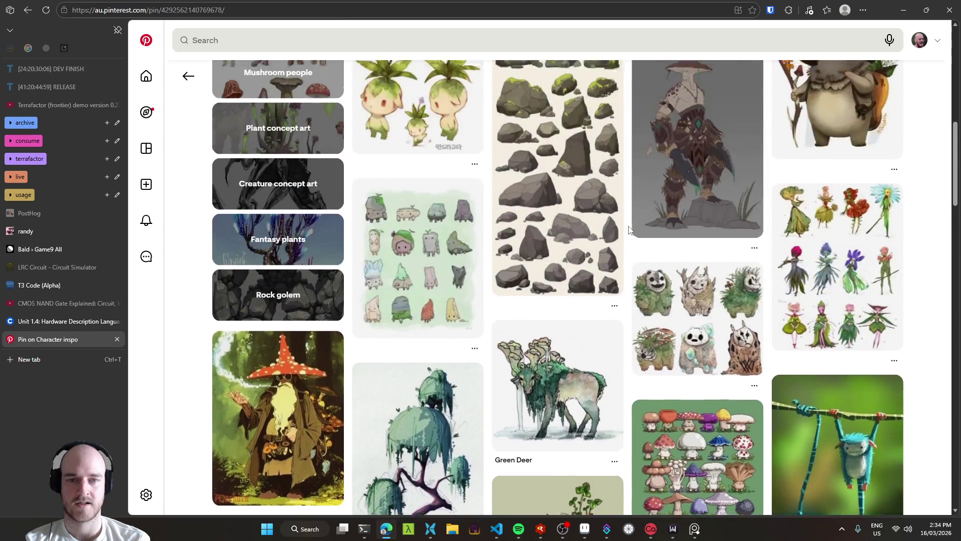
scroll(629, 229, down, 10)
scroll(629, 229, up, 4)
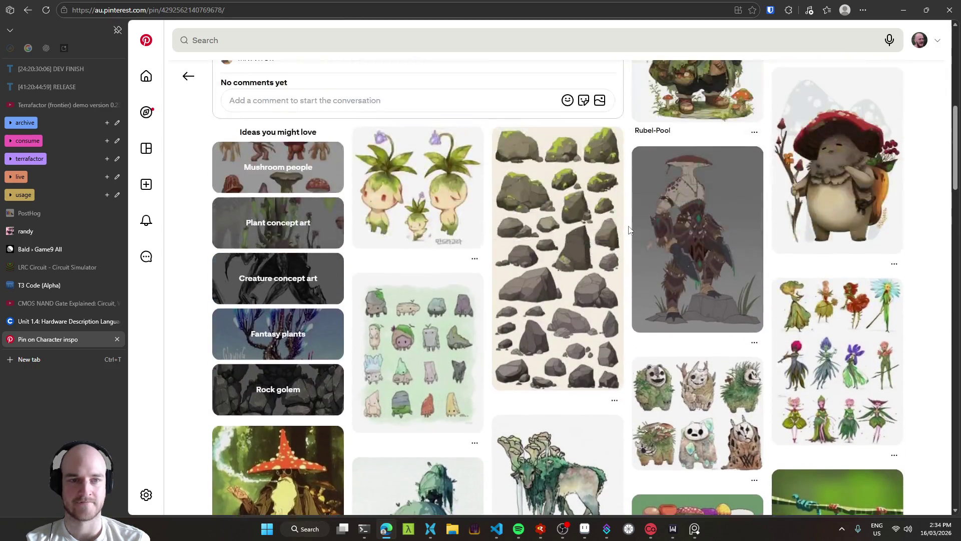
scroll(629, 230, down, 4)
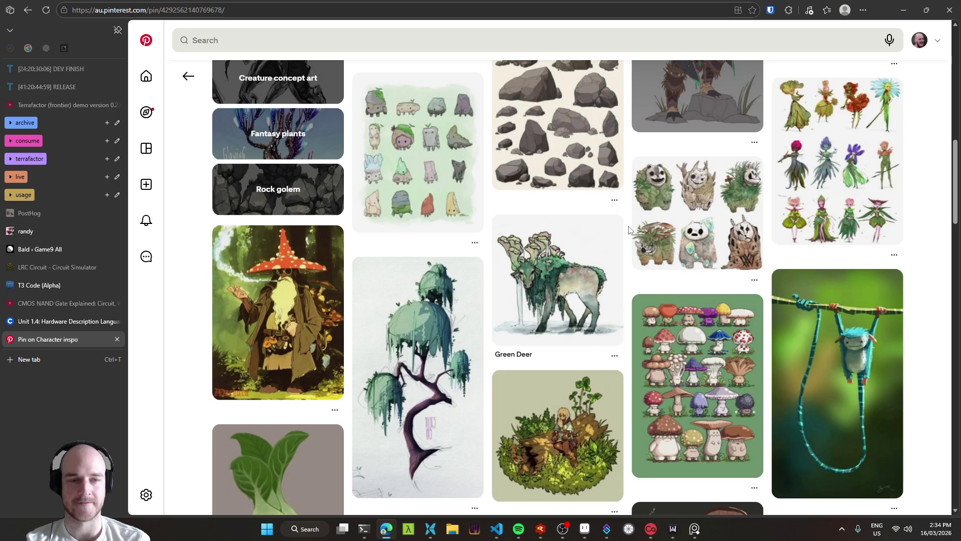
scroll(629, 230, up, 10)
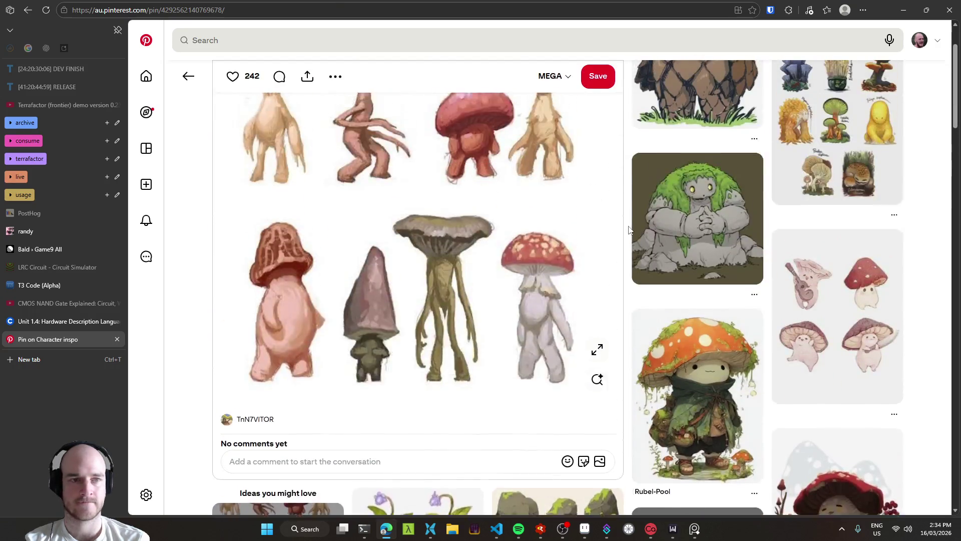
scroll(629, 229, up, 2)
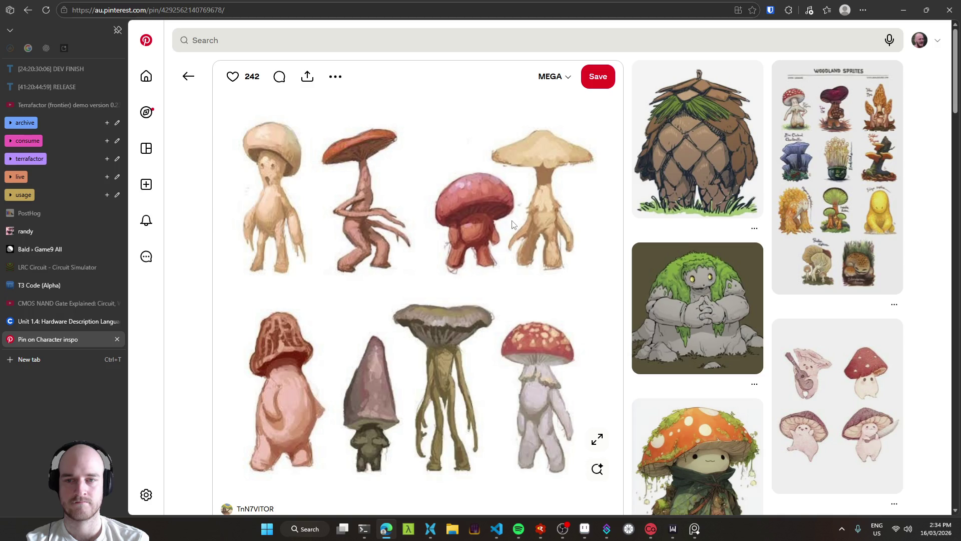
Copy the mushroom creature sheet onto the PureRef board.
right_click(483, 223)
click(539, 271)
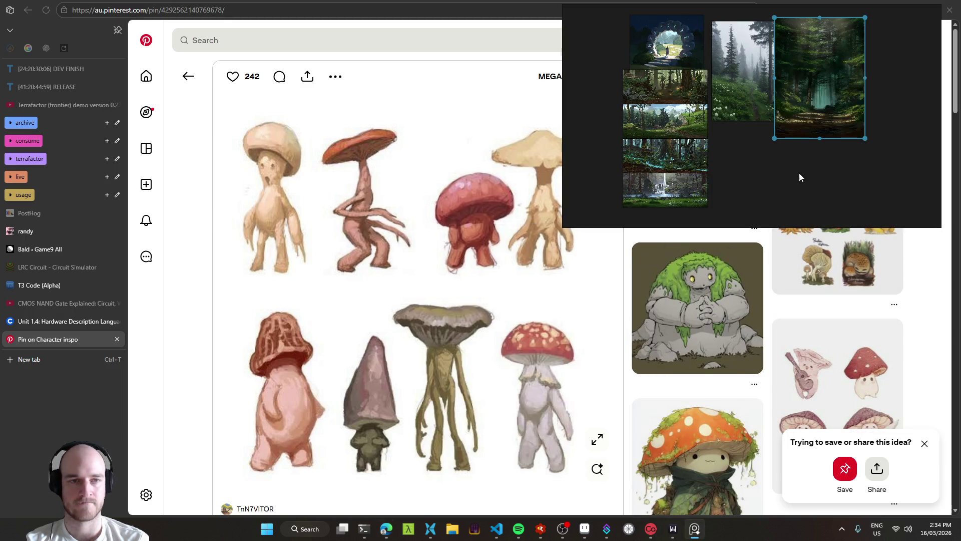
key(ctrl+v)
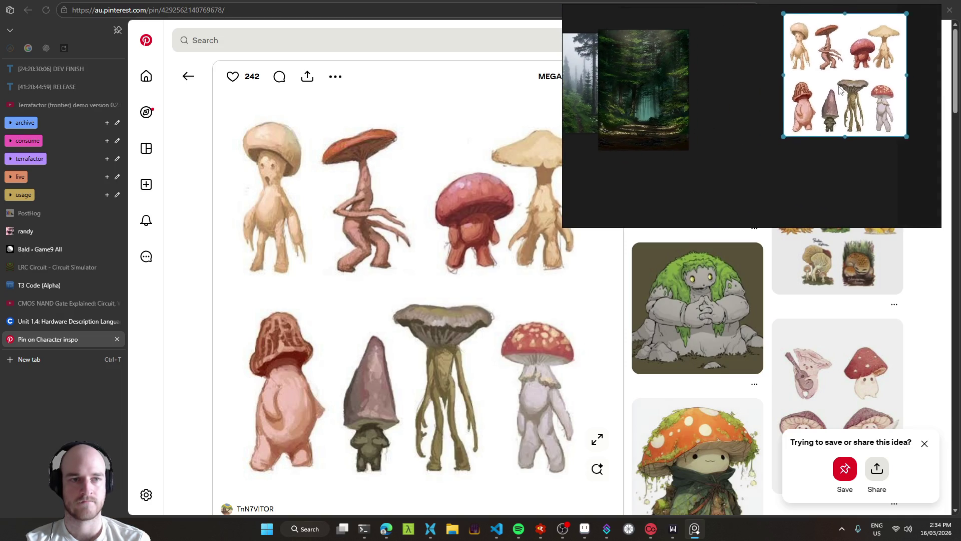
click(203, 263)
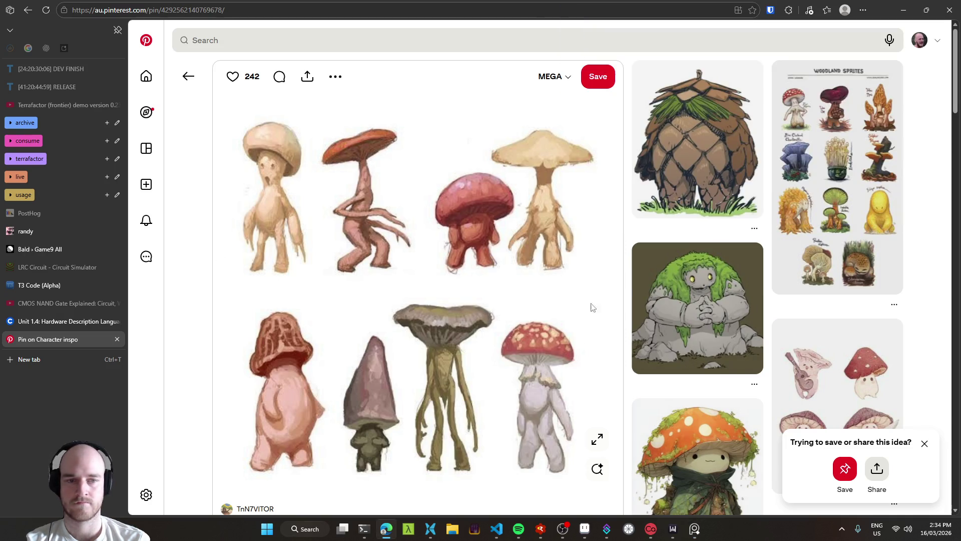
Back in Pinterest, open the moss-covered stone golem pin and bring up its image options.
scroll(595, 308, down, 7)
scroll(634, 321, up, 6)
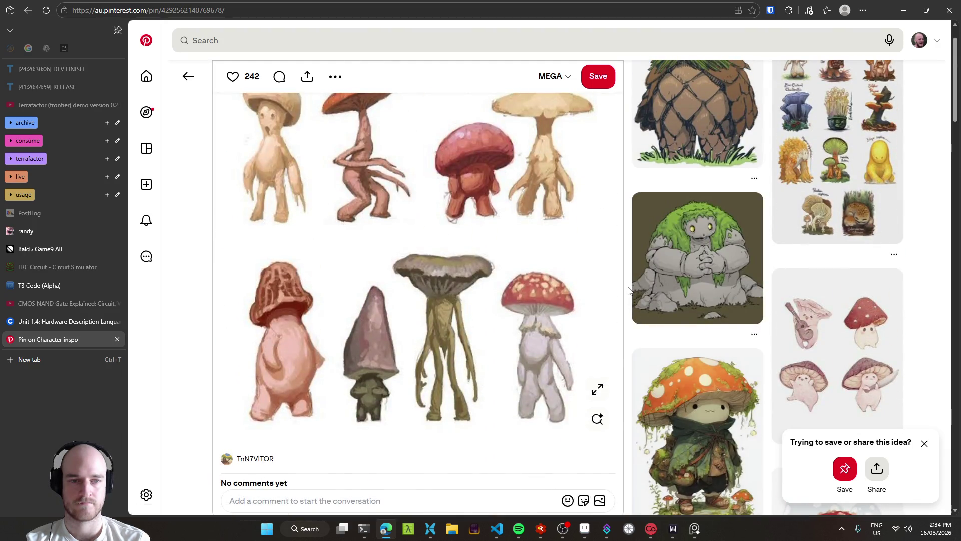
scroll(629, 293, up, 1)
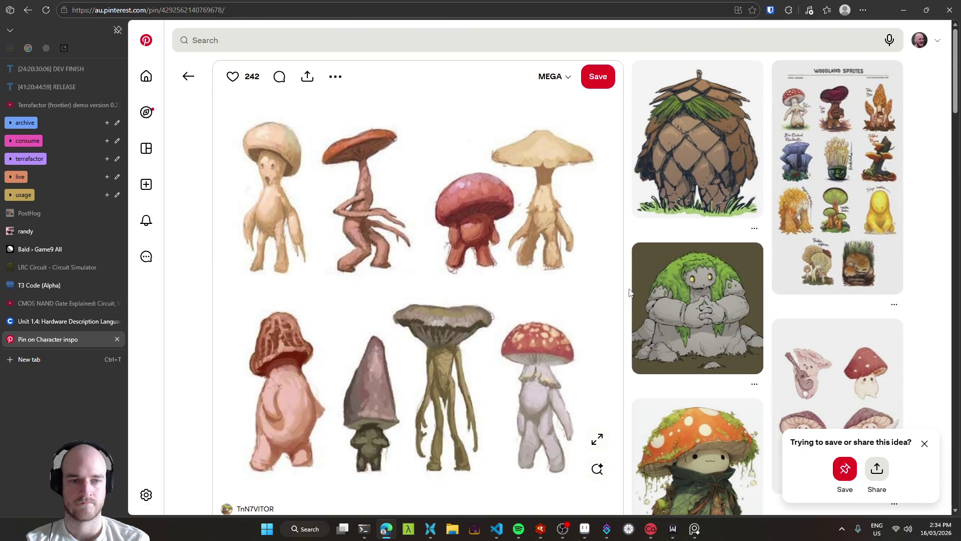
click(646, 300)
right_click(458, 216)
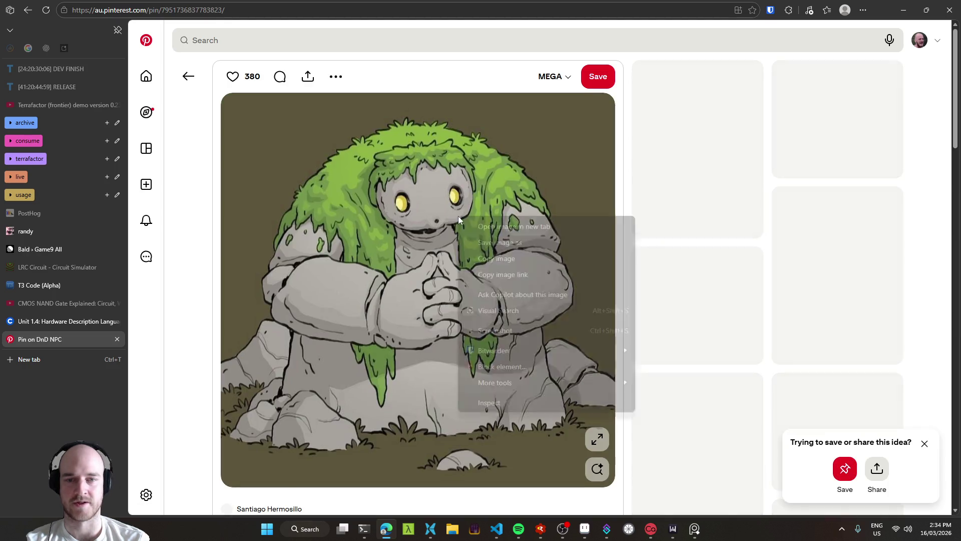
Copy the stone golem image and browse down through the related pins.
click(510, 258)
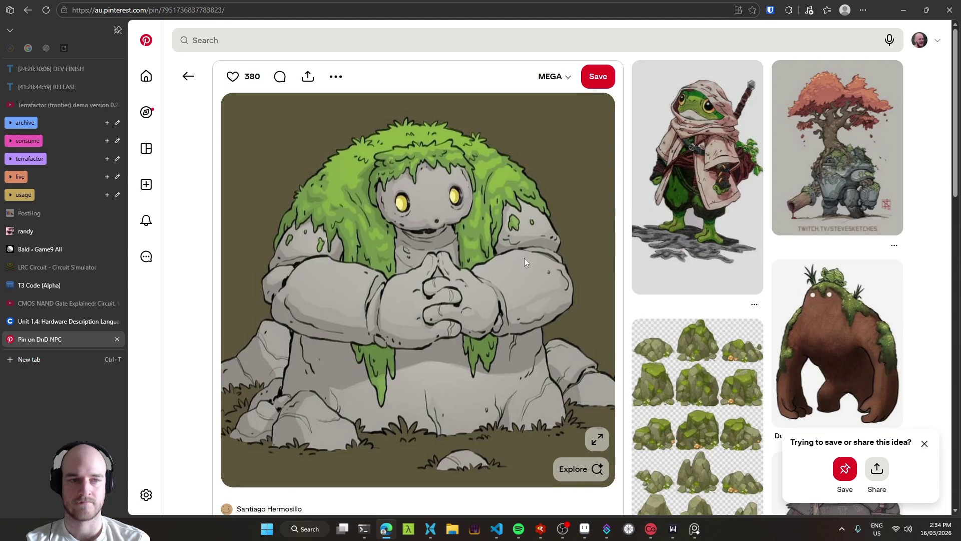
scroll(619, 274, down, 2)
scroll(619, 274, down, 2)
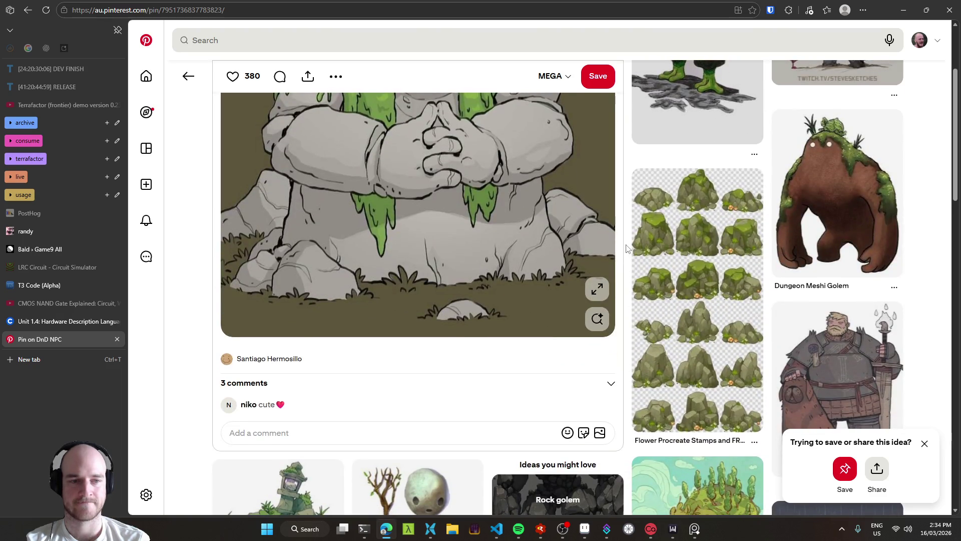
scroll(626, 248, down, 6)
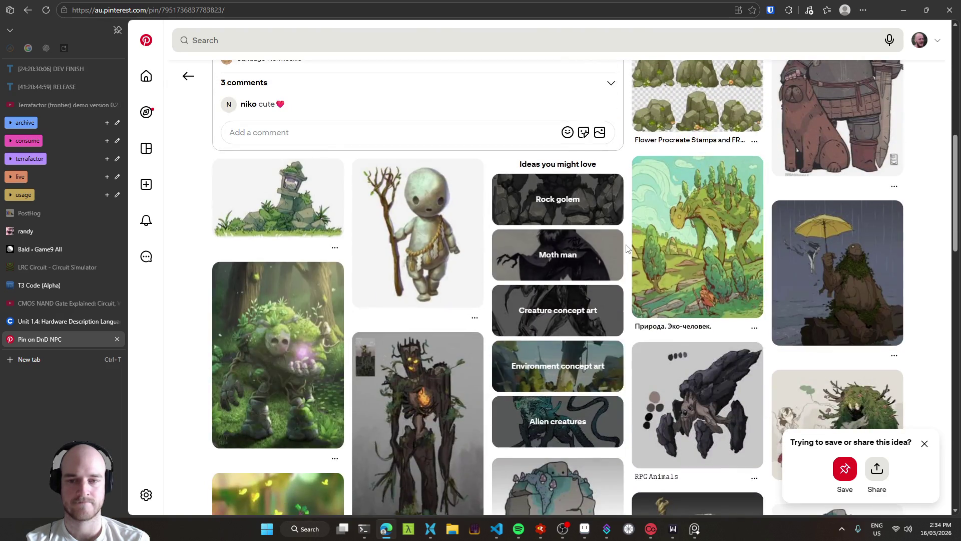
scroll(627, 249, down, 2)
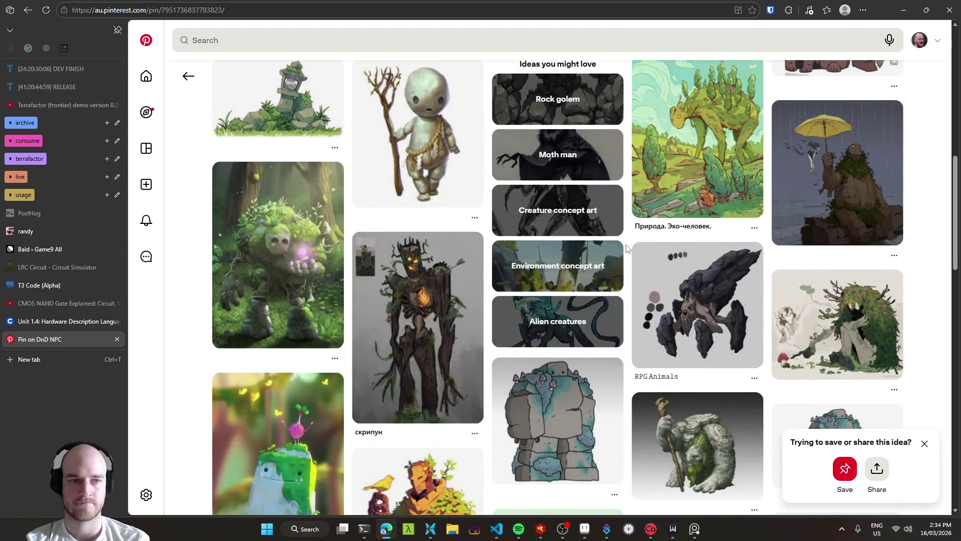
scroll(627, 249, down, 4)
scroll(627, 249, down, 6)
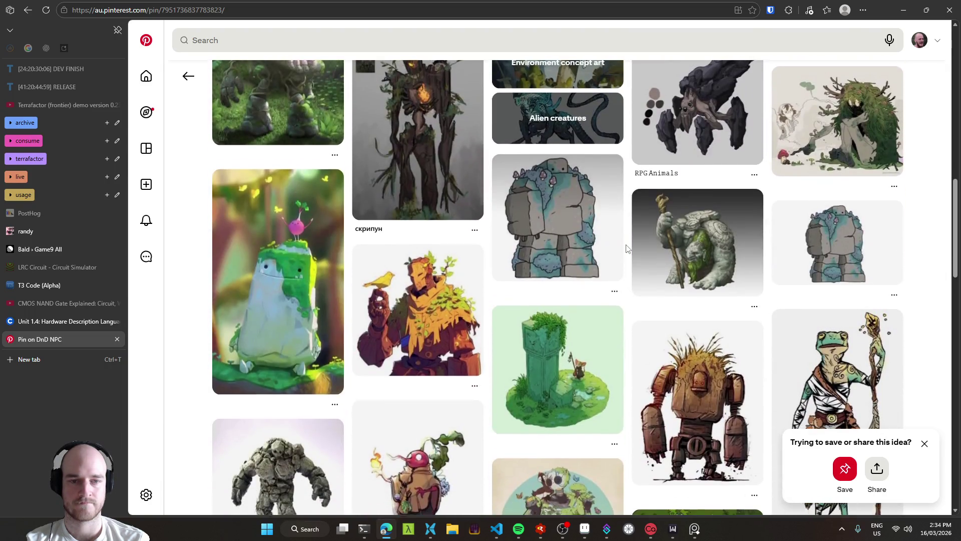
scroll(626, 249, down, 7)
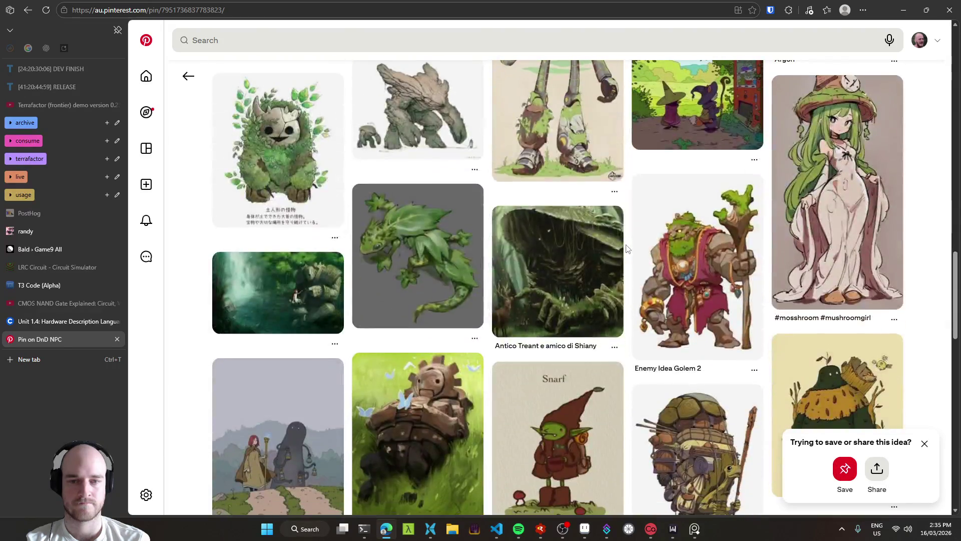
scroll(627, 249, down, 5)
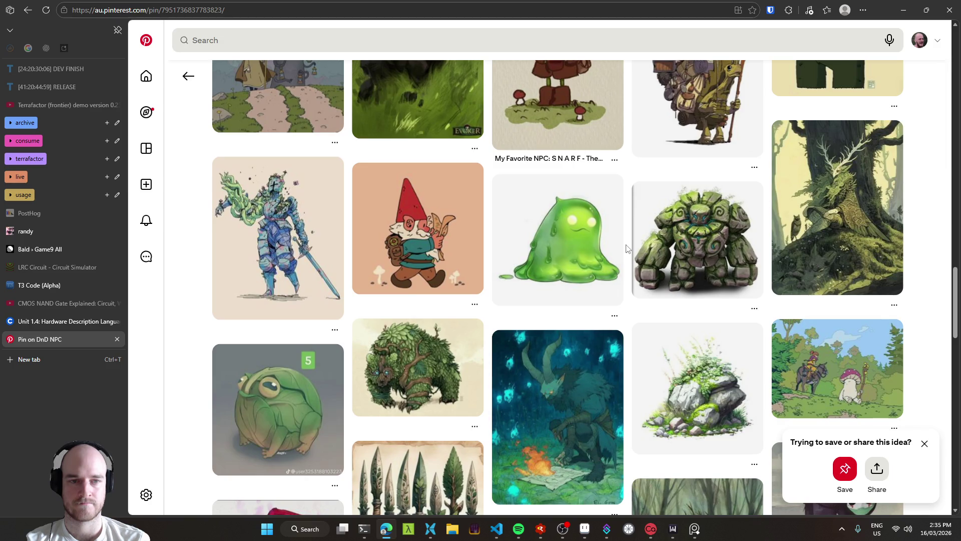
scroll(626, 248, down, 4)
scroll(628, 250, down, 3)
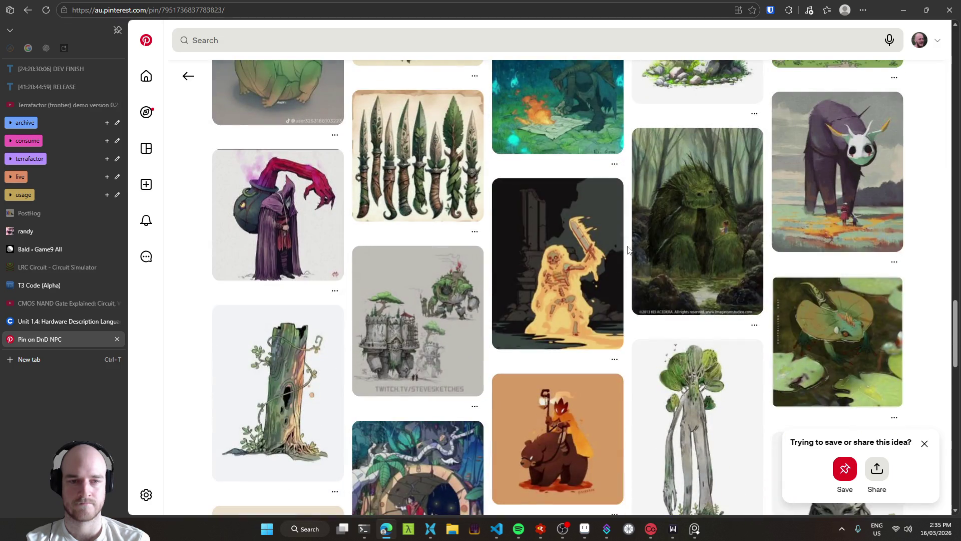
Paste the golem into PureRef, shrink it and place it below the mushroom sheet.
key(alt+Tab)
key(ctrl+v)
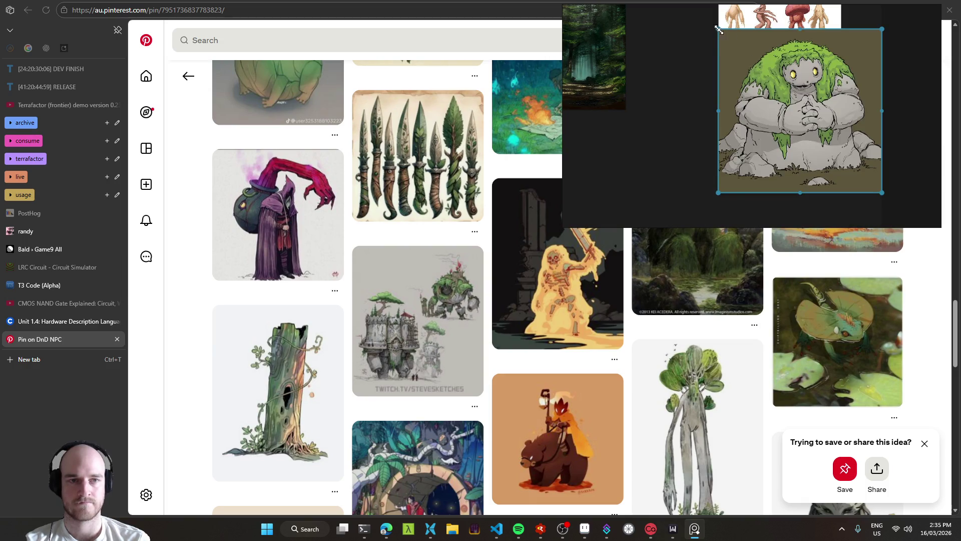
drag(719, 30, 775, 86)
drag(801, 145, 745, 152)
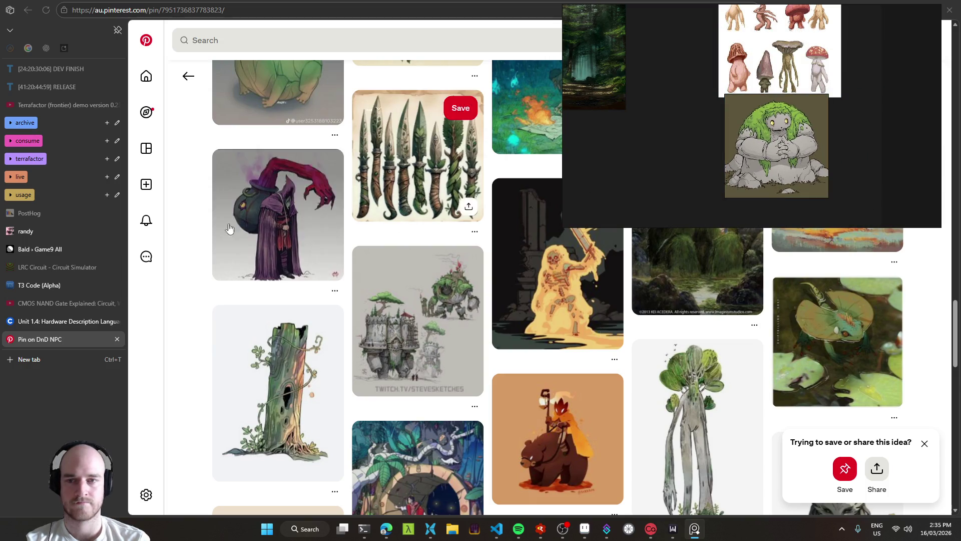
click(183, 228)
scroll(186, 266, down, 10)
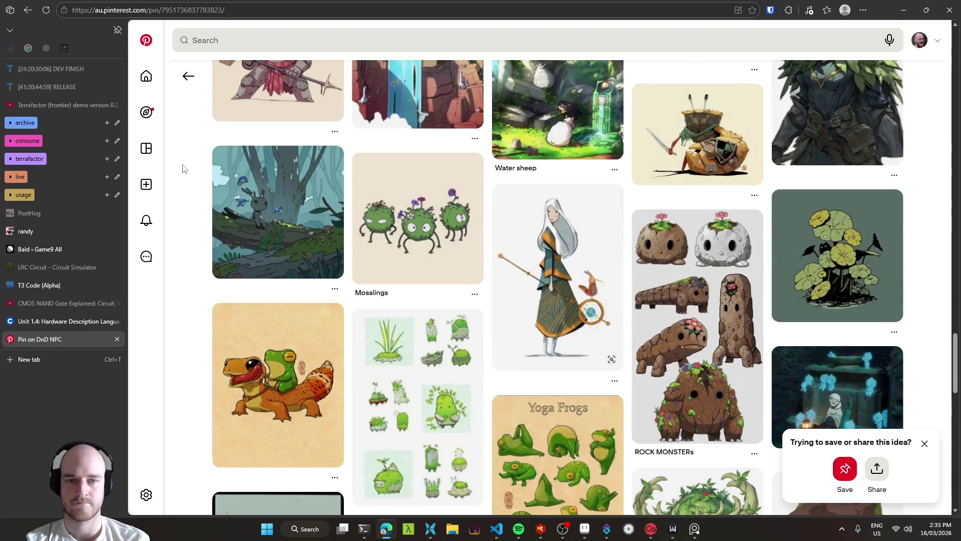
Return to the mushroom creature sheet pin and scroll through its fungus and mushroom-folk related pins.
click(188, 80)
scroll(626, 332, down, 5)
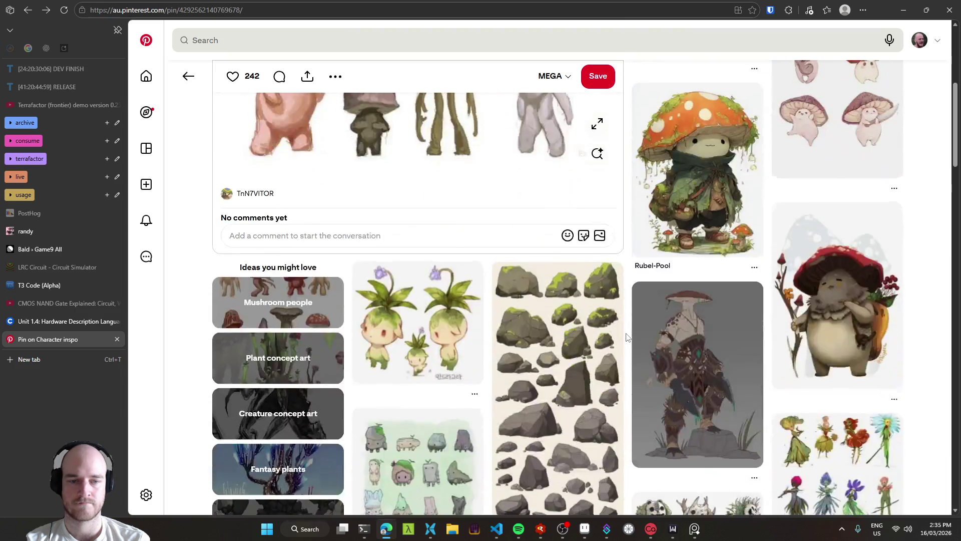
scroll(626, 337, down, 5)
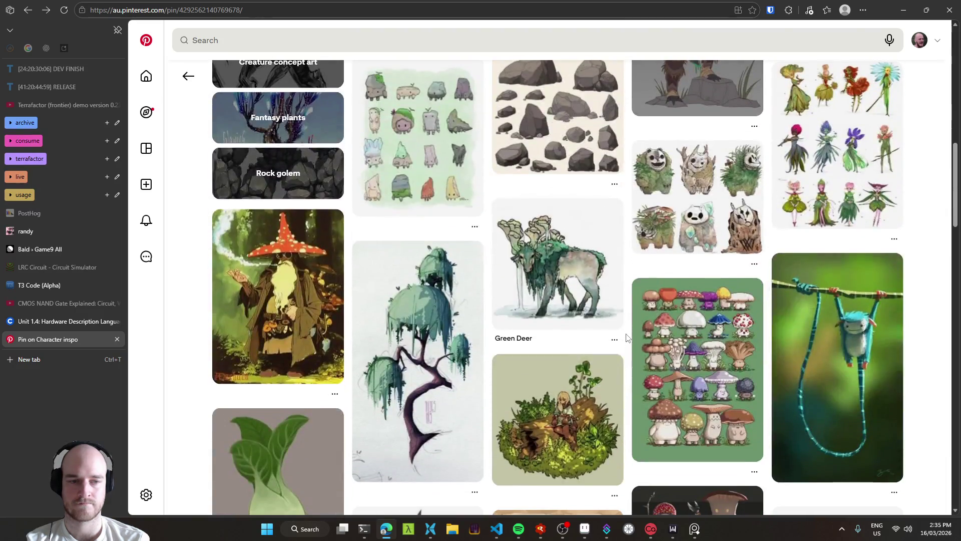
scroll(626, 336, down, 5)
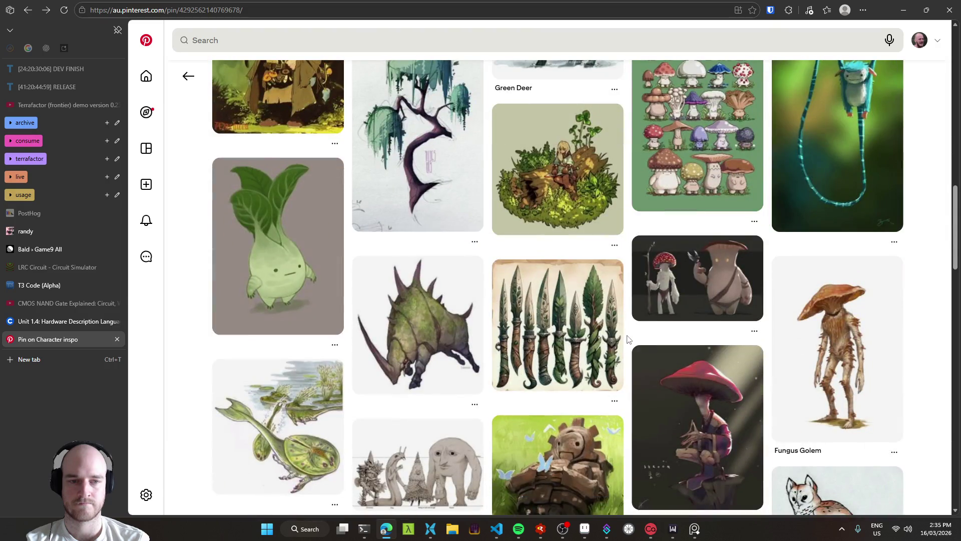
scroll(627, 339, down, 5)
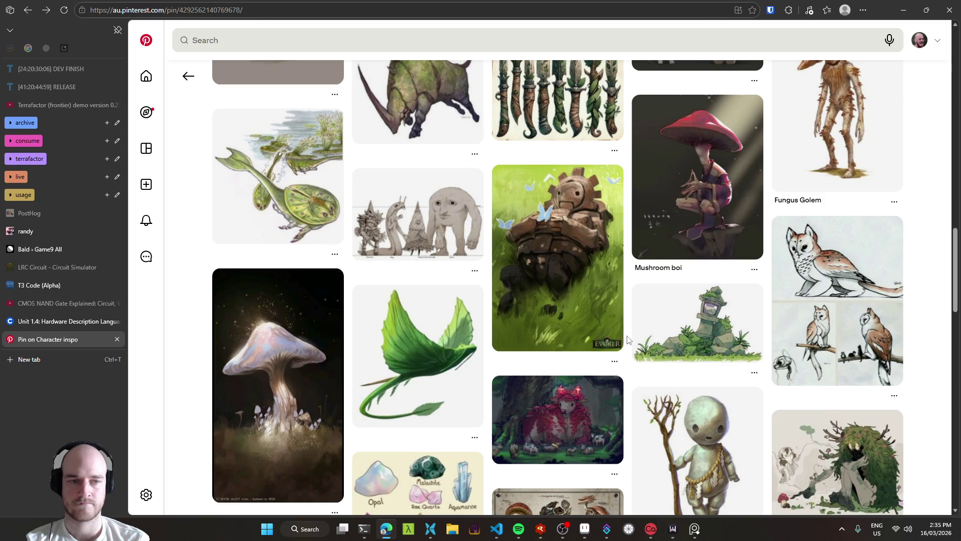
scroll(628, 339, down, 4)
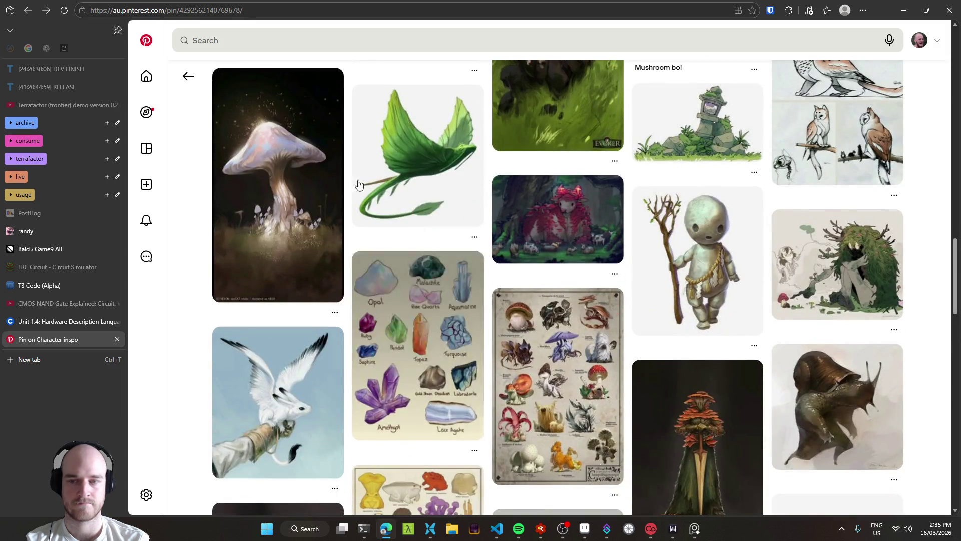
Go back to the forest scenery pin and open the pixel-art house and clouds pin.
click(189, 76)
scroll(204, 284, down, 4)
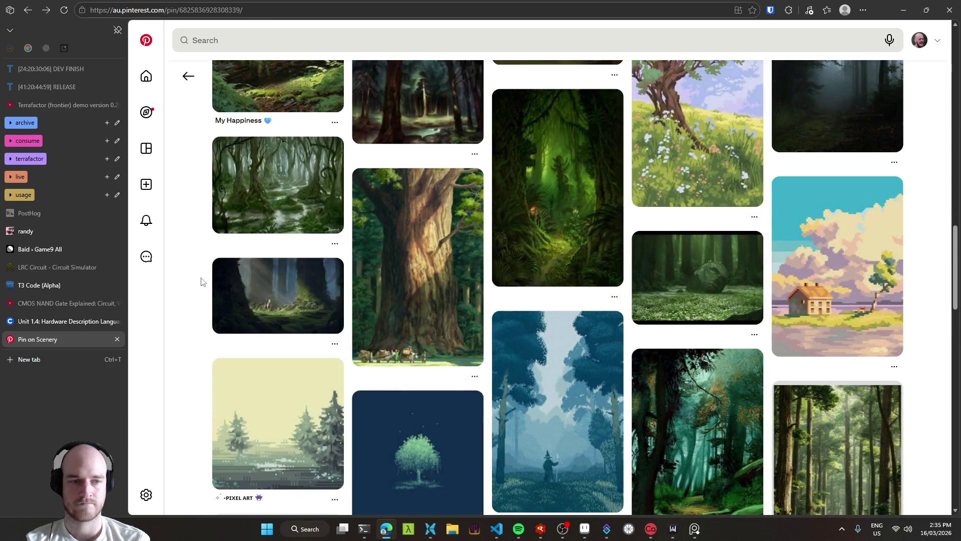
scroll(202, 283, down, 2)
click(821, 190)
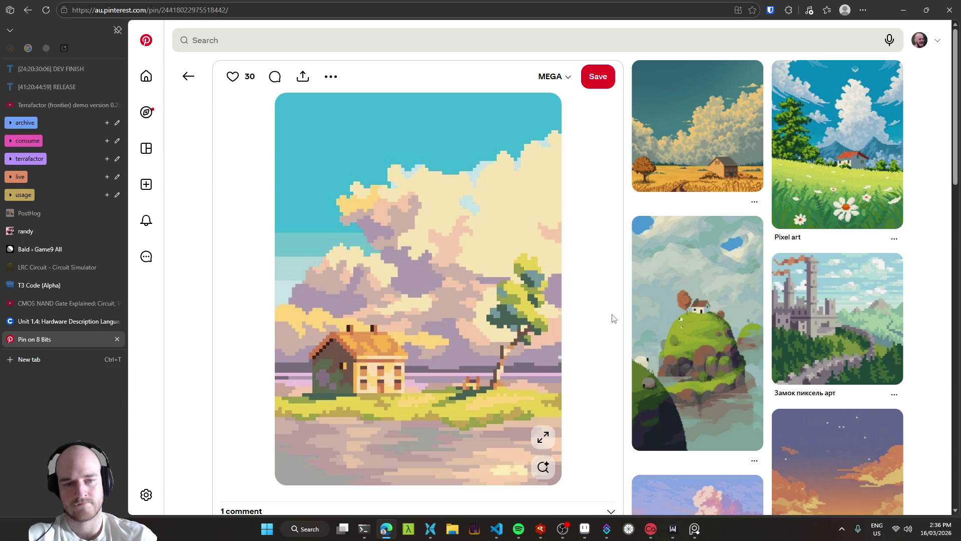
Browse related pins, open the misty 'Pixelart' lake pin and save it to the MEGA board.
scroll(613, 343, down, 3)
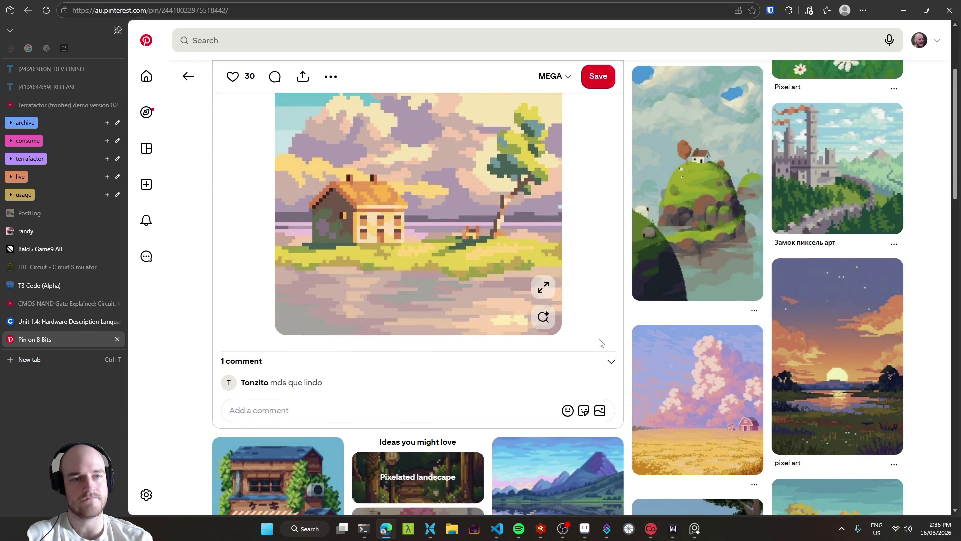
scroll(603, 341, down, 2)
scroll(621, 275, down, 4)
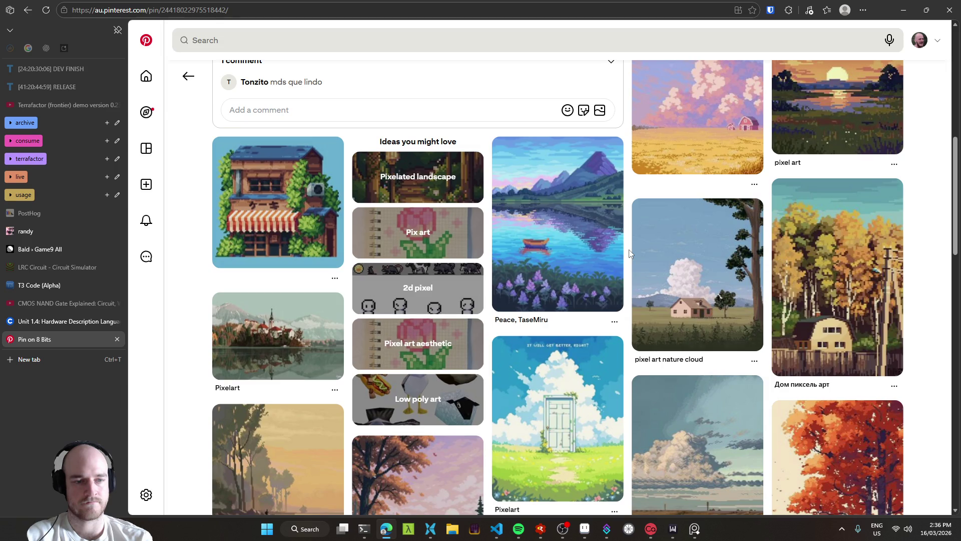
scroll(629, 253, down, 2)
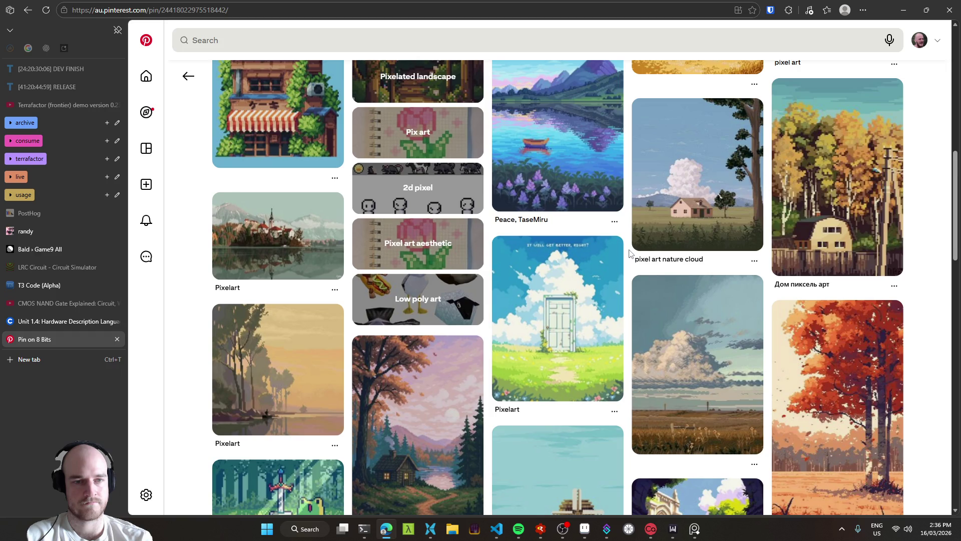
scroll(629, 253, down, 2)
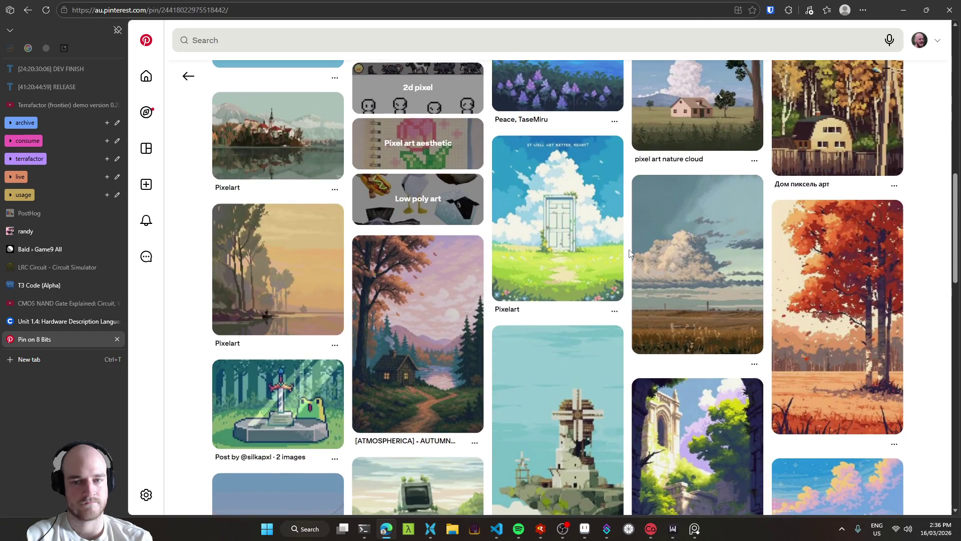
click(307, 283)
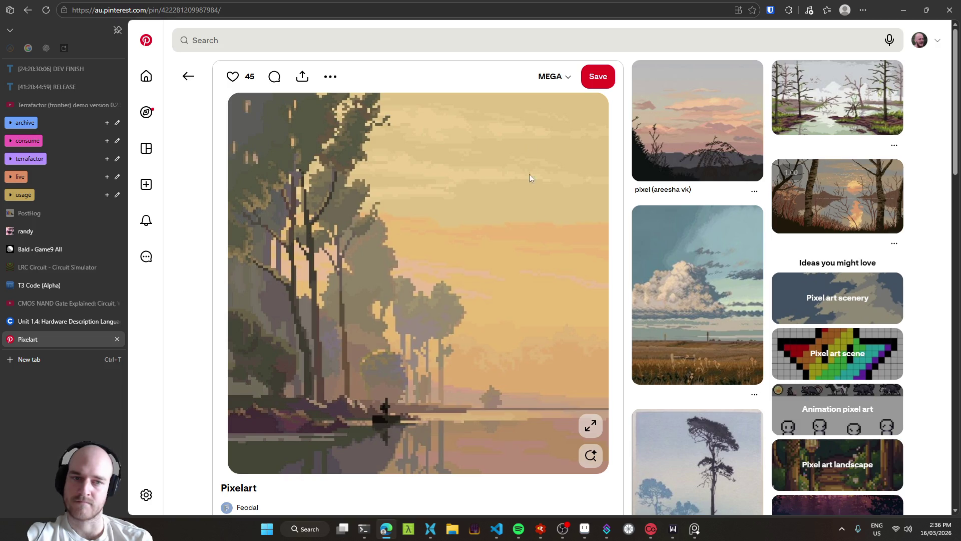
click(598, 77)
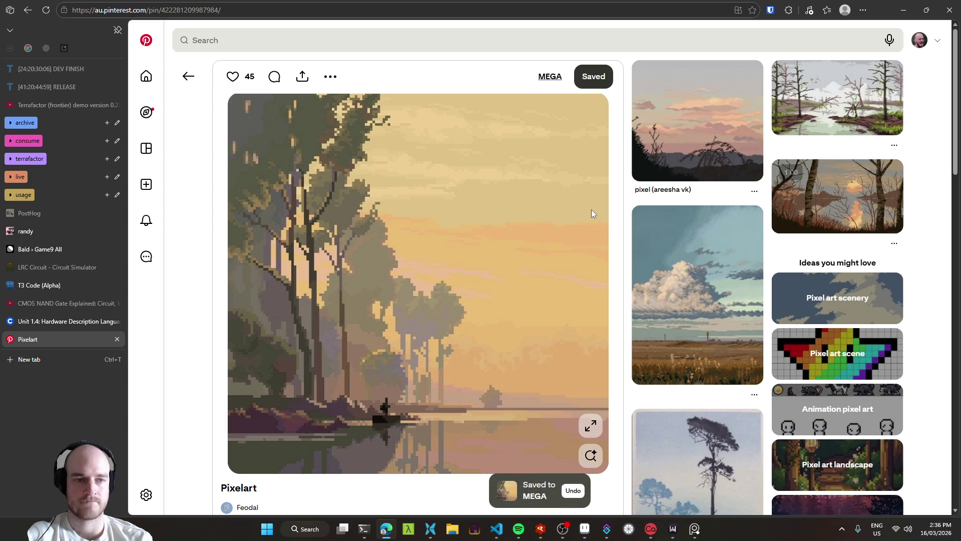
Return to the pixel-art pin grid and open the pixel leaves and trees pin.
click(186, 77)
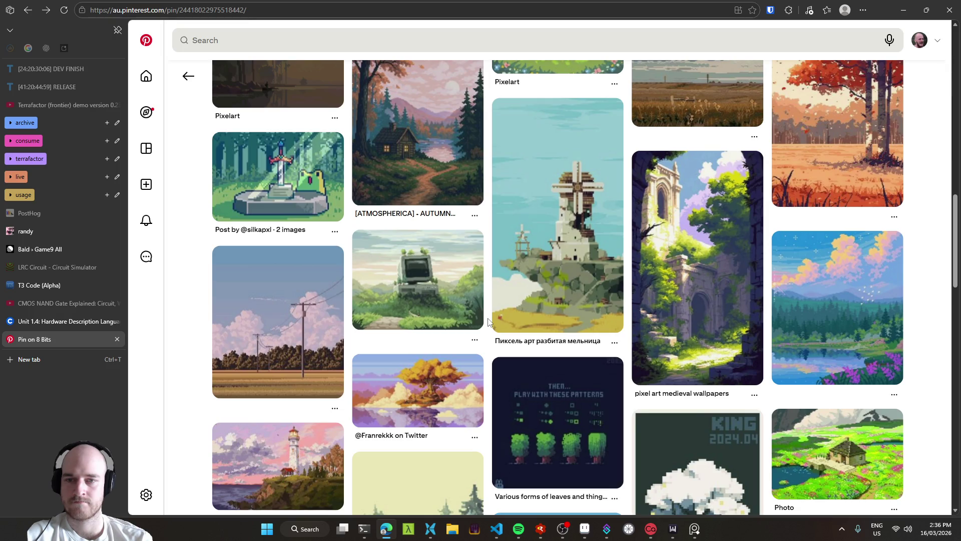
scroll(488, 321, down, 2)
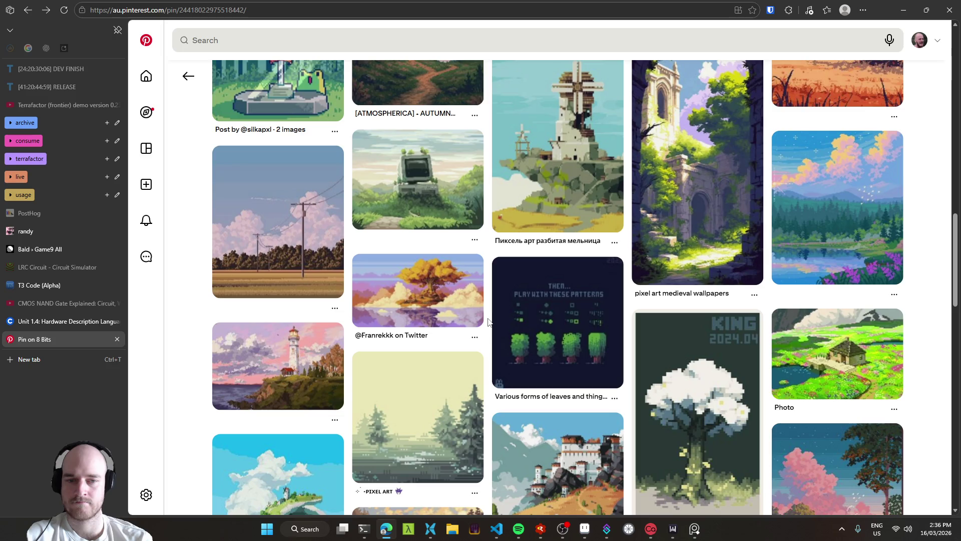
click(543, 322)
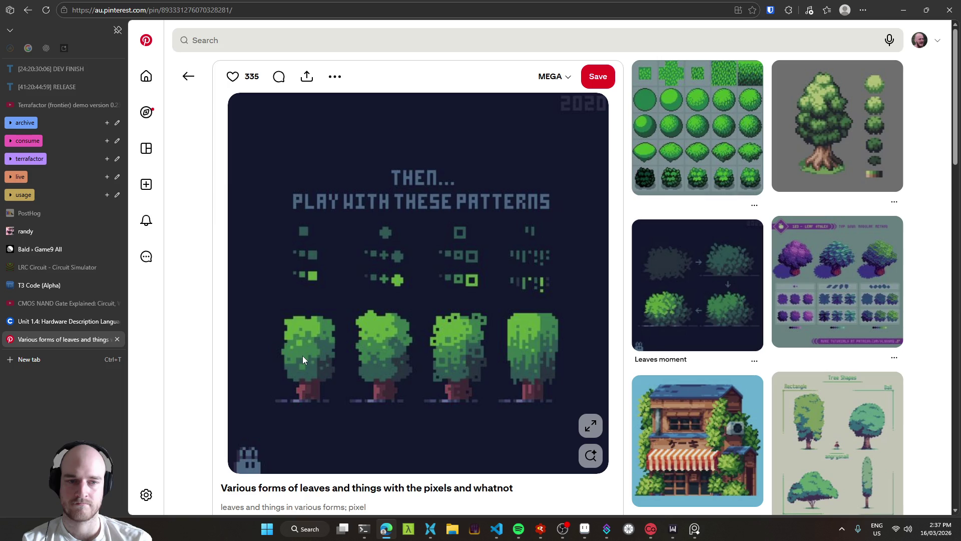
Browse related pins, open the grey rock sprite sheet pin and start a screen capture.
scroll(302, 354, down, 1)
scroll(309, 320, down, 2)
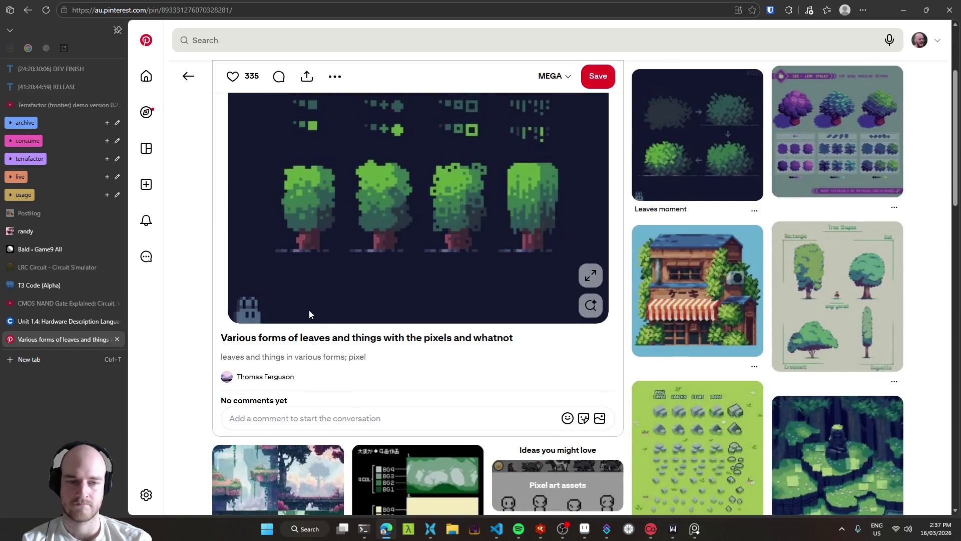
scroll(307, 304, down, 2)
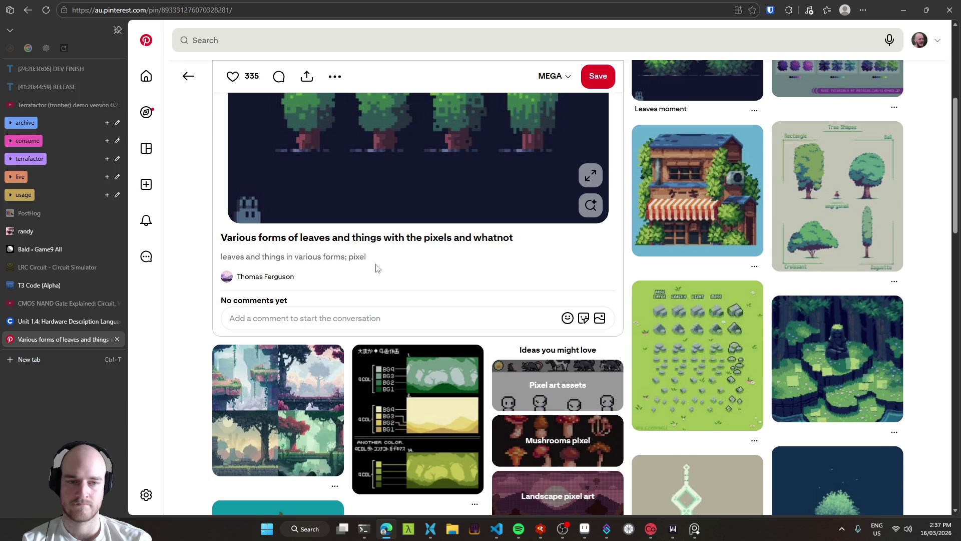
scroll(631, 328, down, 2)
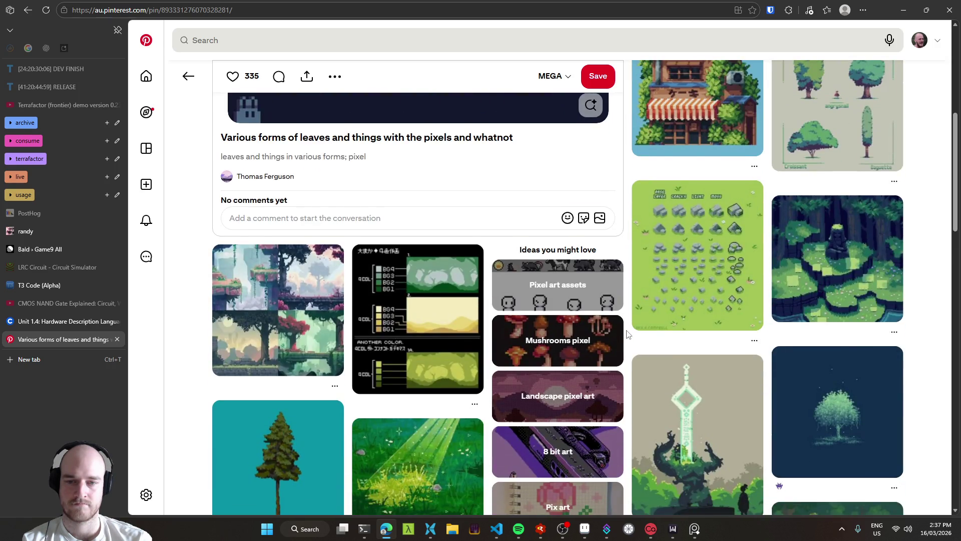
scroll(628, 333, down, 1)
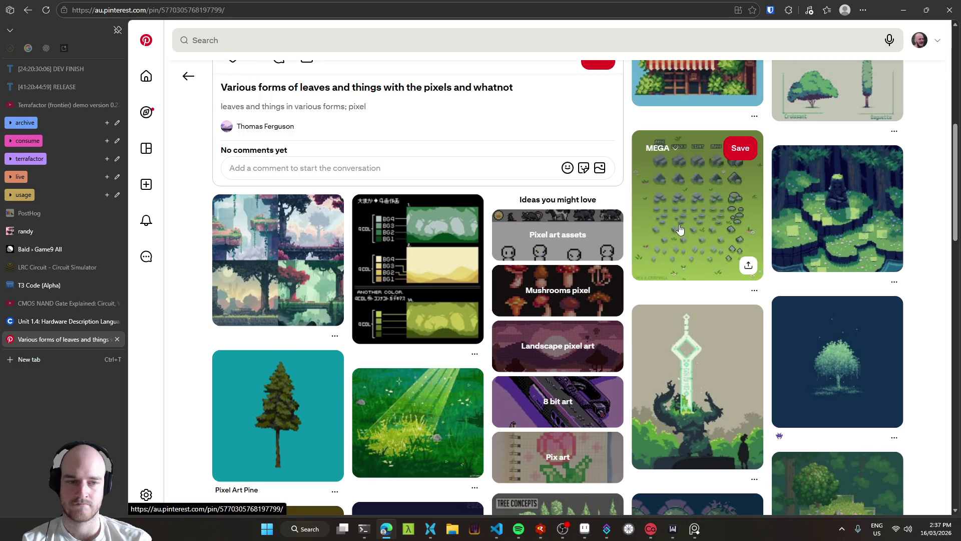
click(679, 224)
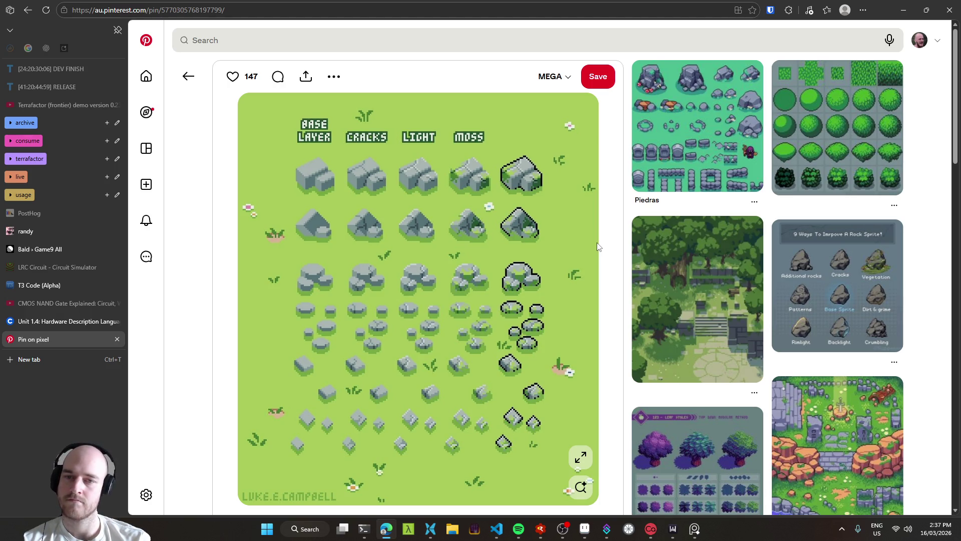
key(super+shift+s)
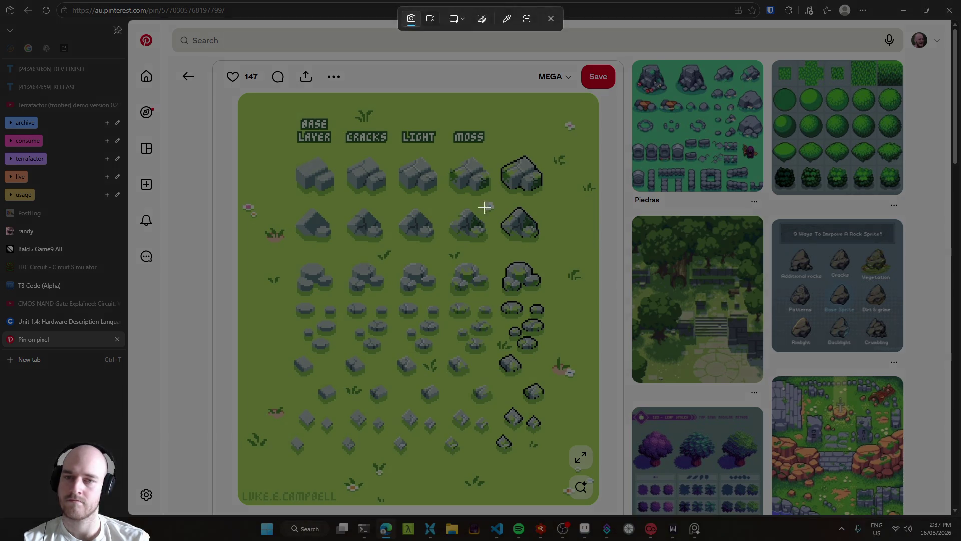
Capture the rock sprite sheet and place it on the PureRef board beside the mushroom images.
mouse_move(277, 108)
mouse_down()
mouse_move(521, 434)
mouse_move(527, 494)
mouse_move(498, 481)
mouse_move(495, 464)
mouse_up()
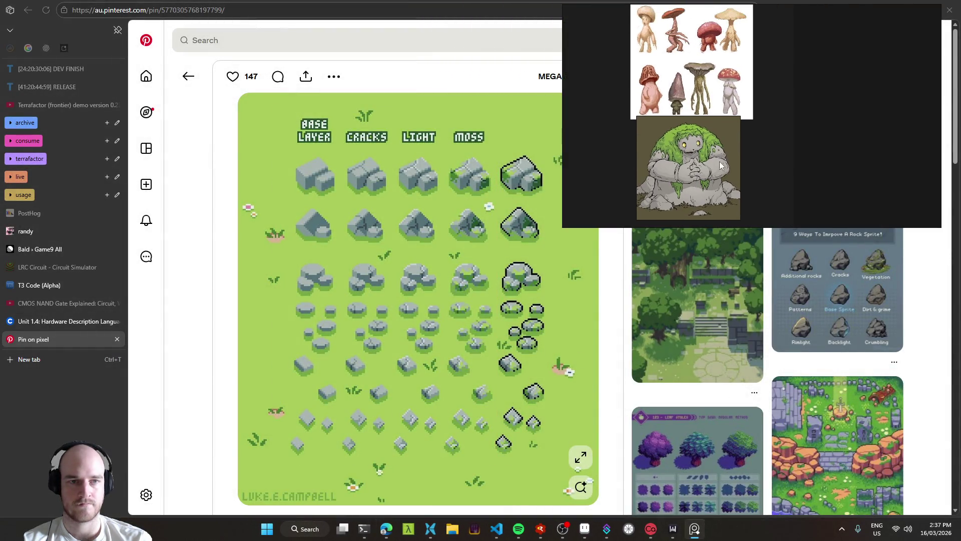
scroll(680, 173, down, 3)
drag(761, 153, 655, 178)
drag(801, 205, 692, 105)
mouse_move(690, 148)
mouse_down()
mouse_move(781, 145)
mouse_move(771, 144)
mouse_up()
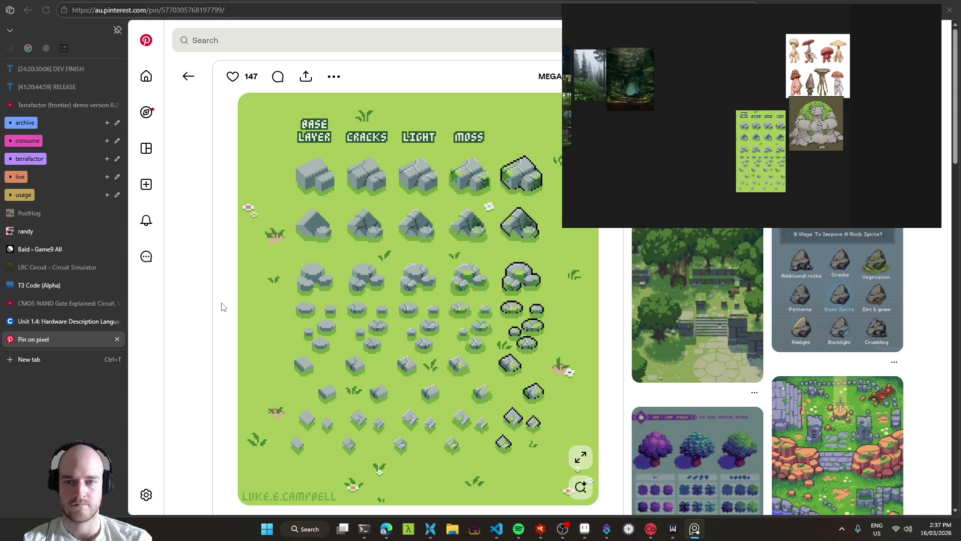
Back in Pinterest, scroll down and open the green wall-pattern pin.
click(225, 308)
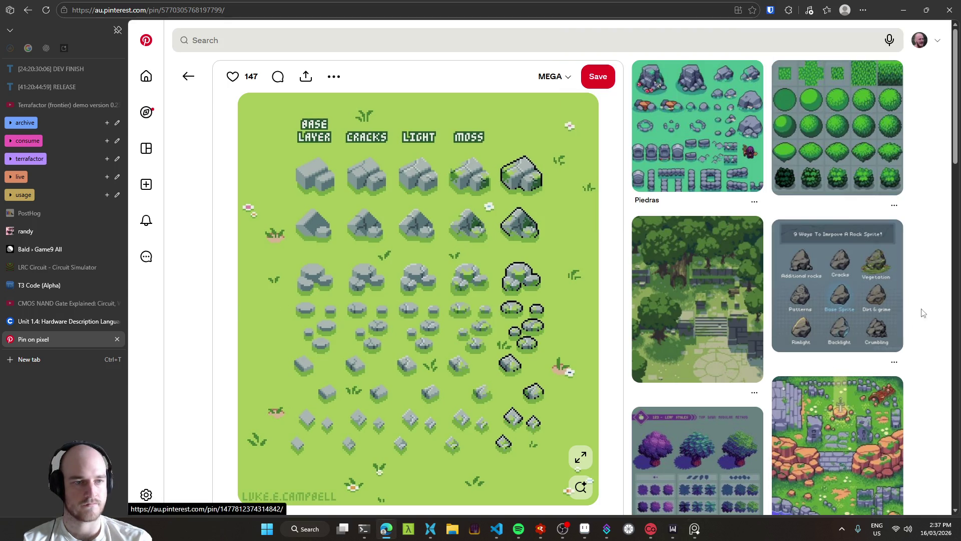
scroll(932, 302, down, 1)
scroll(931, 301, down, 2)
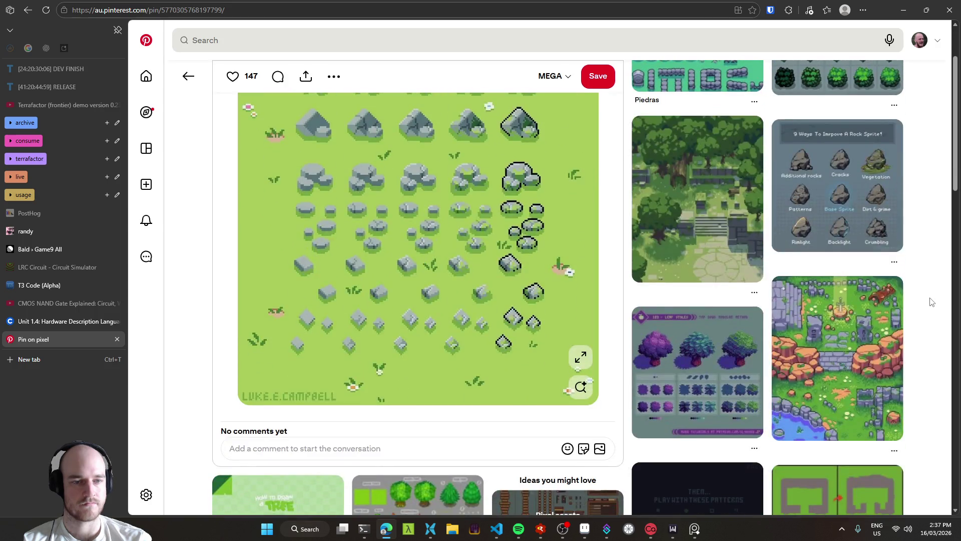
scroll(623, 228, down, 4)
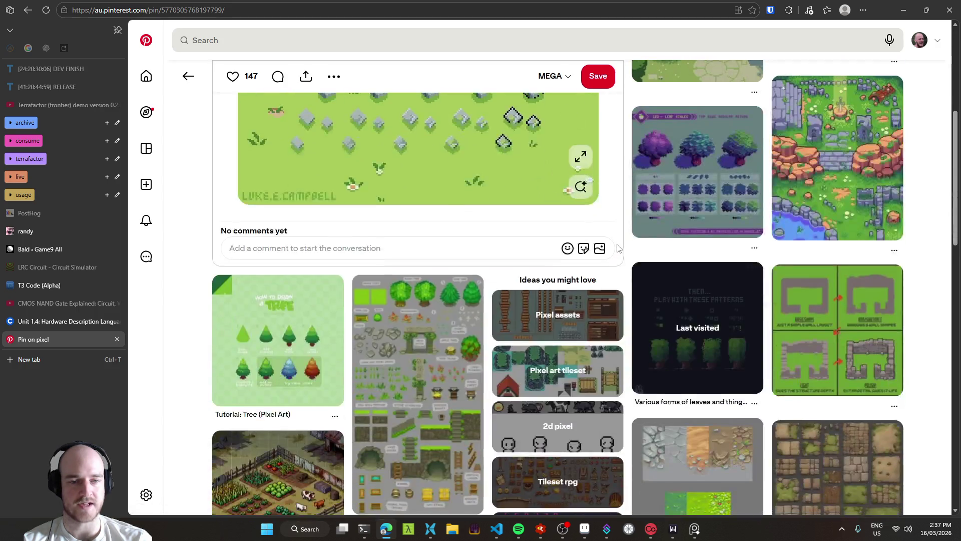
scroll(623, 228, down, 1)
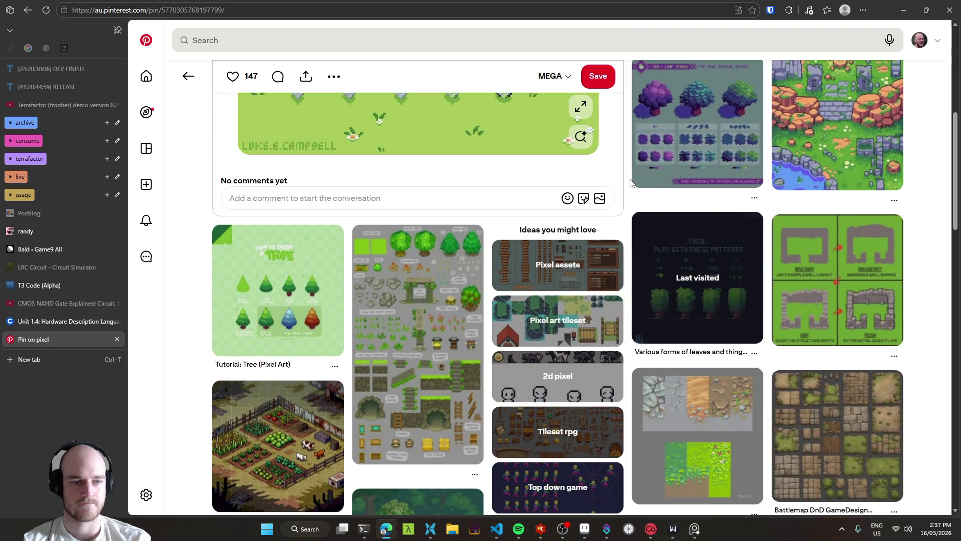
click(832, 275)
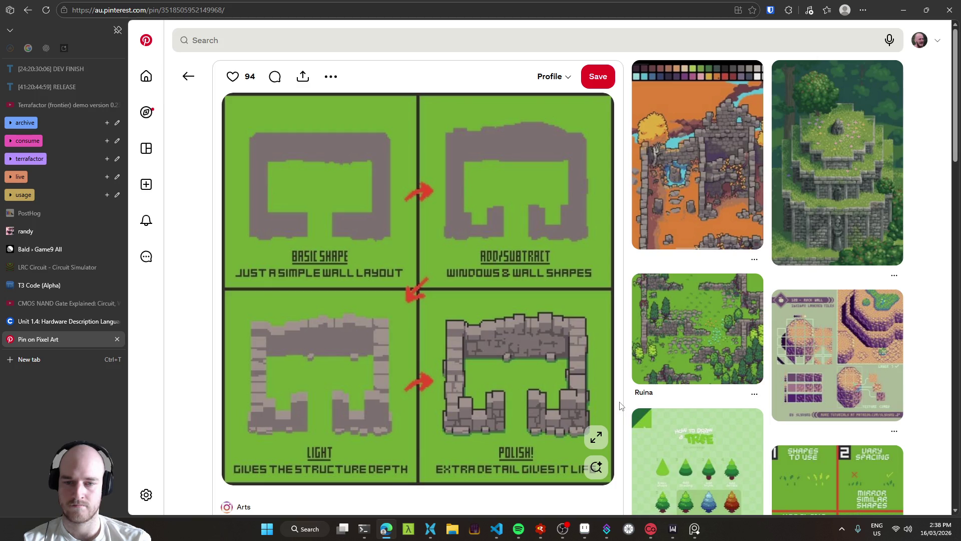
Snip the LIGHT wall panel and position it on the reference board.
key(super+shift+s)
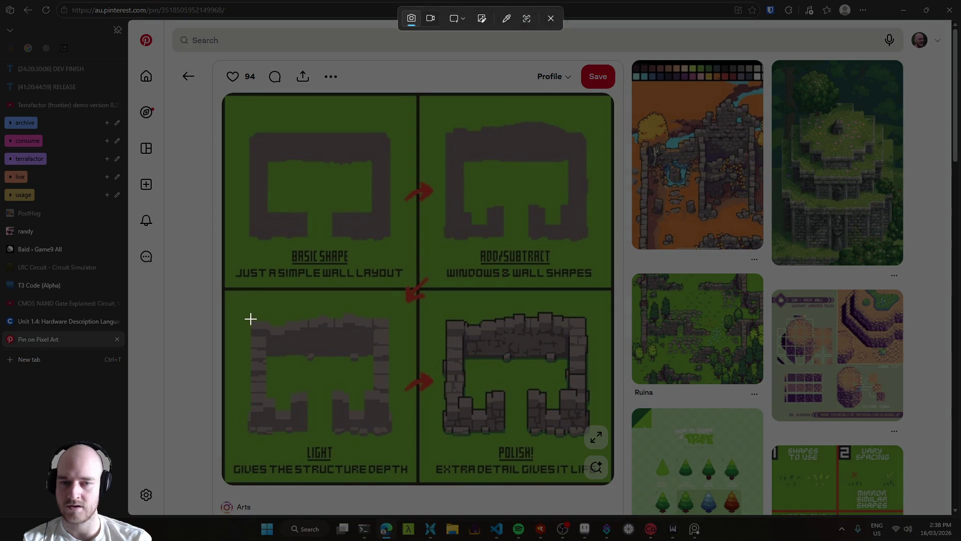
mouse_move(240, 309)
mouse_down()
mouse_move(378, 424)
mouse_move(390, 448)
mouse_move(396, 440)
mouse_up()
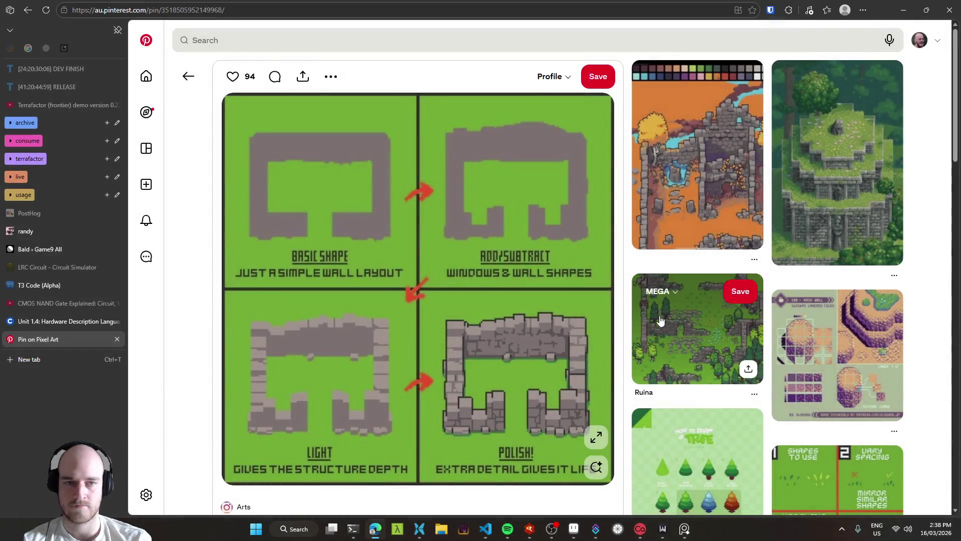
drag(745, 132, 755, 143)
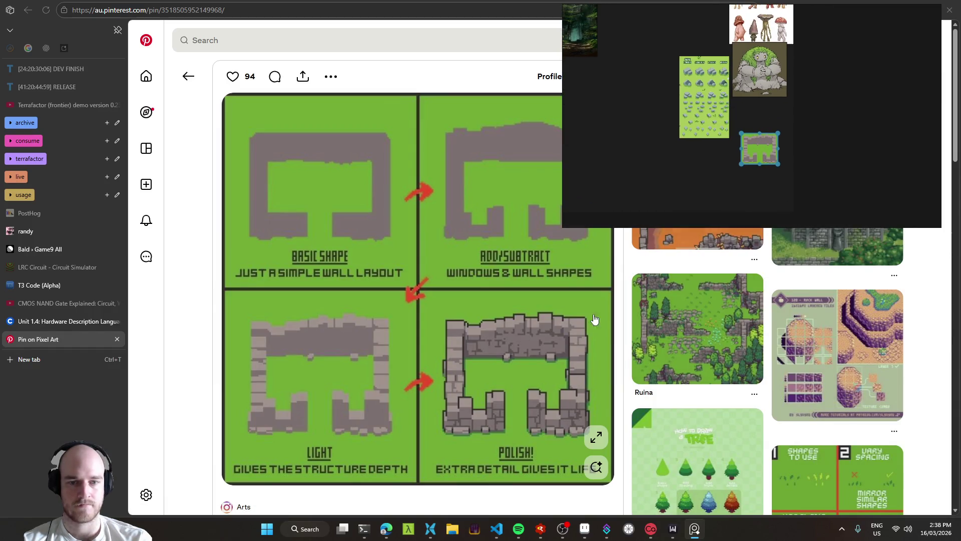
Snip the POLISH panel from the enlarged image, paste it beside LIGHT, then open the orange ruins pin.
key(super+shift+s)
drag(438, 310, 594, 440)
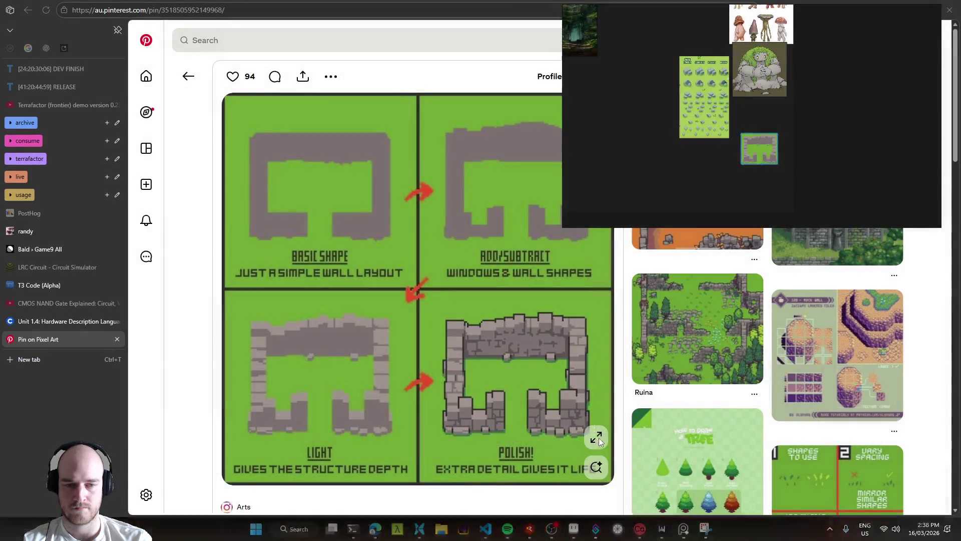
click(598, 437)
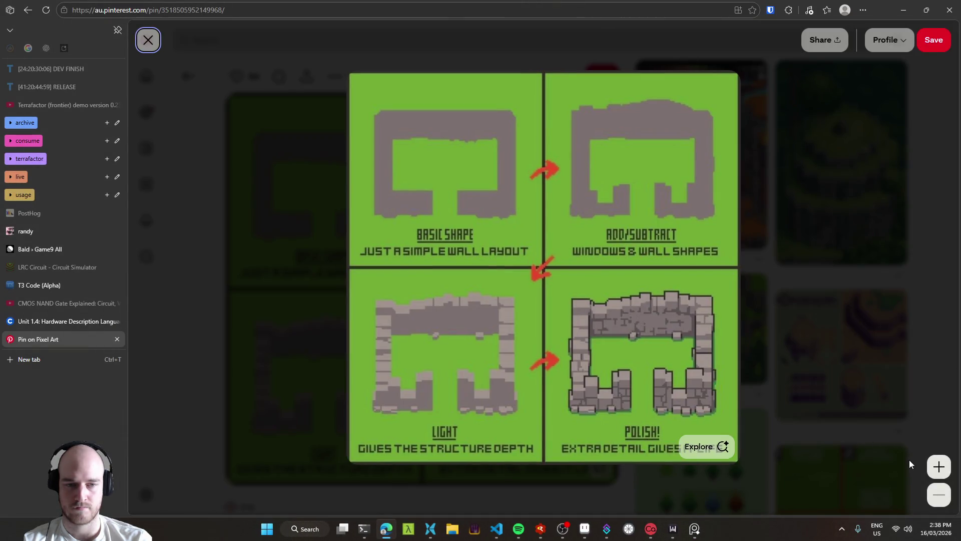
key(super+shift+s)
mouse_move(562, 287)
mouse_down()
mouse_move(731, 427)
mouse_move(721, 421)
mouse_up()
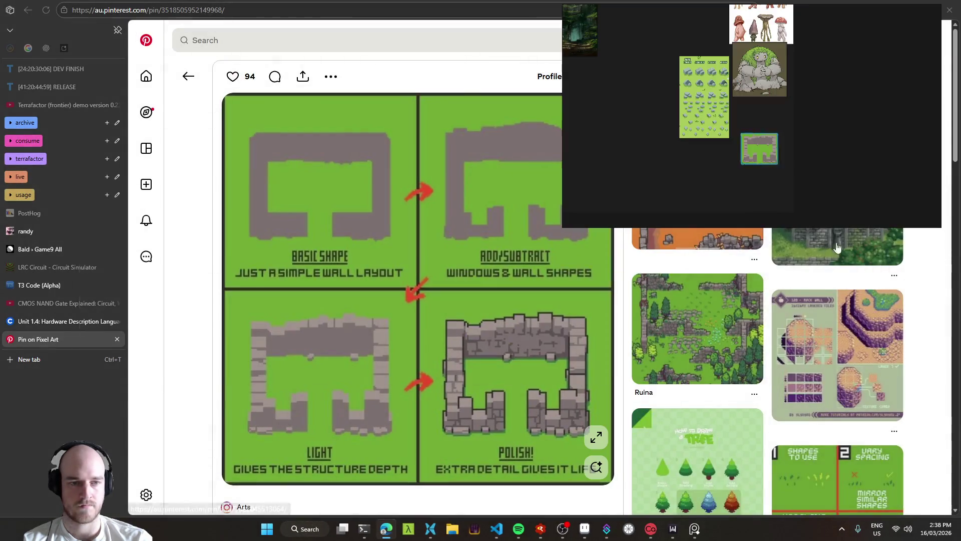
key(ctrl+v)
mouse_move(756, 168)
mouse_down()
mouse_move(771, 125)
mouse_move(764, 130)
mouse_up()
click(196, 289)
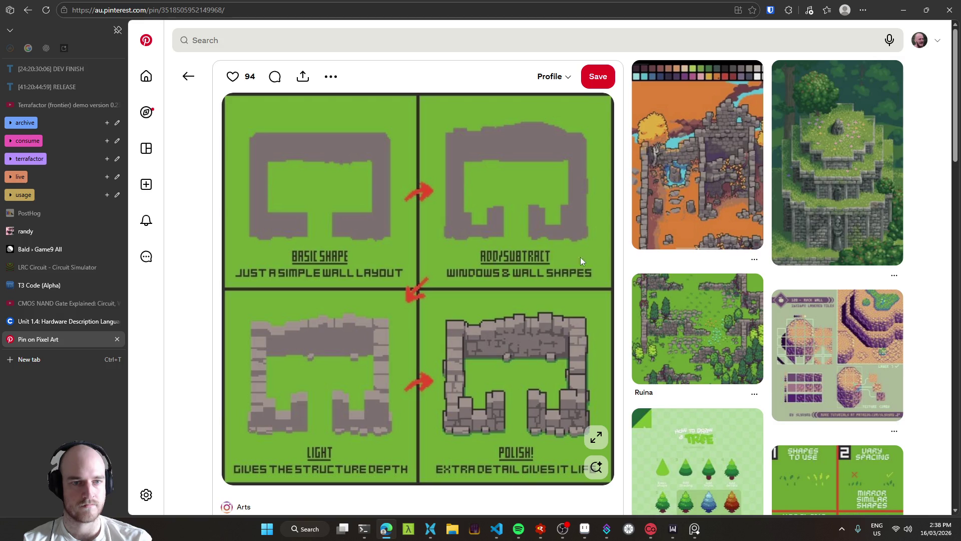
click(694, 173)
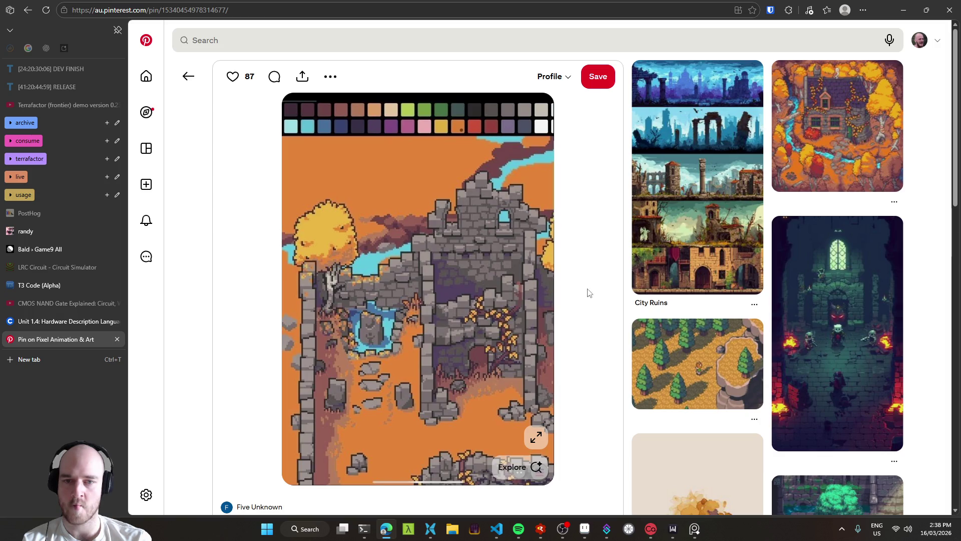
Capture the full ruins image from its own tab and paste it onto the board.
click(535, 436)
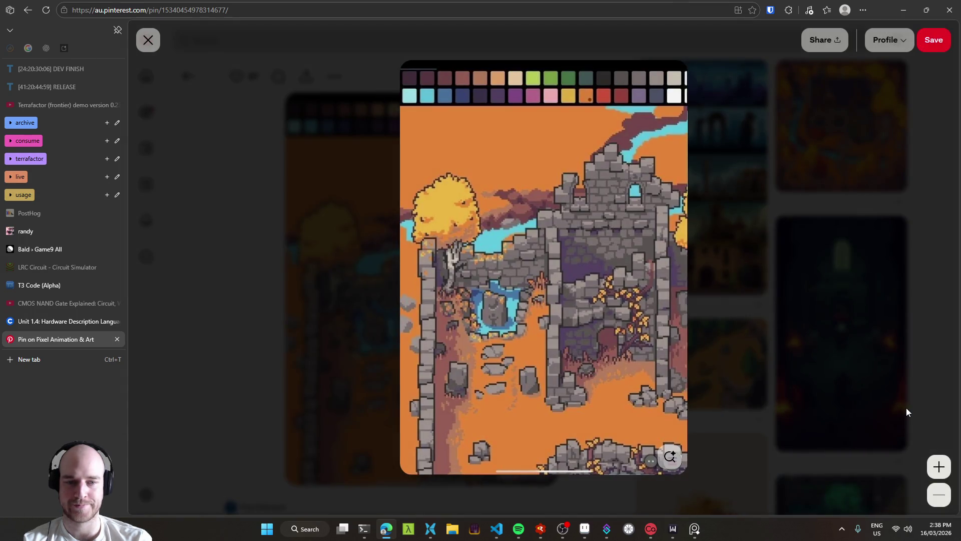
right_click(594, 300)
click(615, 317)
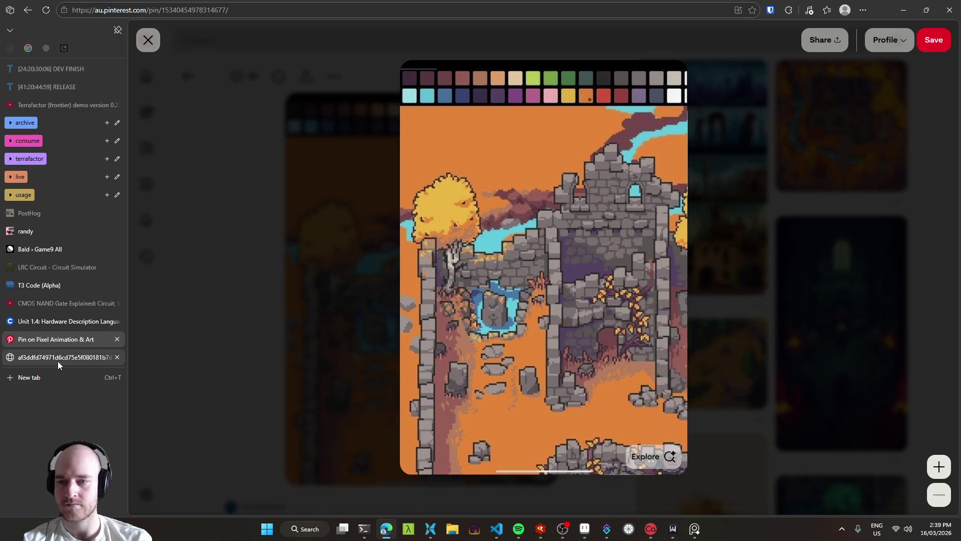
click(58, 358)
key(super+shift+s)
mouse_move(392, 95)
mouse_down()
mouse_move(572, 315)
mouse_move(696, 482)
mouse_move(694, 496)
mouse_move(698, 488)
mouse_up()
middle_click(68, 361)
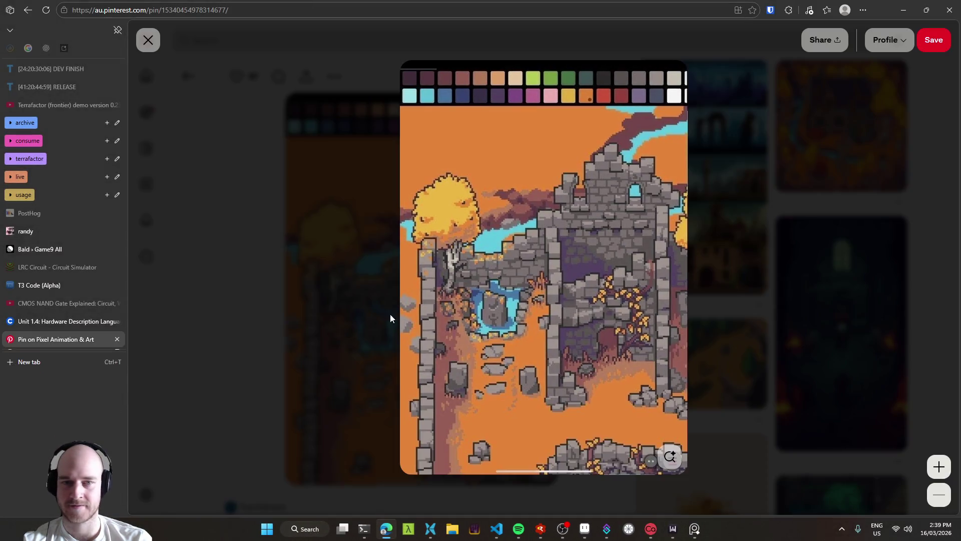
scroll(780, 128, down, 2)
key(ctrl+v)
drag(781, 153, 792, 109)
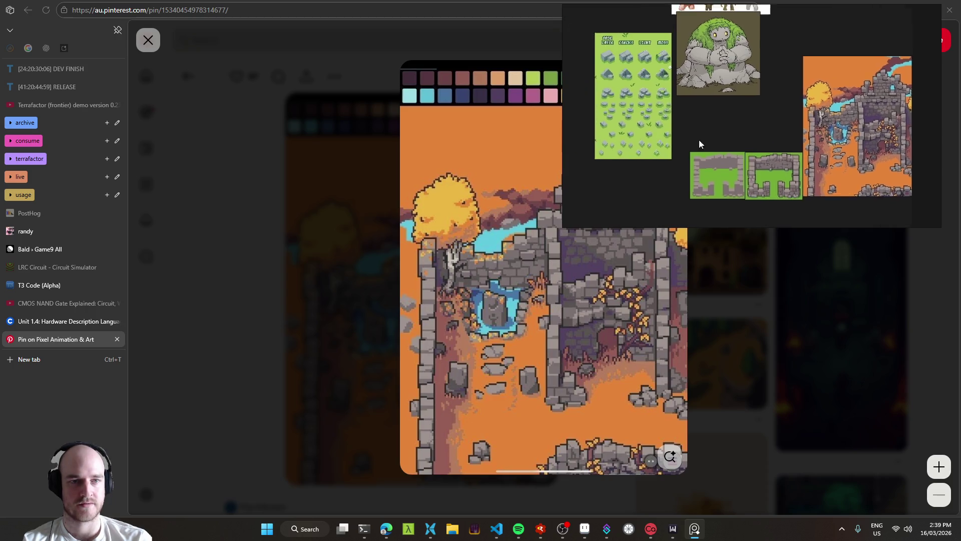
Return to the ruins pin page and open the autumn forest path pin's image options.
scroll(761, 143, up, 1)
click(254, 328)
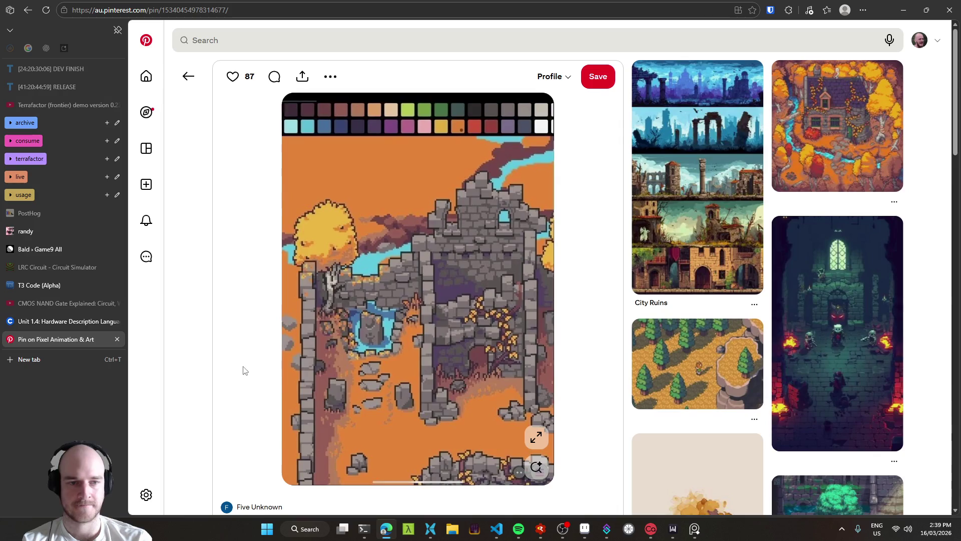
scroll(232, 346, down, 2)
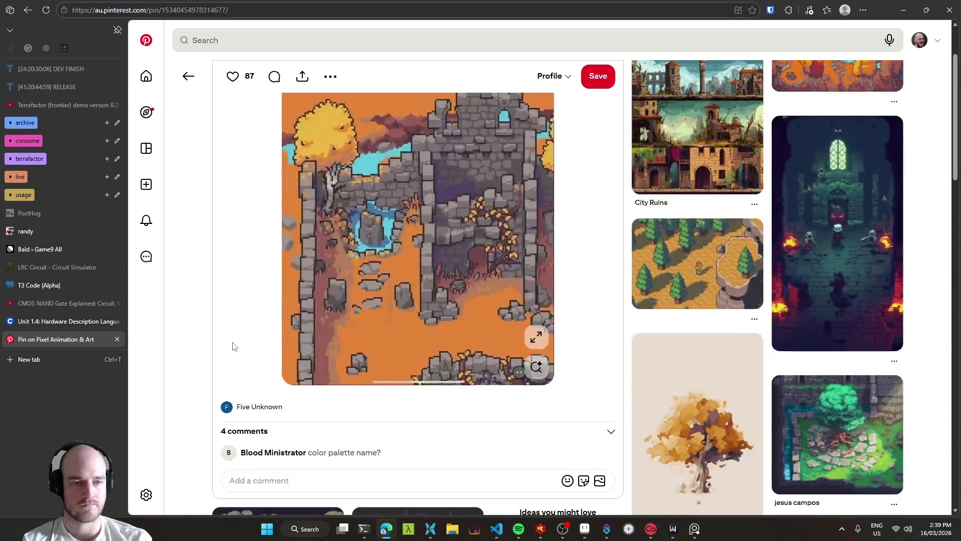
click(645, 290)
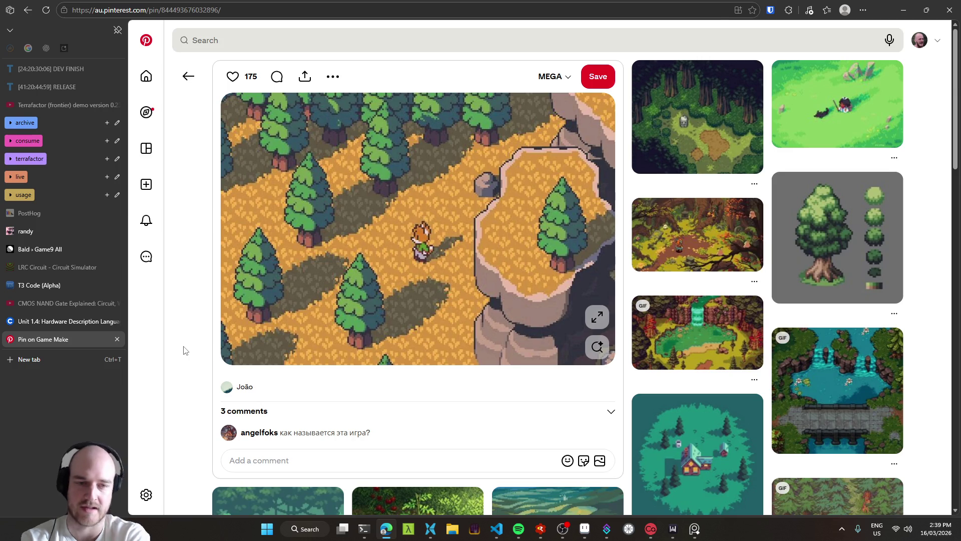
right_click(415, 241)
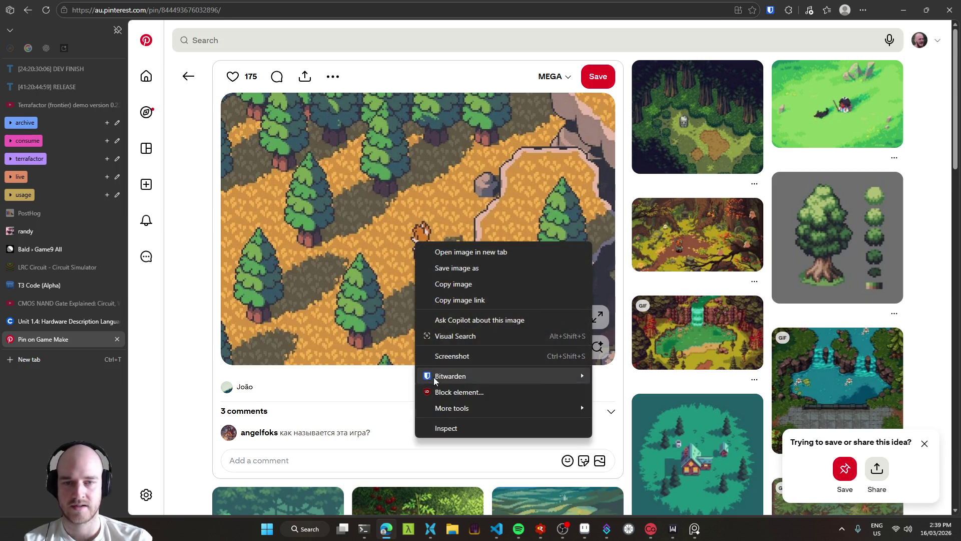
Copy the autumn forest image and paste it onto the PureRef board beneath the wall panels.
click(464, 285)
scroll(668, 125, down, 3)
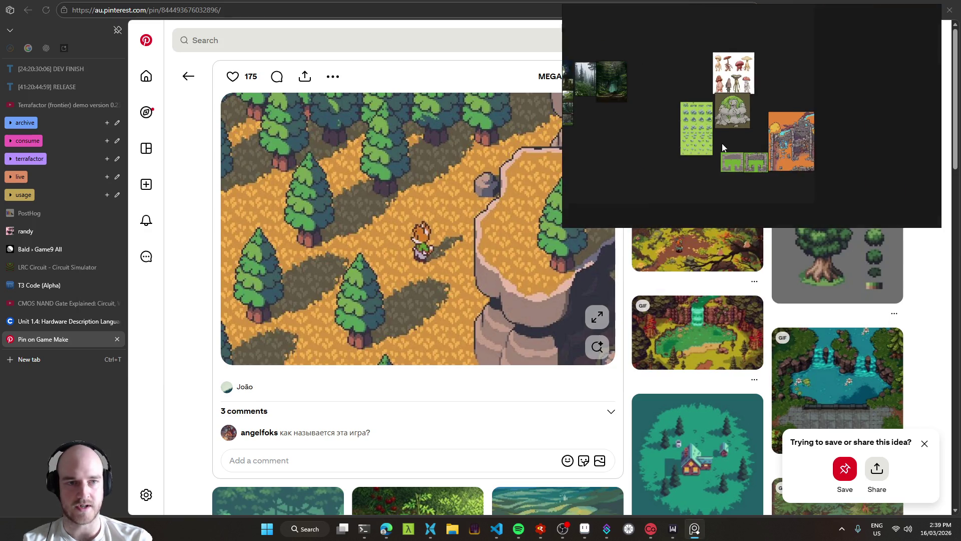
scroll(808, 172, down, 4)
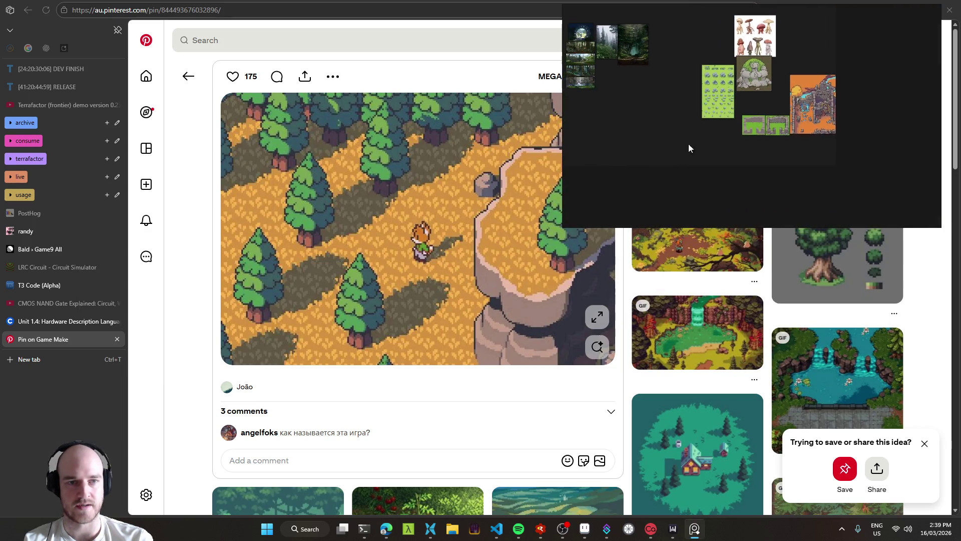
scroll(688, 143, left, 3)
key(ctrl+v)
mouse_move(740, 128)
mouse_down()
mouse_move(791, 126)
mouse_move(751, 122)
mouse_up()
click(195, 289)
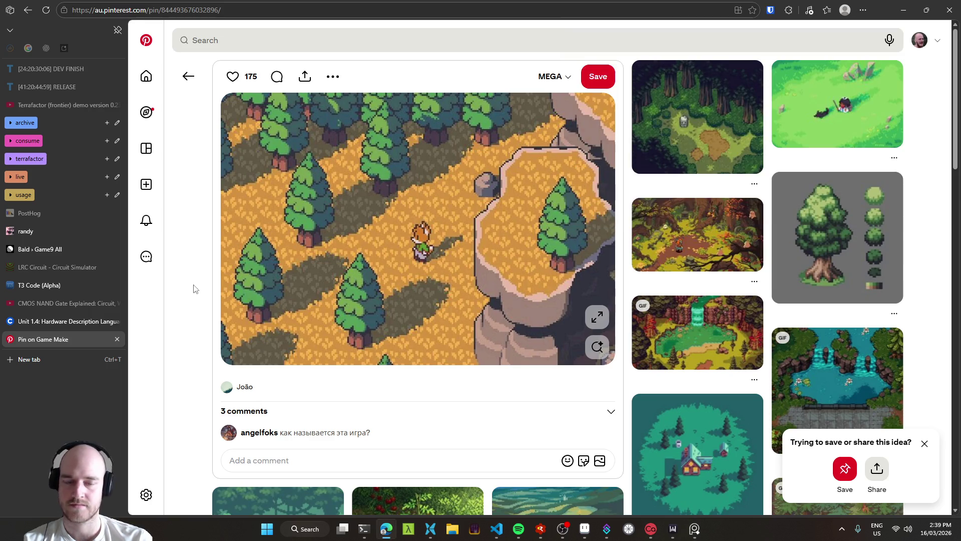
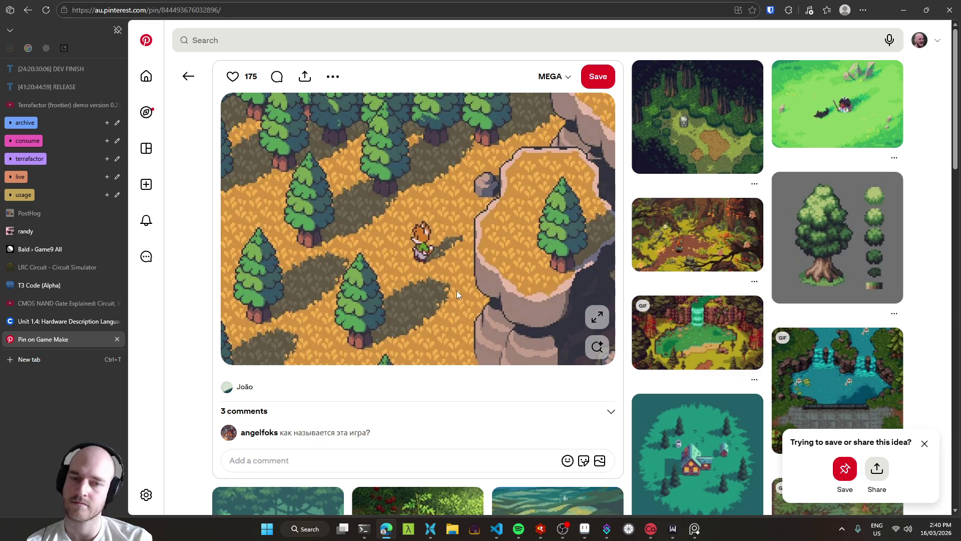
Open the mossy stone-steps forest pin and copy its image.
scroll(317, 272, down, 4)
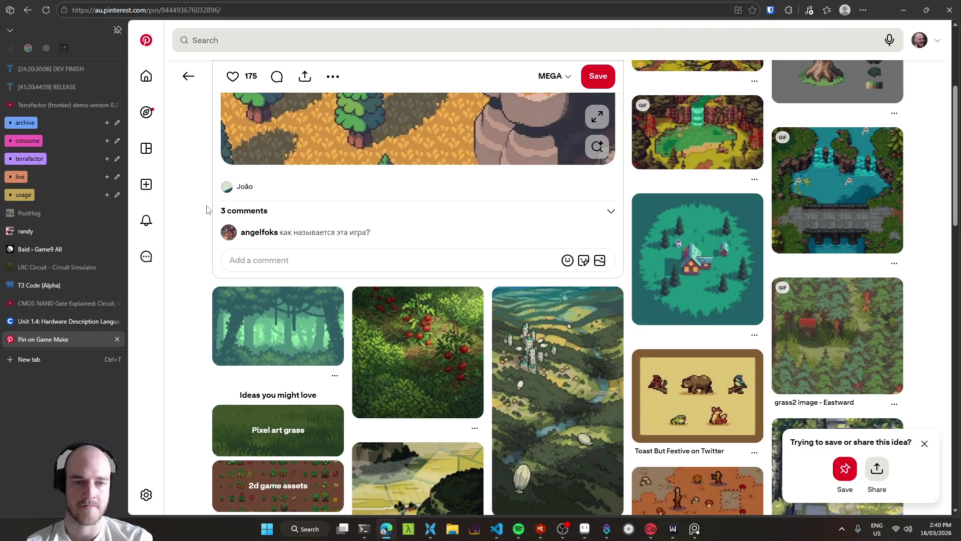
scroll(200, 207, down, 2)
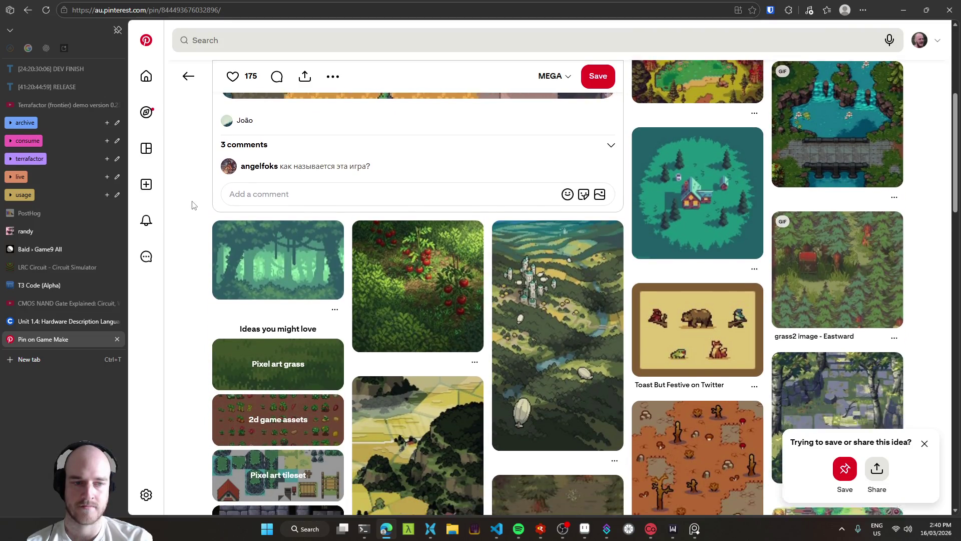
scroll(192, 204, down, 2)
click(759, 369)
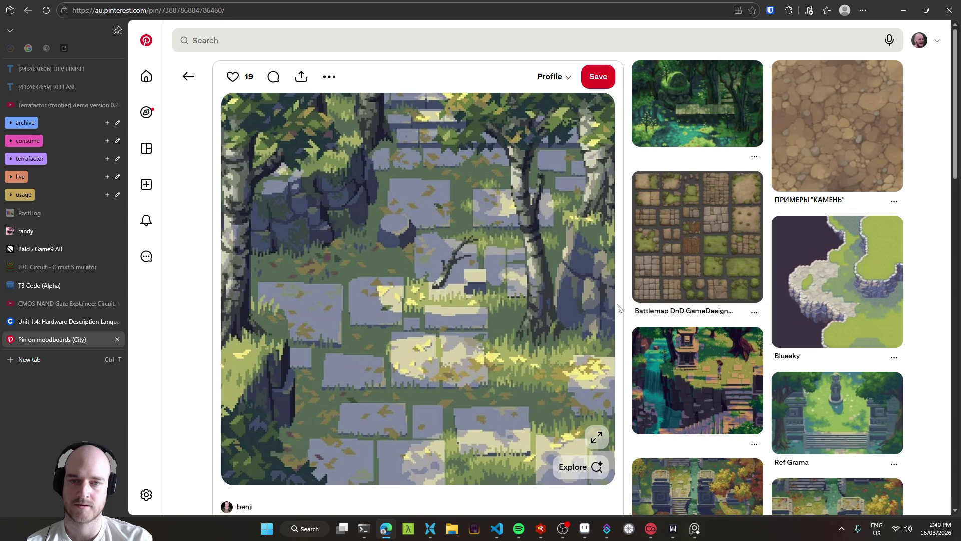
right_click(446, 257)
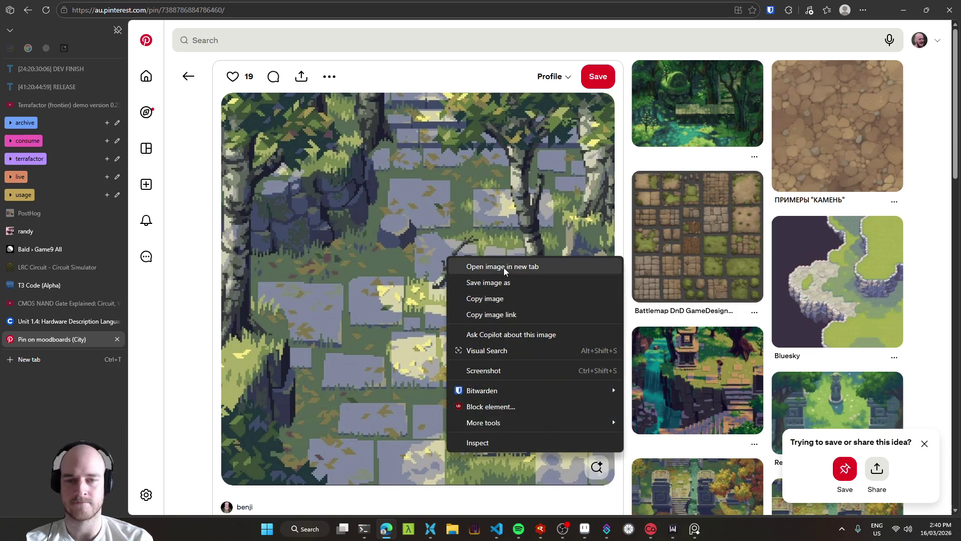
click(495, 299)
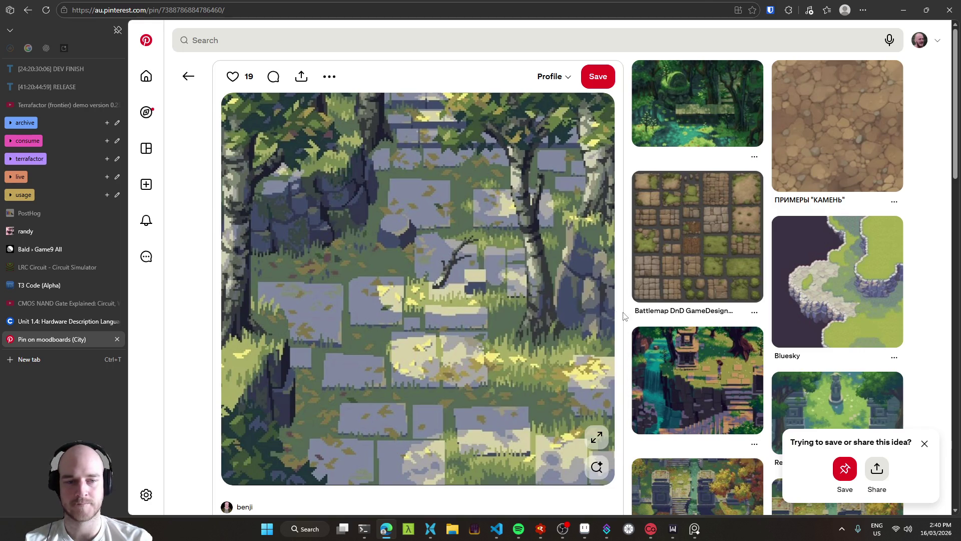
Position the stone-steps image among the references and snap the browser to the left half.
drag(743, 153, 728, 175)
drag(735, 138, 846, 184)
mouse_move(744, 160)
mouse_down()
mouse_move(734, 127)
mouse_move(705, 101)
mouse_move(716, 119)
mouse_move(780, 128)
mouse_up()
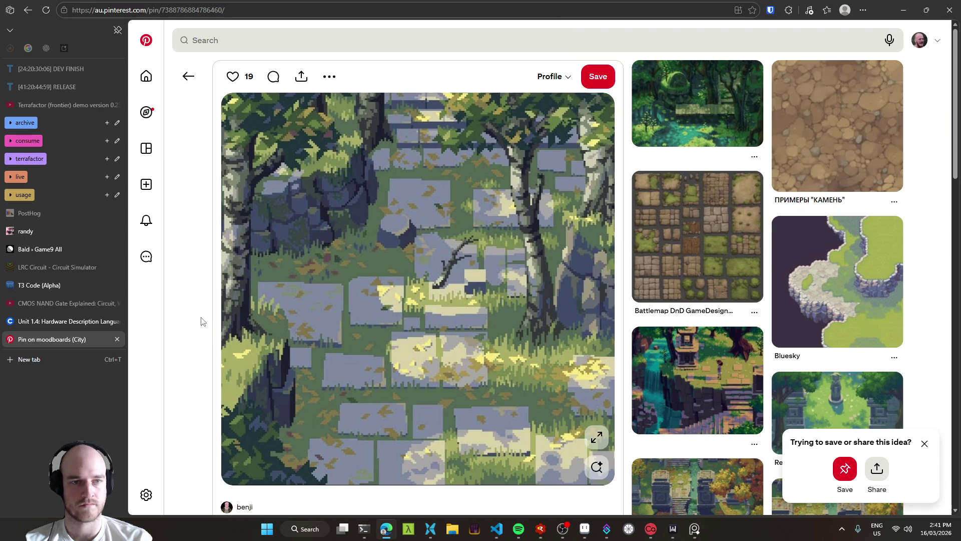
scroll(203, 321, down, 5)
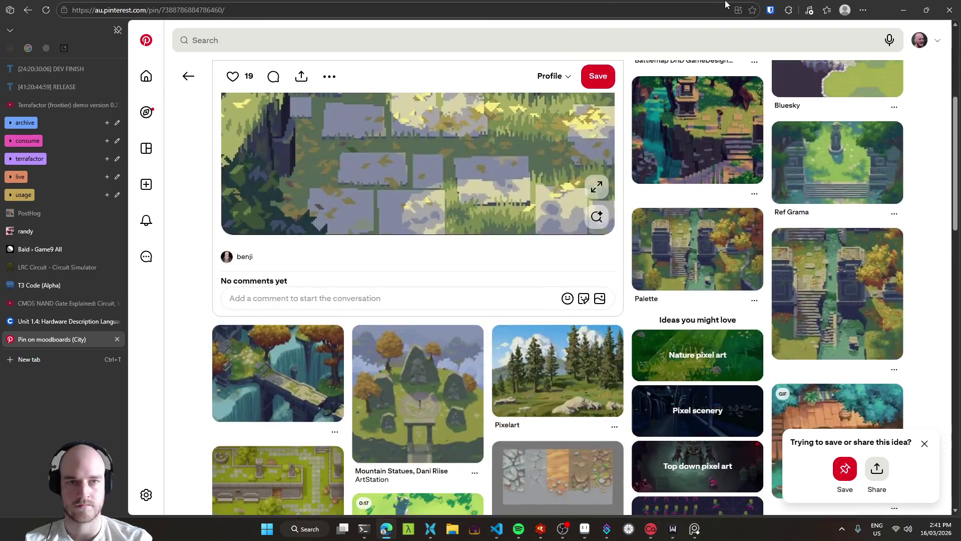
key(super+Down)
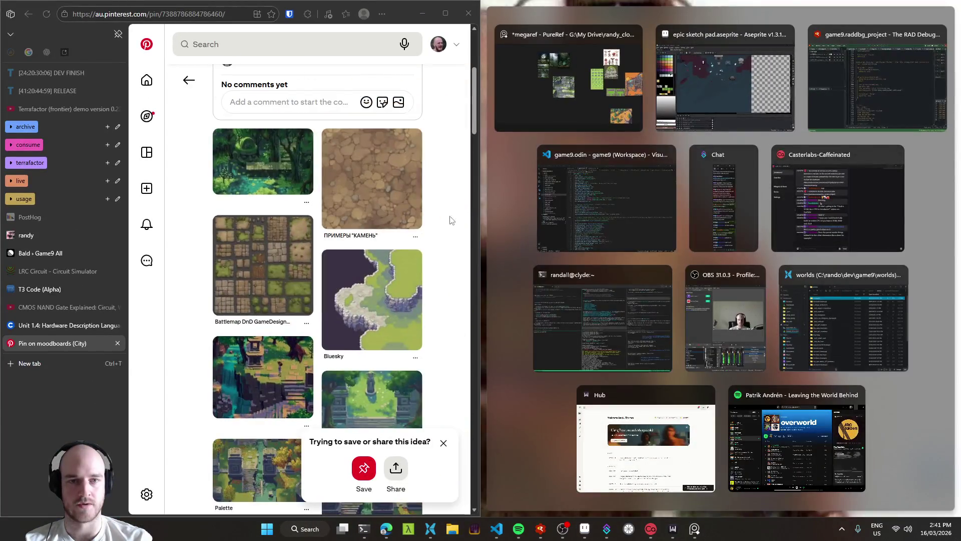
Arrange the windows: browser kept left, reference board shrunk, browser widened.
click(512, 227)
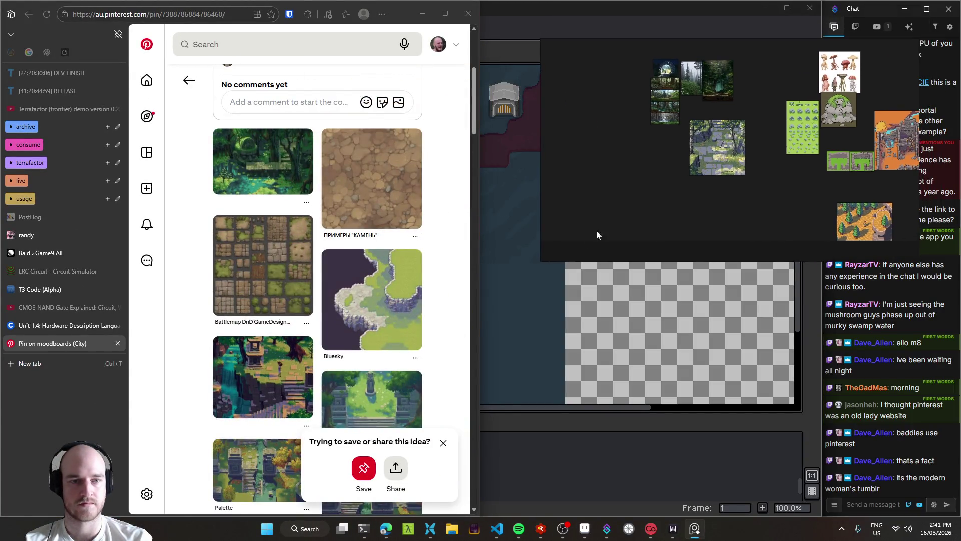
drag(562, 257, 643, 198)
key(super+Down)
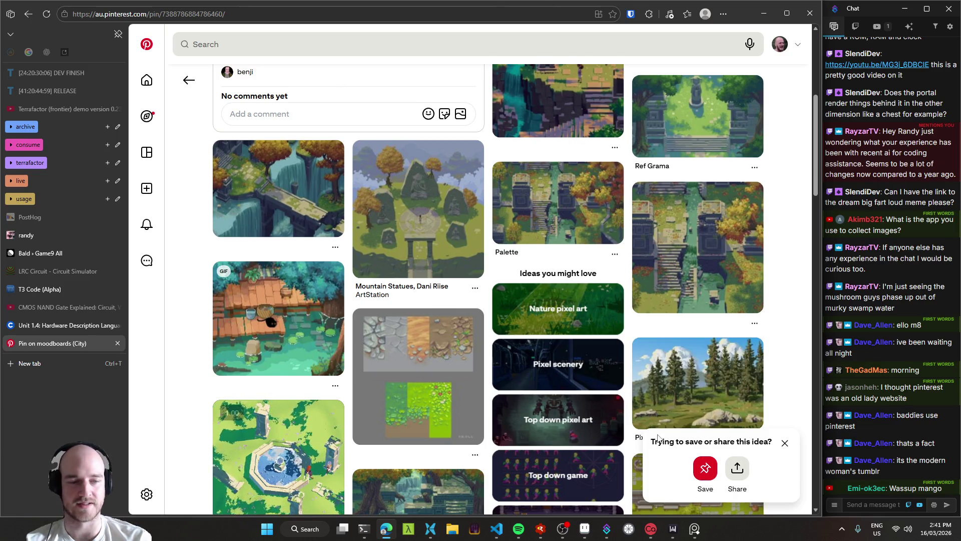
Dismiss the share popup and save the stone-steps pin to the profile.
click(784, 443)
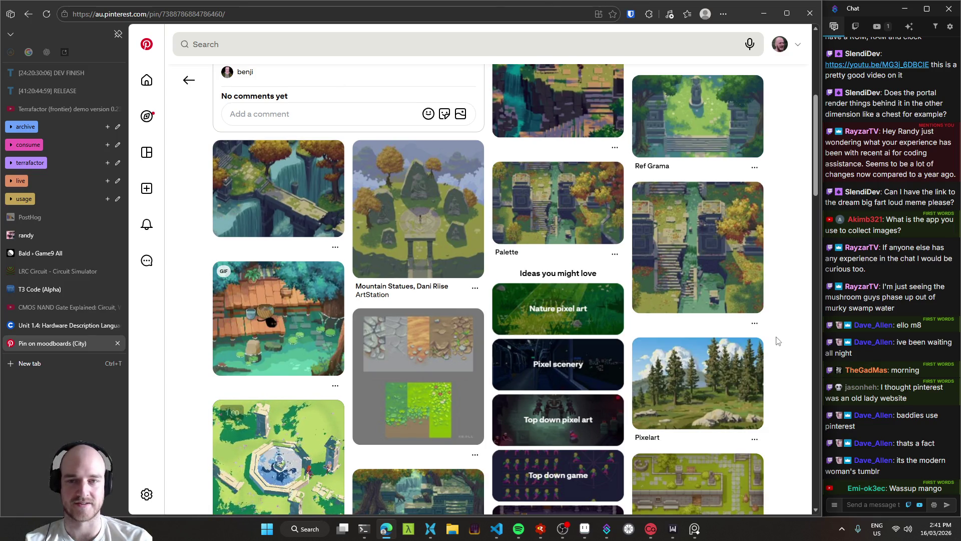
scroll(778, 335, up, 5)
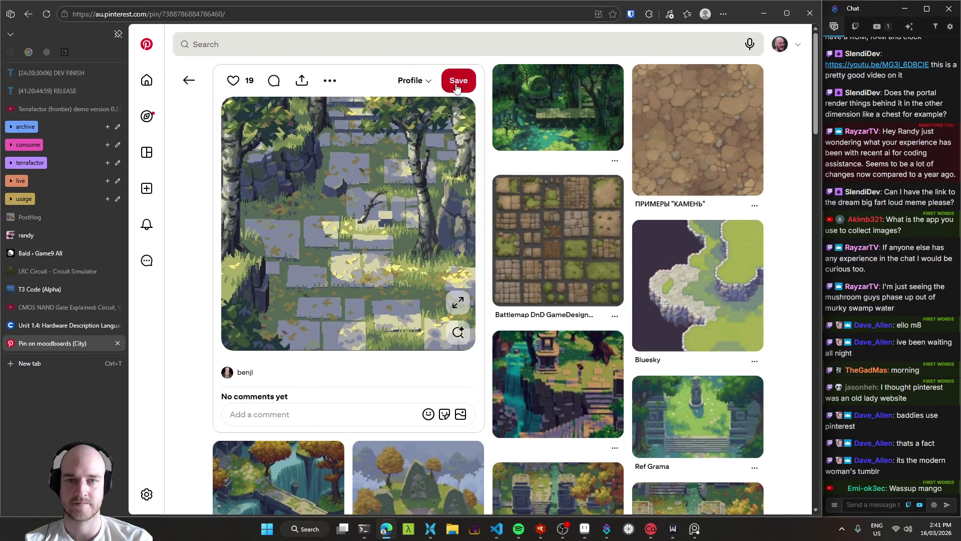
click(457, 86)
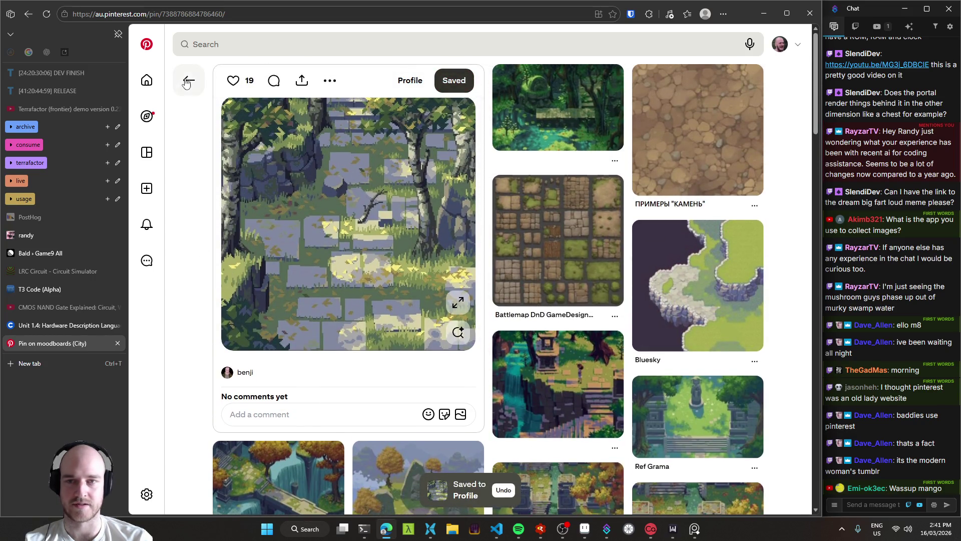
Scroll down the related pins and open the misty forest-clearing pin.
scroll(209, 223, down, 5)
scroll(205, 267, down, 8)
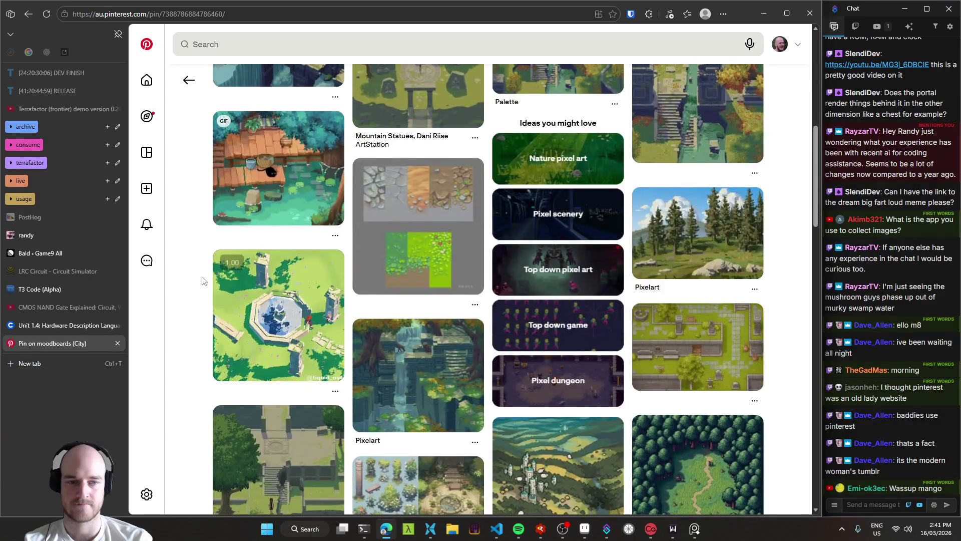
scroll(203, 280, down, 4)
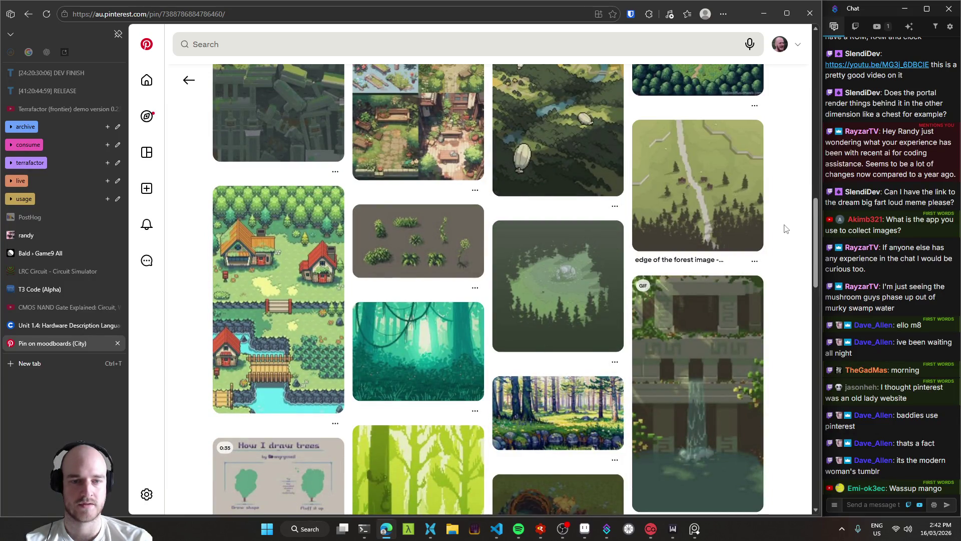
click(509, 307)
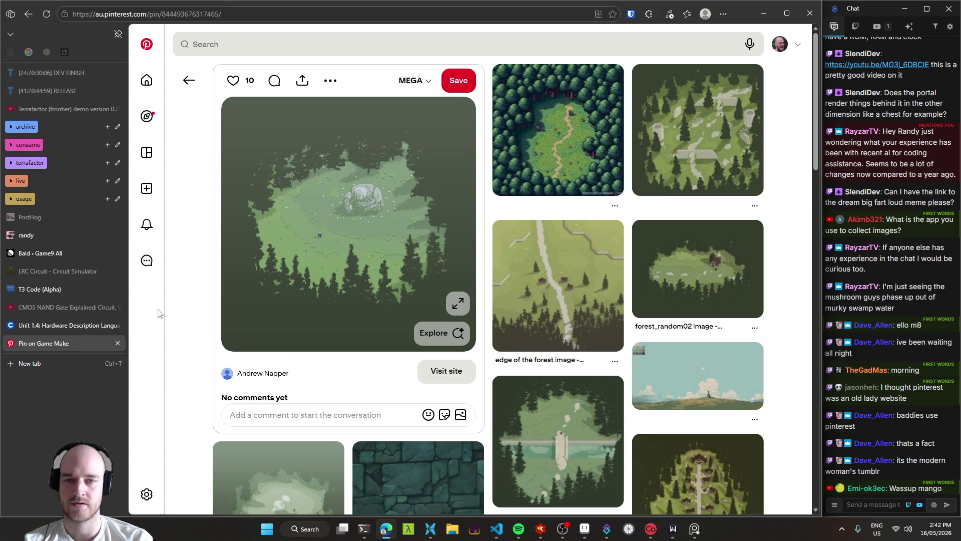
Open the forest-clearing image full size in a new tab and copy it.
right_click(326, 185)
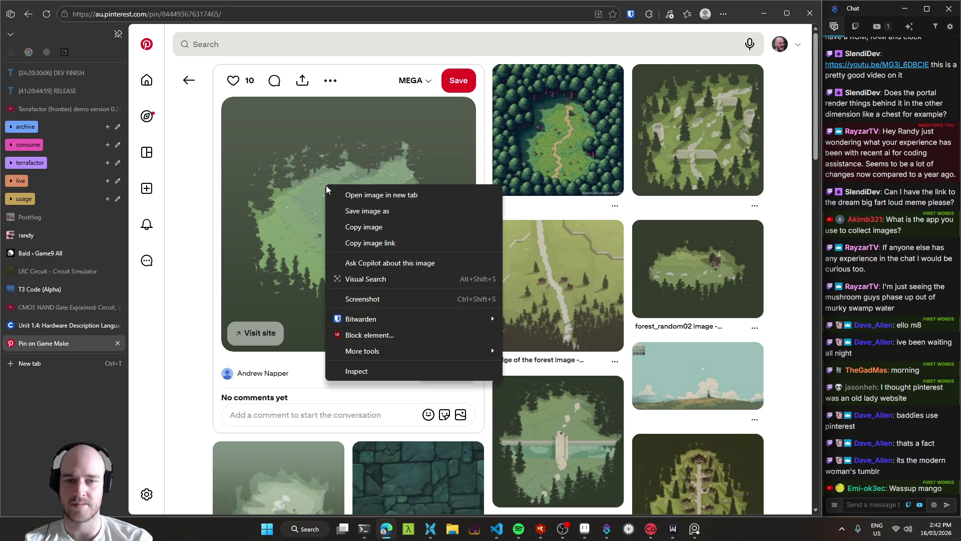
click(389, 199)
click(37, 359)
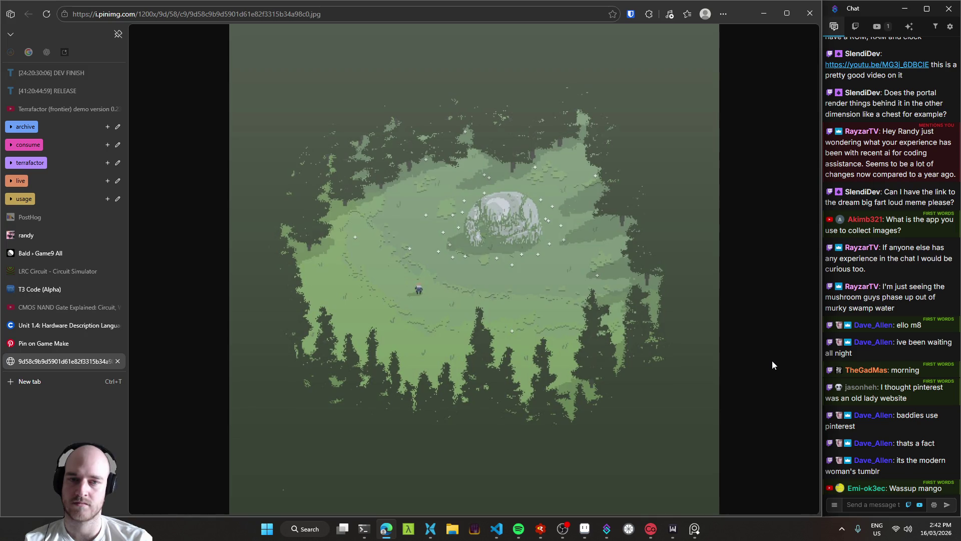
right_click(460, 238)
click(533, 283)
Paste the clearing image onto the reference board as a small thumbnail.
click(695, 529)
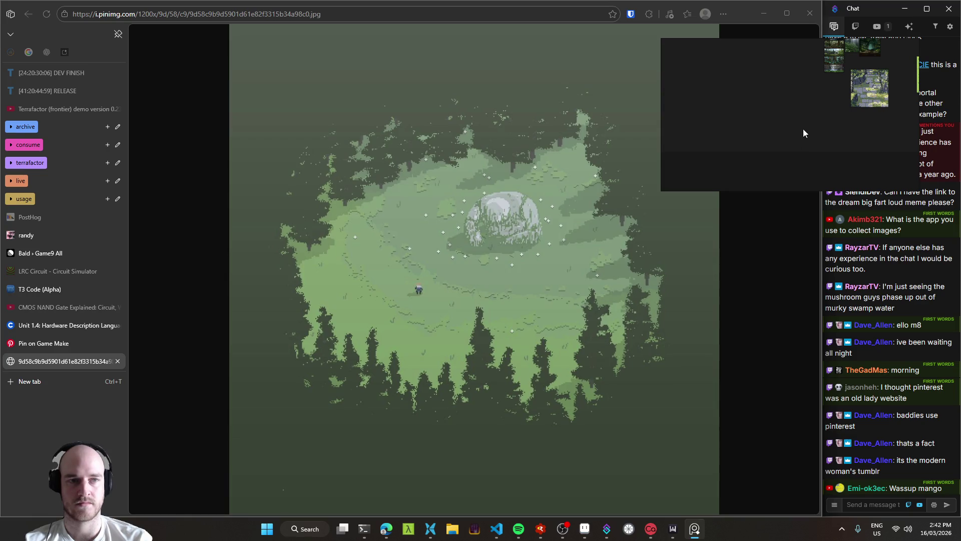
key(ctrl+v)
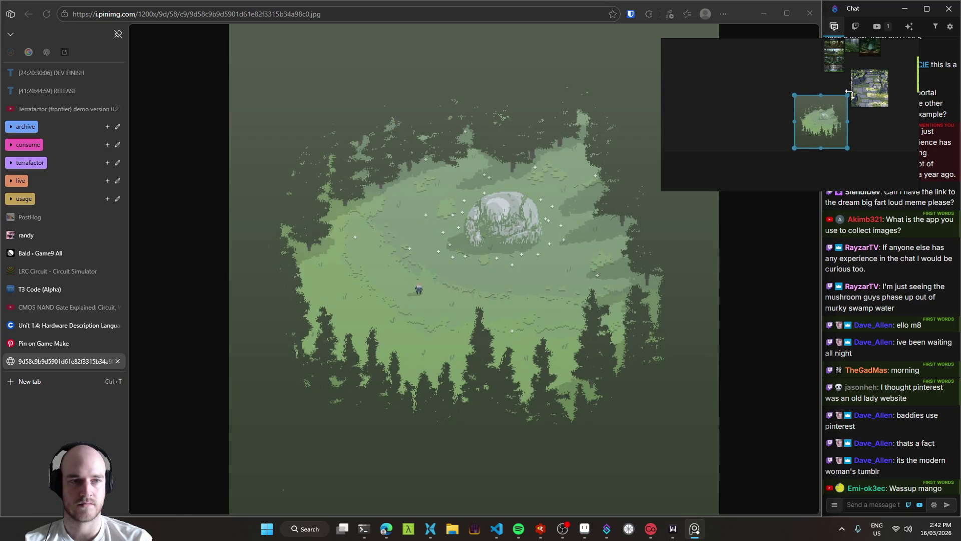
key(Delete)
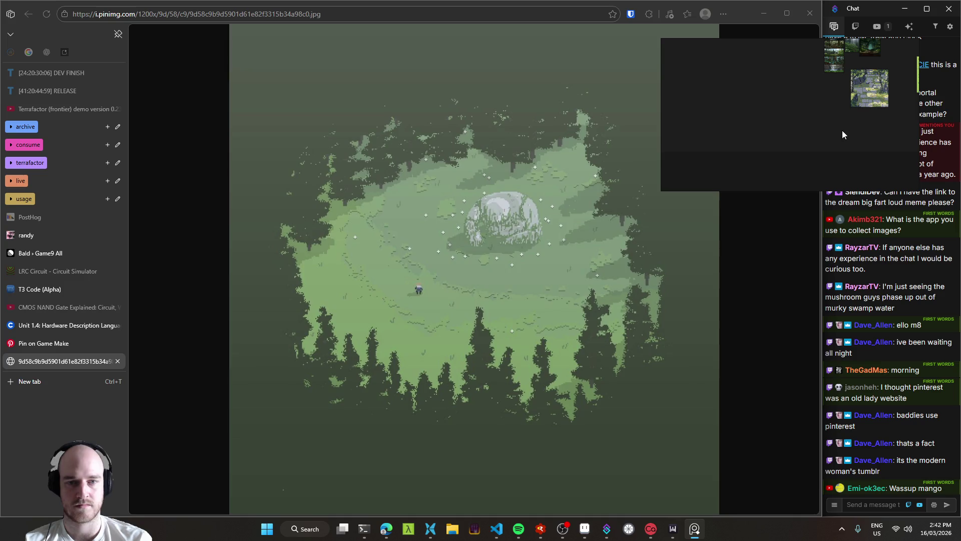
key(ctrl+v)
mouse_move(853, 97)
mouse_down()
mouse_move(841, 126)
mouse_move(834, 106)
mouse_up()
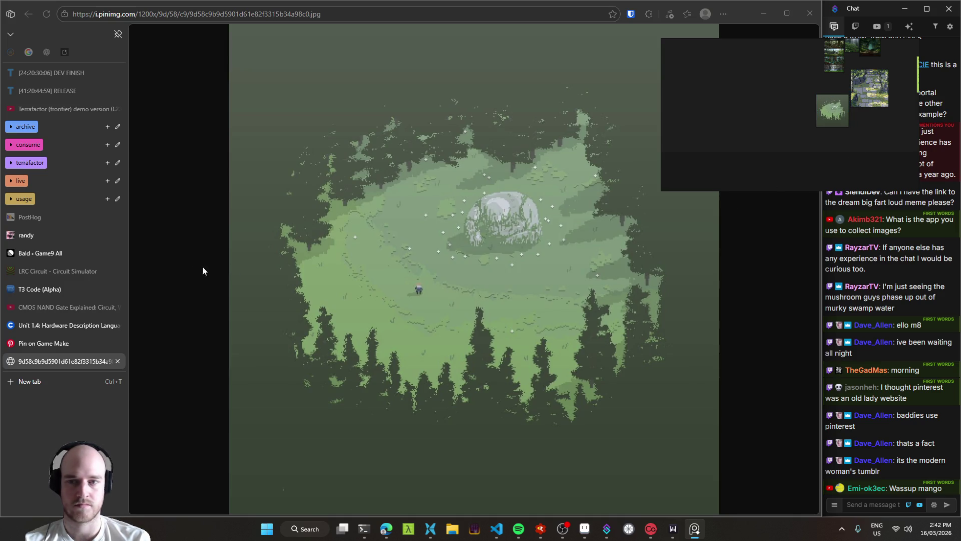
Close the full-size image tab and open the forest-island-with-pond pin.
click(173, 284)
middle_click(91, 360)
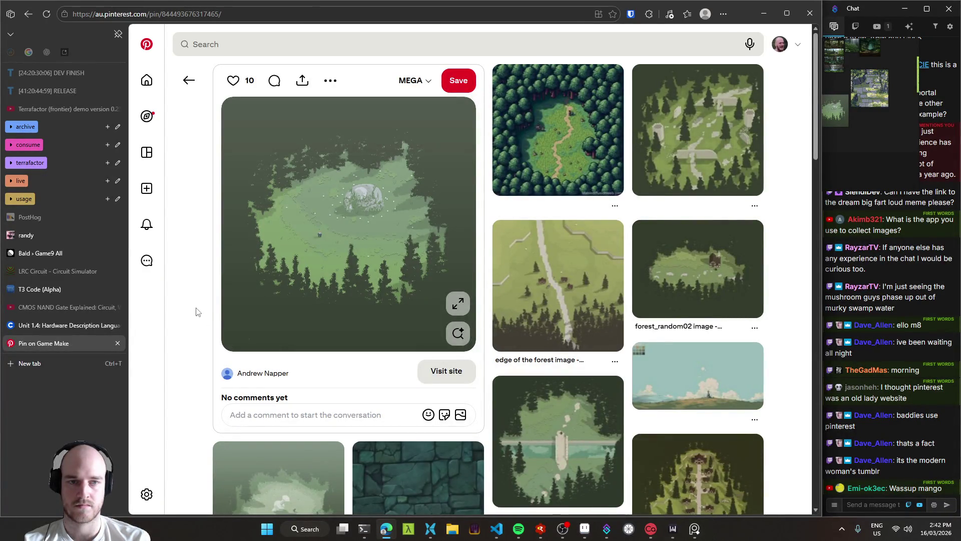
scroll(196, 311, down, 3)
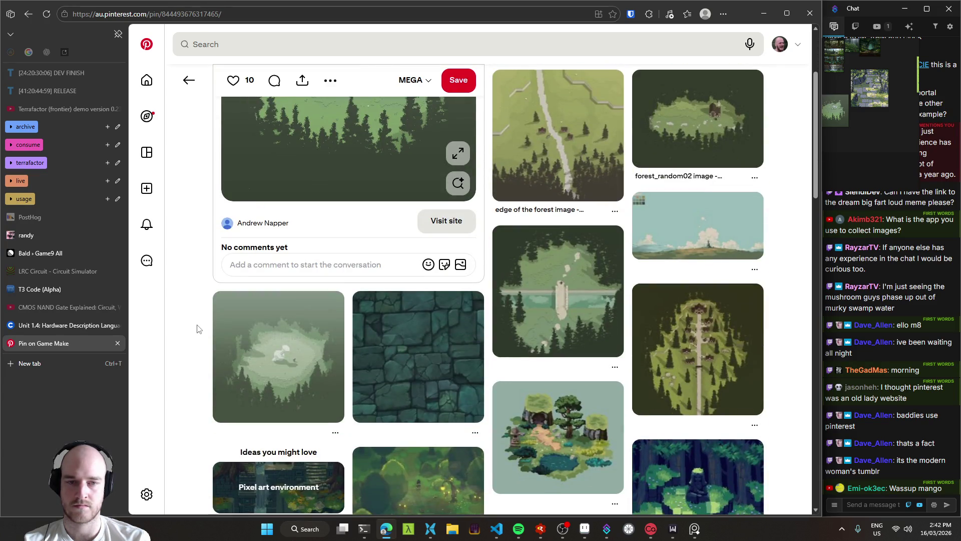
scroll(197, 328, down, 1)
scroll(198, 327, down, 2)
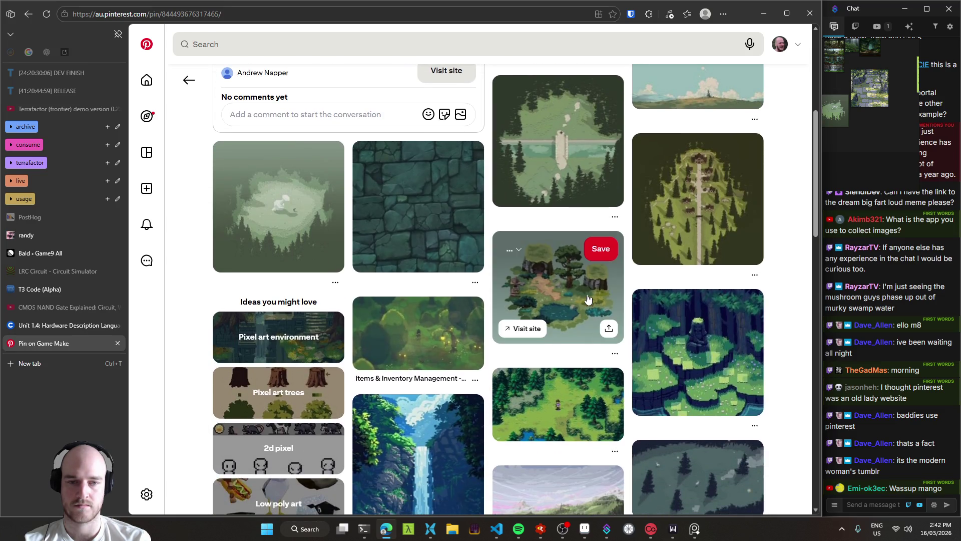
click(588, 299)
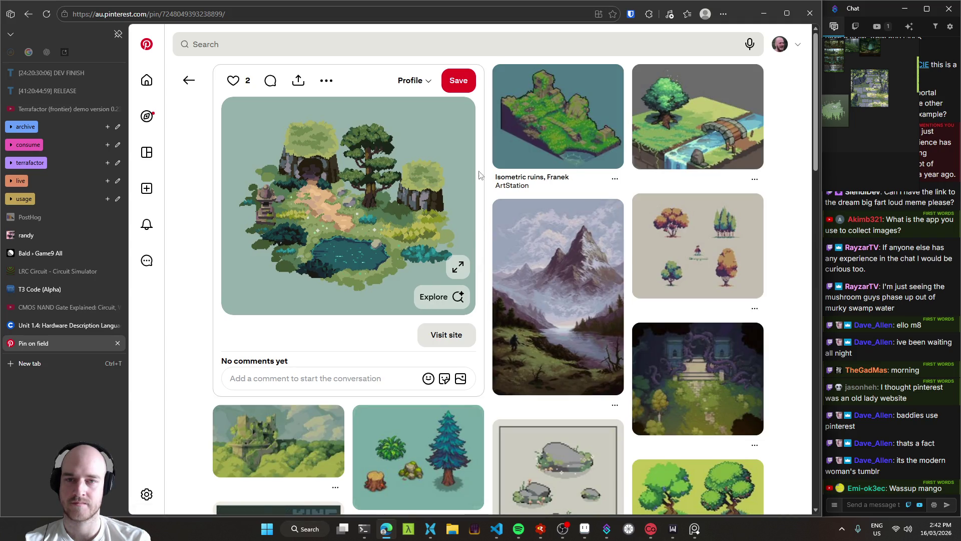
Save the forest island pin and copy its full-size image from a new tab.
click(458, 81)
right_click(348, 205)
click(381, 214)
click(71, 361)
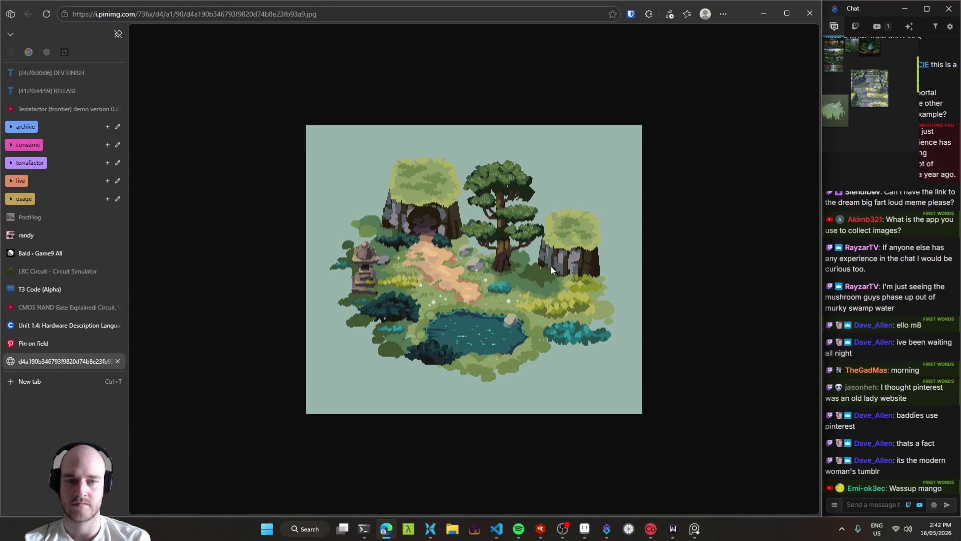
right_click(525, 225)
click(581, 268)
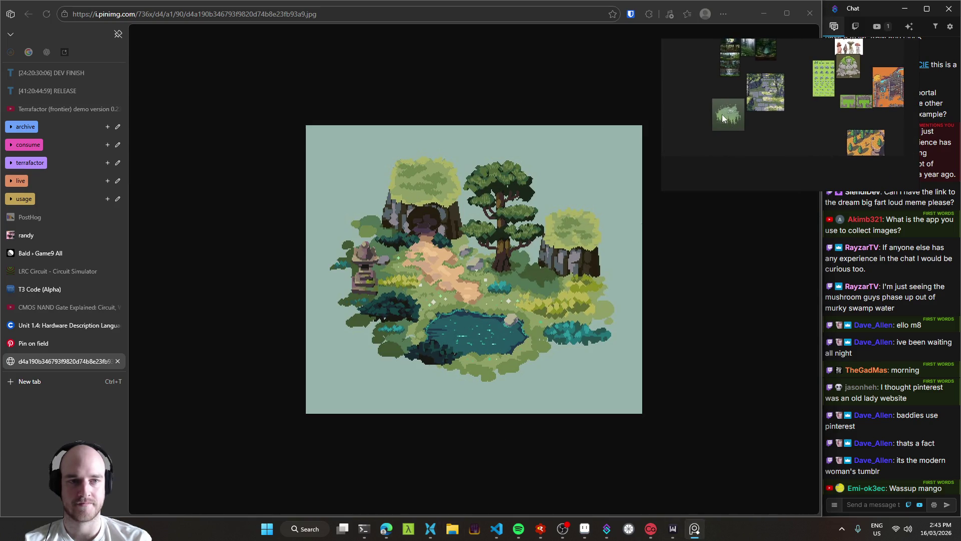
Select the stone-path, island and forest references on the reference board, then deselect them.
click(733, 126)
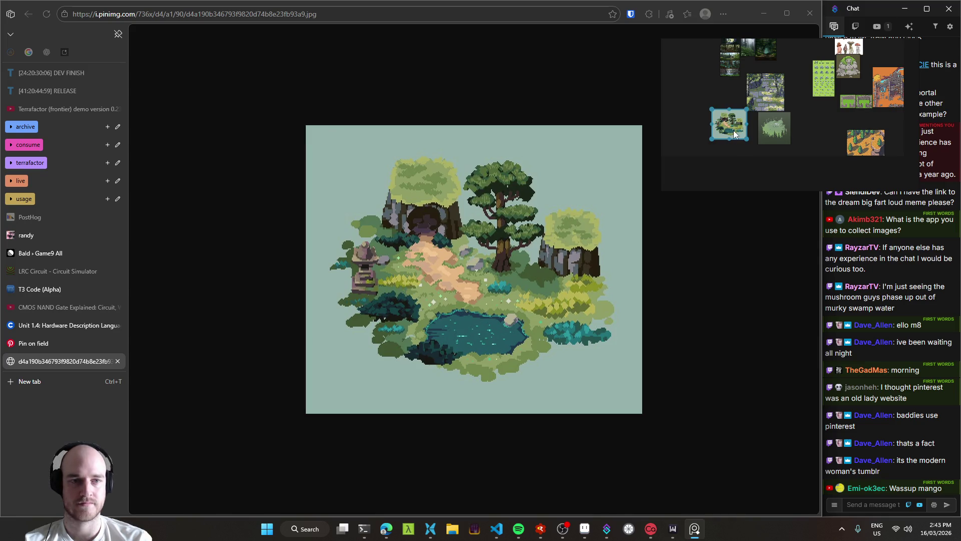
scroll(734, 129, up, 2)
scroll(778, 127, down, 2)
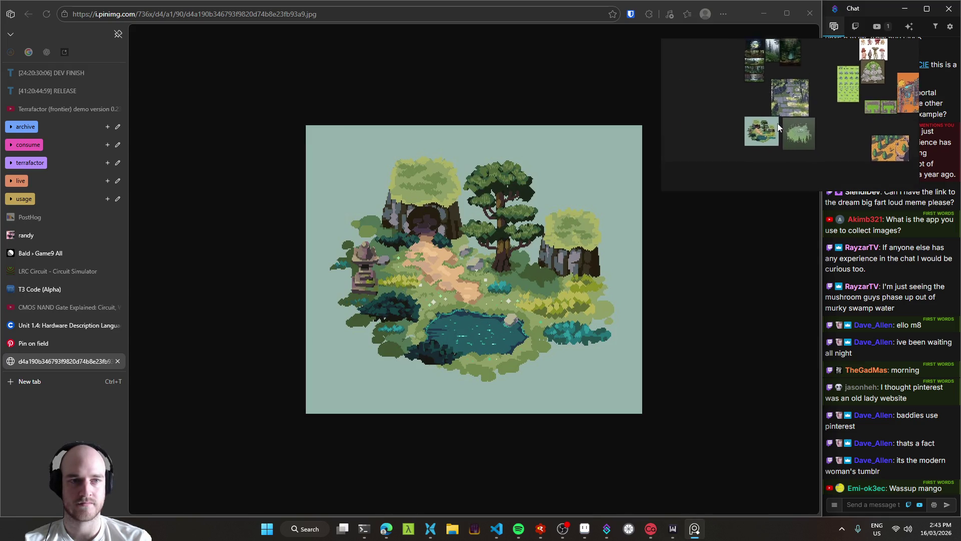
click(781, 124)
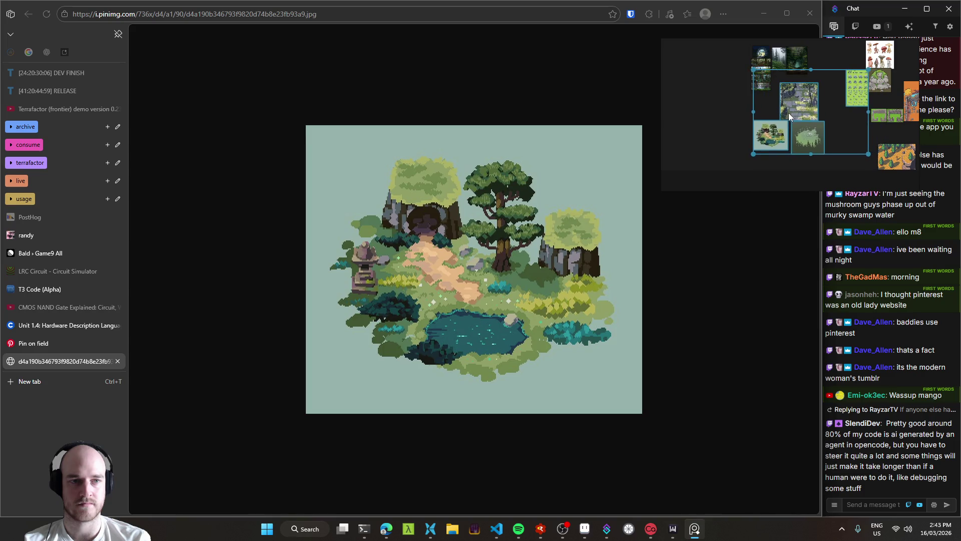
drag(731, 109, 801, 133)
click(728, 137)
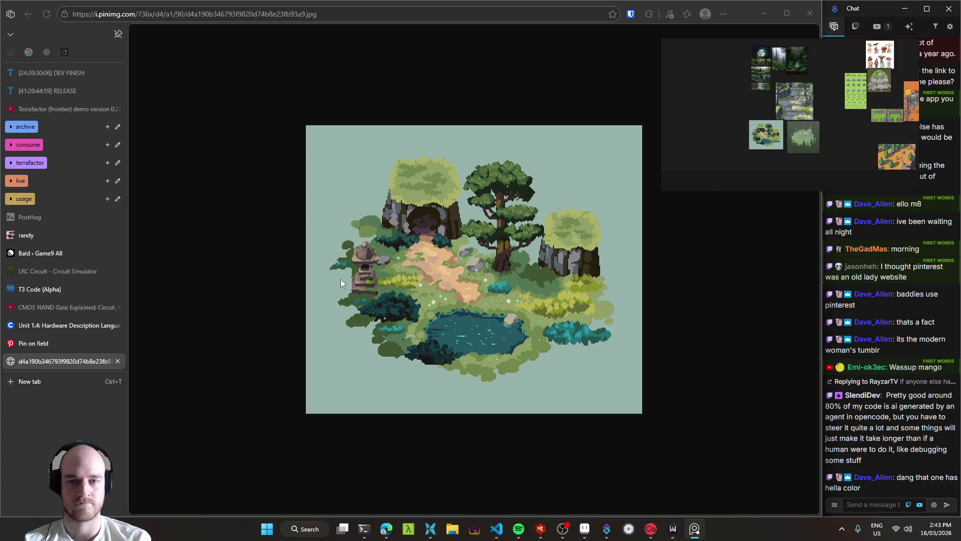
Close the standalone image tab, open the snowy mountain pin and browse its related pins.
click(212, 277)
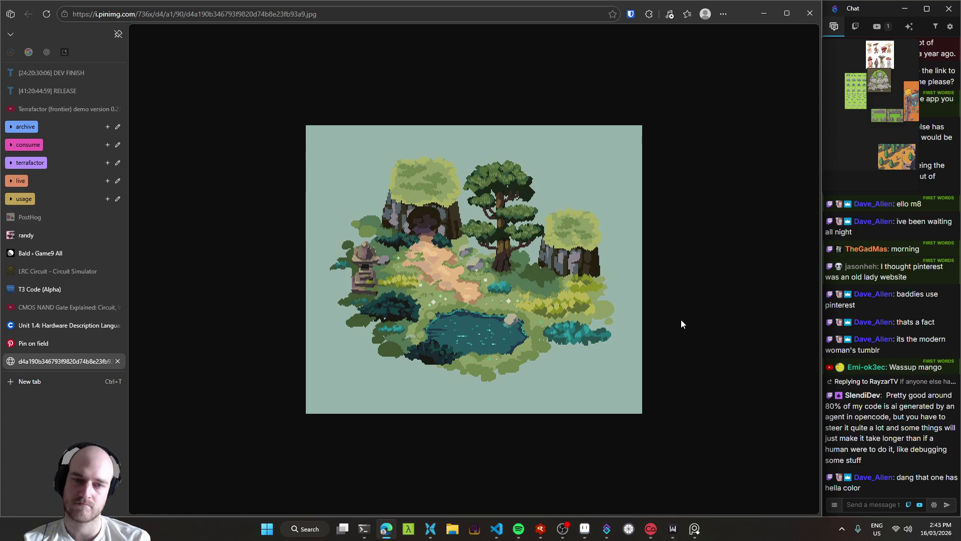
middle_click(66, 364)
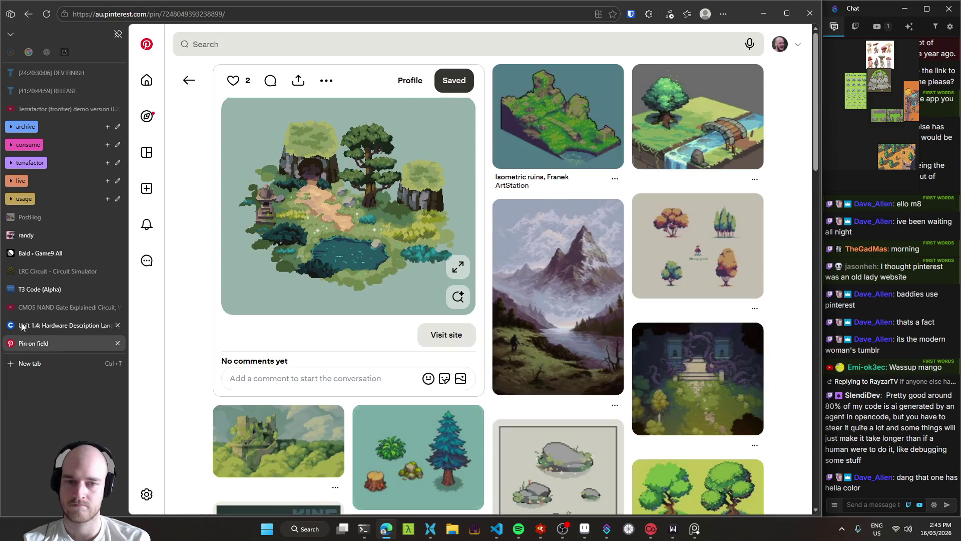
click(555, 290)
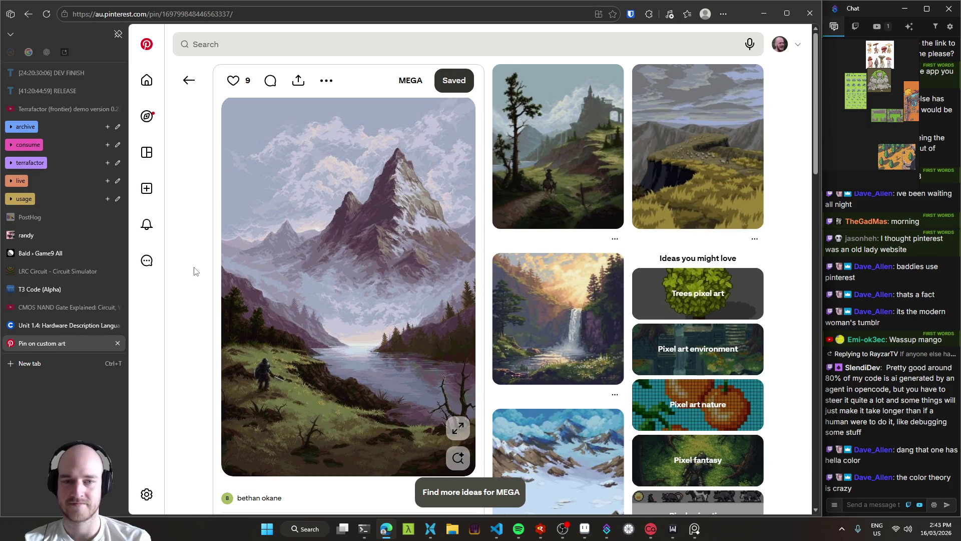
scroll(195, 271, down, 1)
scroll(197, 269, up, 1)
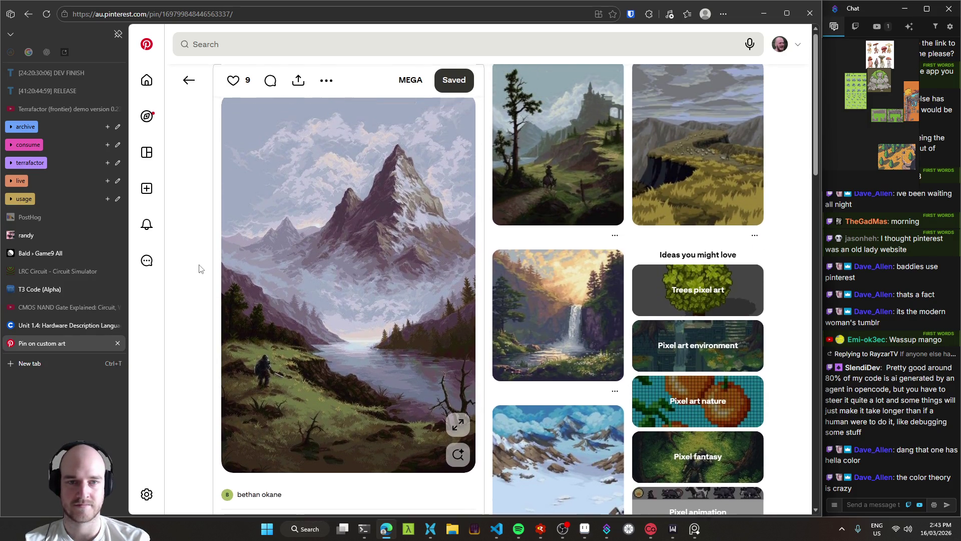
scroll(203, 270, down, 3)
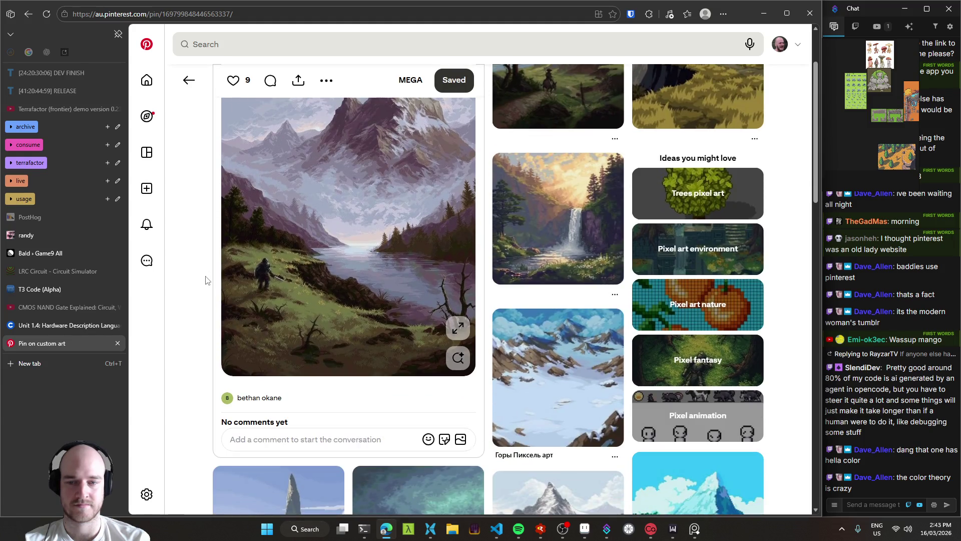
scroll(202, 279, down, 1)
scroll(202, 280, down, 3)
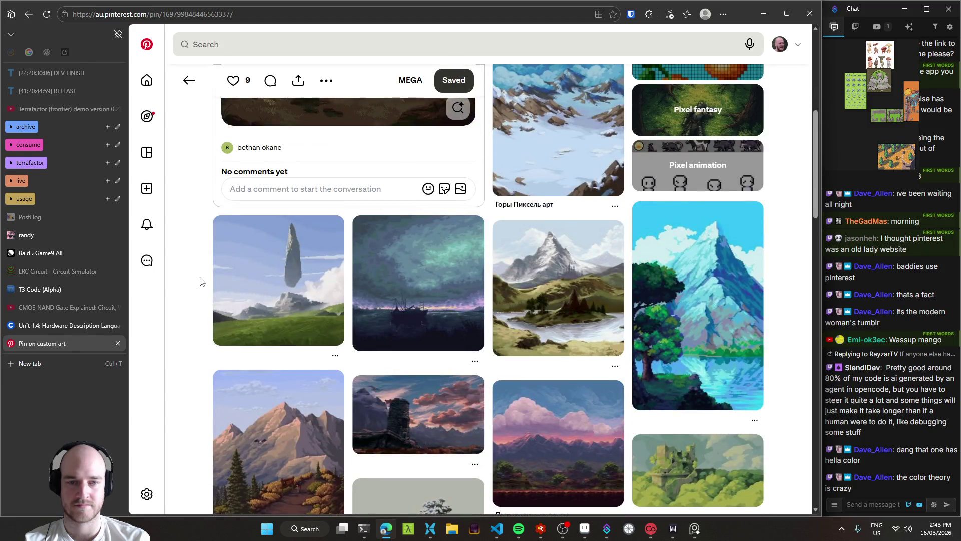
scroll(200, 281, down, 2)
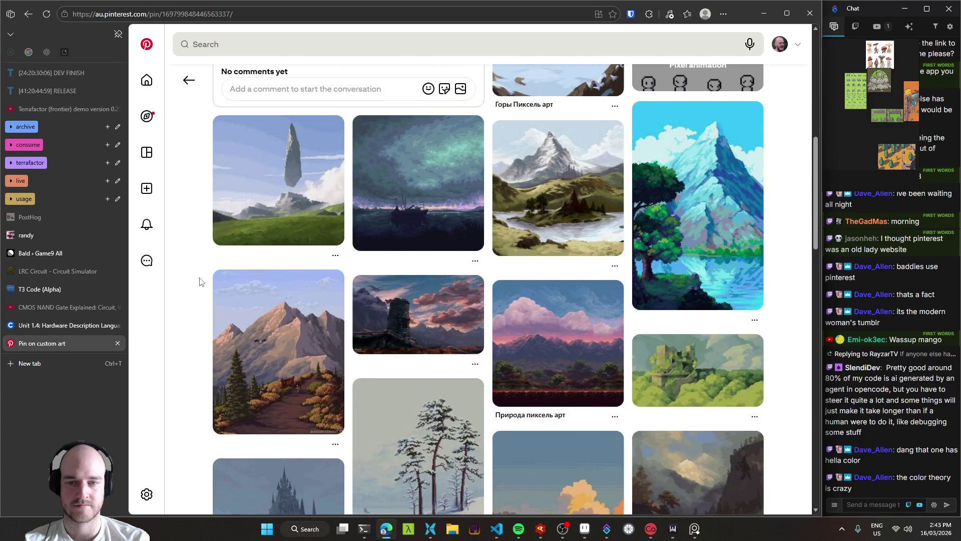
scroll(200, 282, down, 1)
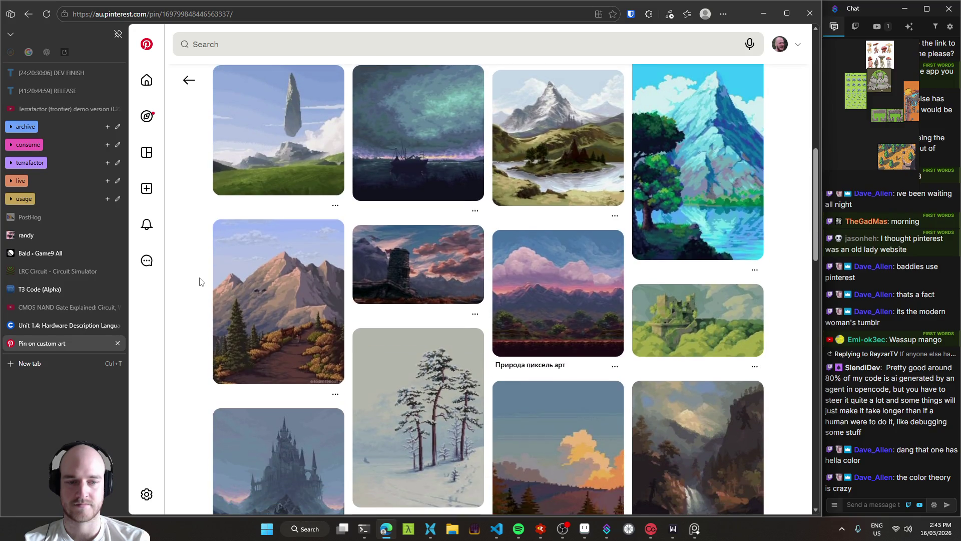
Open the misty wizard-in-forest pin from the grid and save it to the MEGA board.
scroll(200, 281, down, 4)
scroll(200, 282, down, 1)
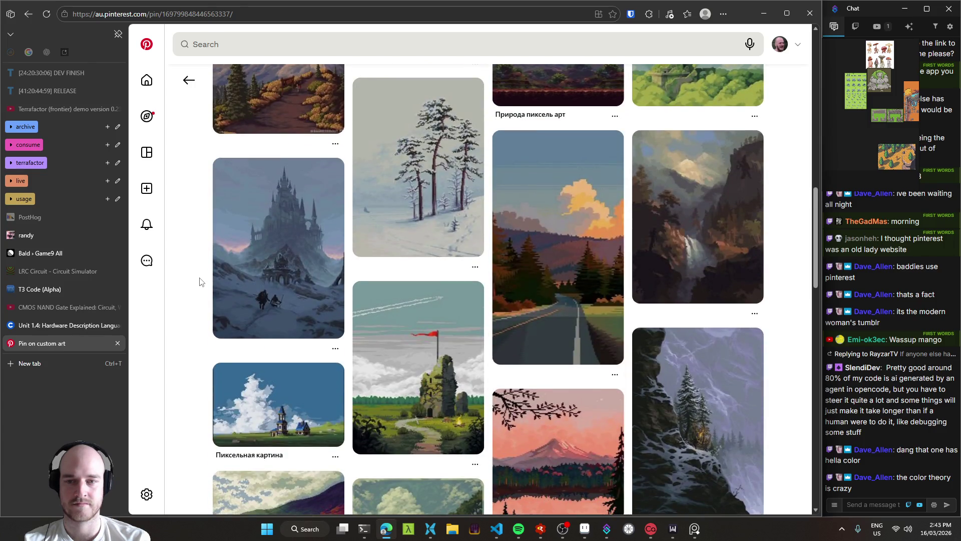
scroll(199, 282, down, 2)
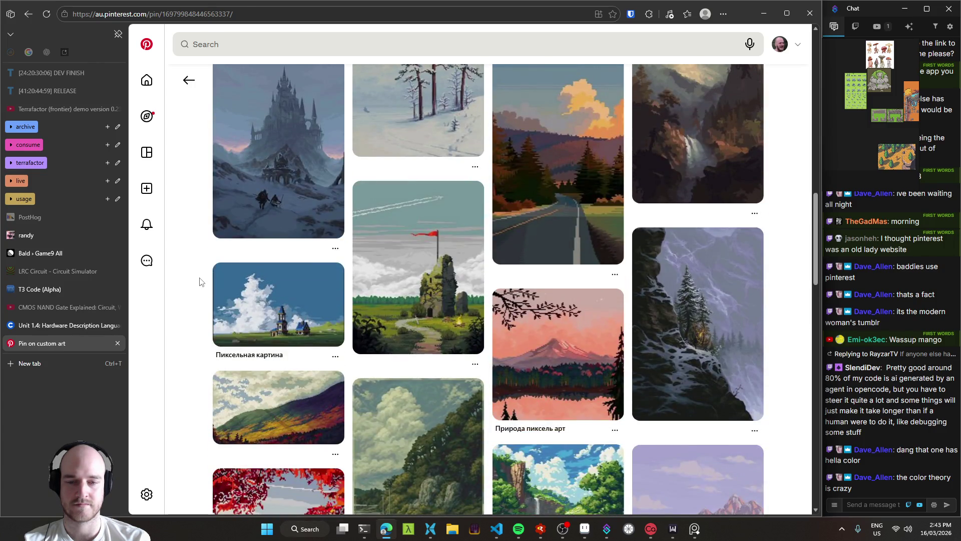
scroll(199, 281, down, 2)
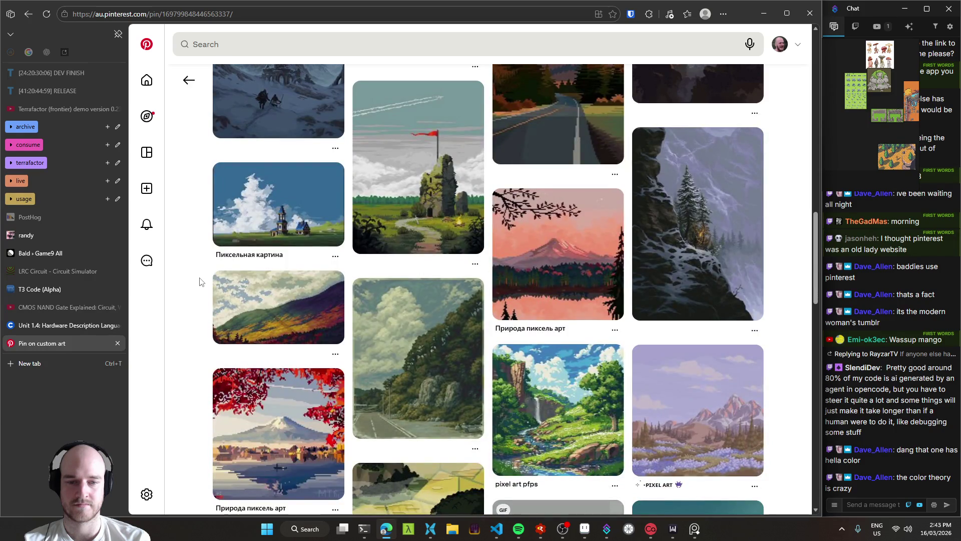
scroll(199, 281, down, 6)
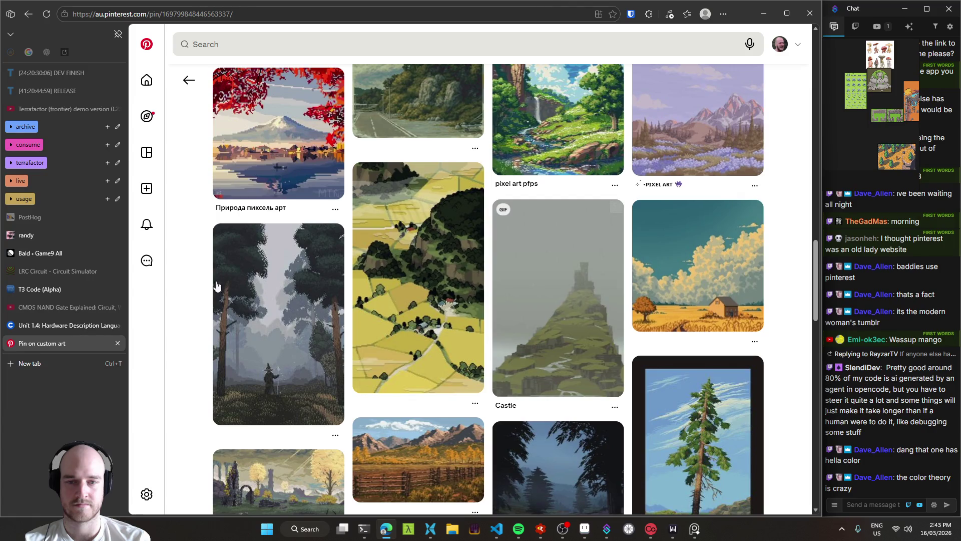
click(285, 299)
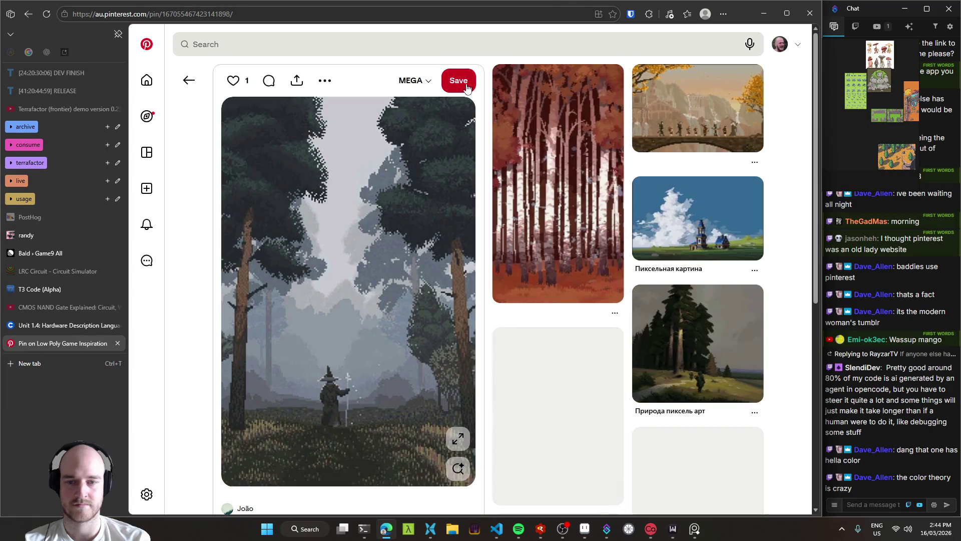
click(458, 80)
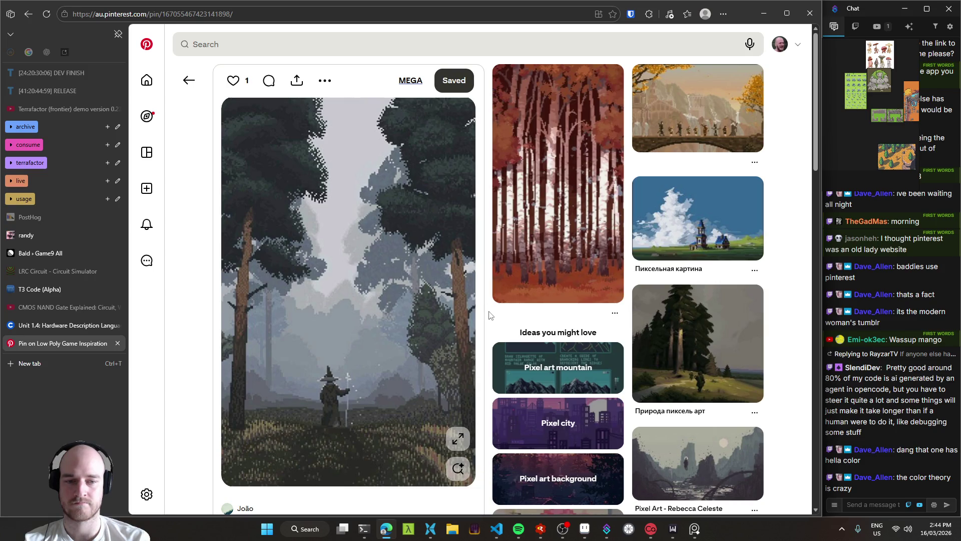
scroll(491, 312, down, 3)
scroll(492, 311, down, 1)
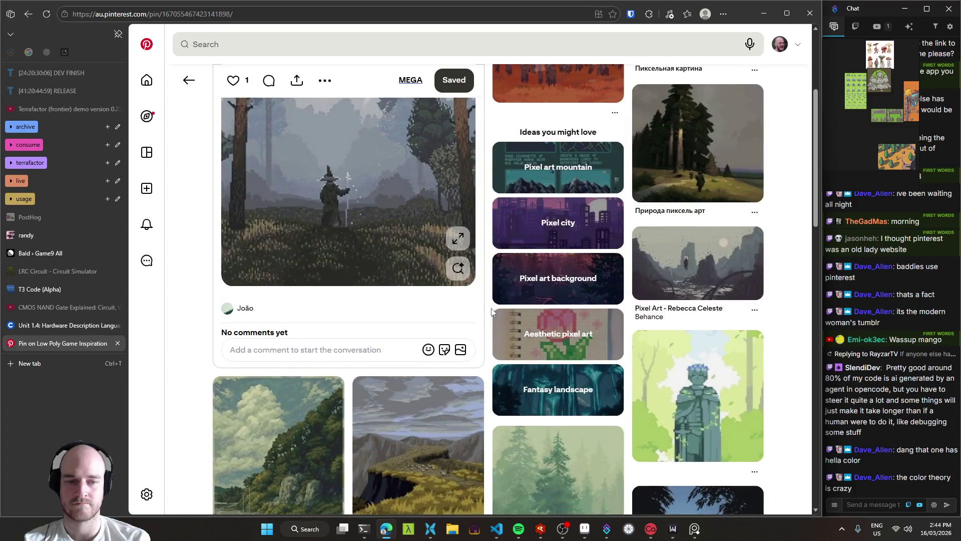
scroll(492, 311, down, 3)
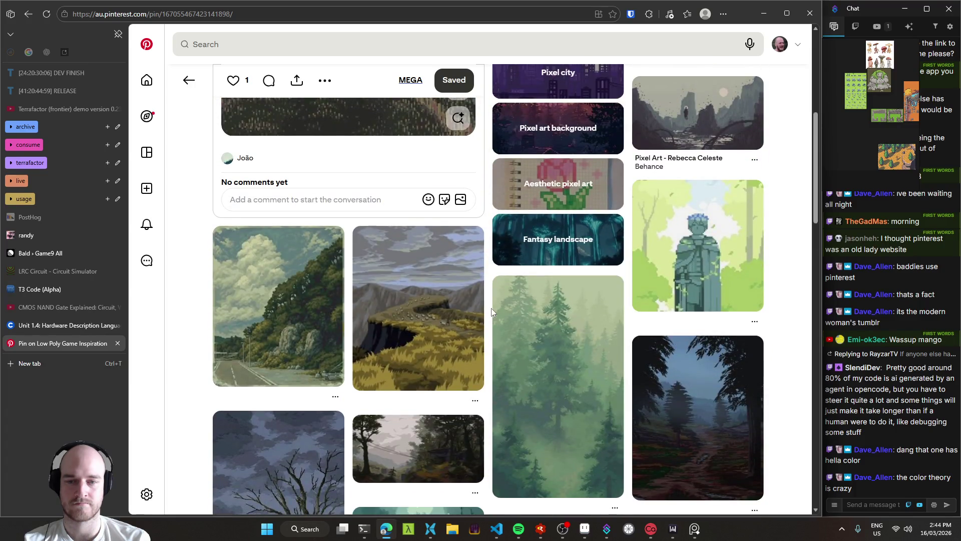
scroll(491, 311, up, 7)
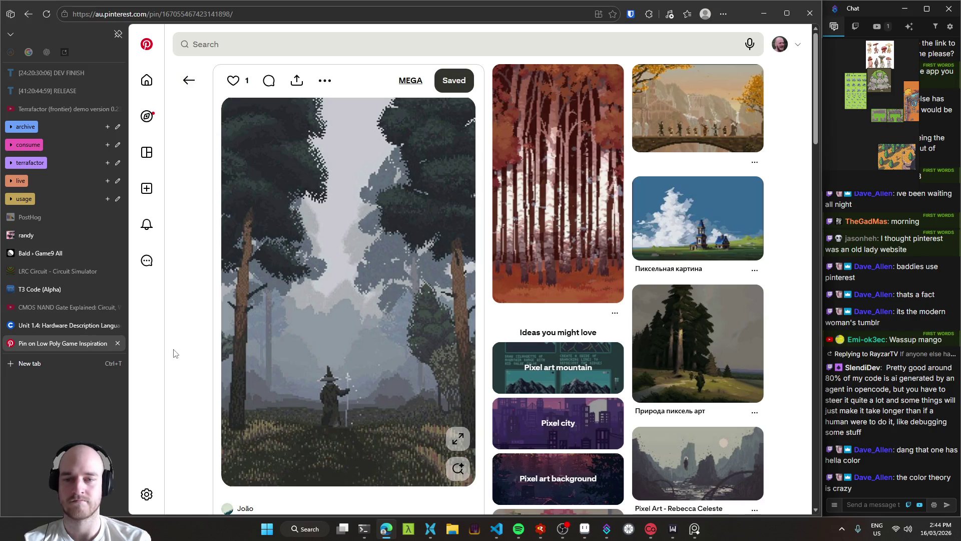
Return to the previous mountain pin and remove the forest pin from the board.
click(189, 81)
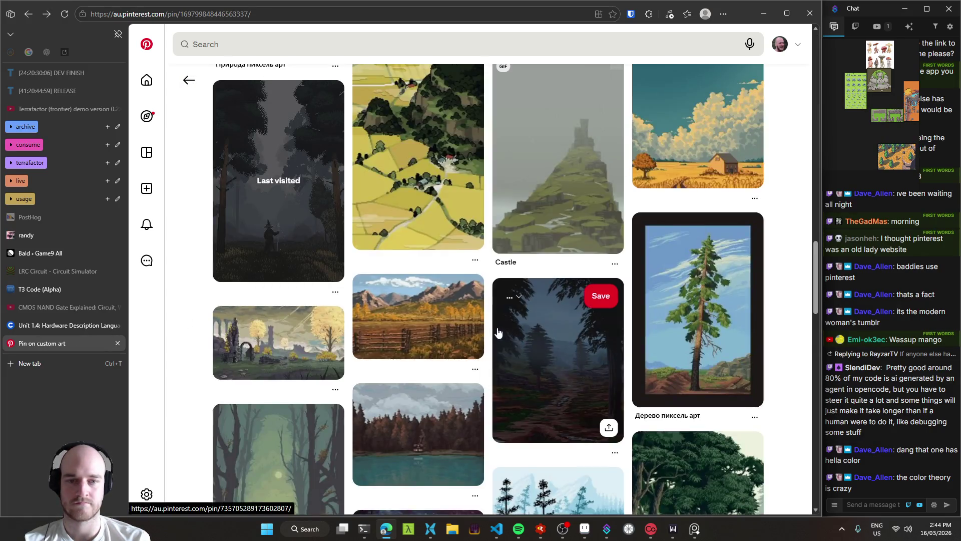
scroll(495, 320, up, 2)
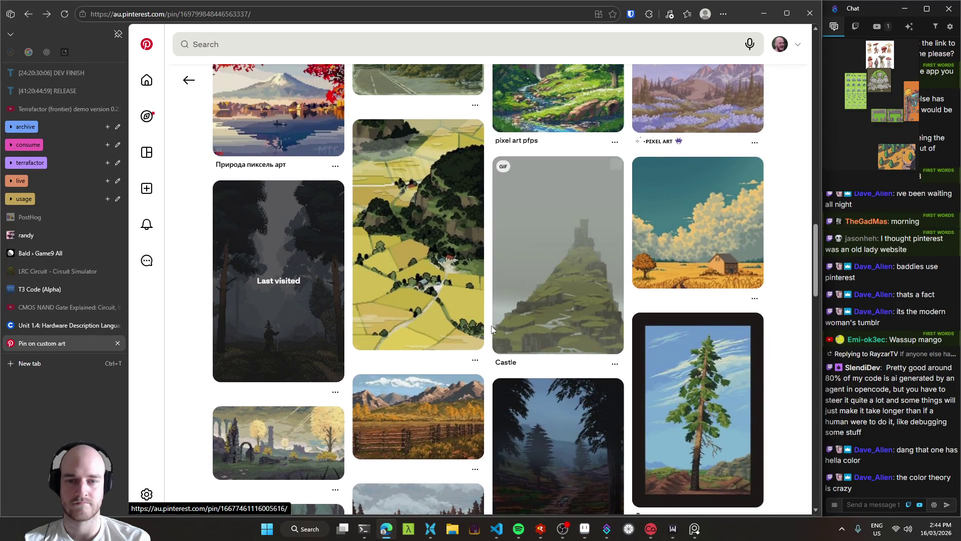
scroll(494, 330, down, 1)
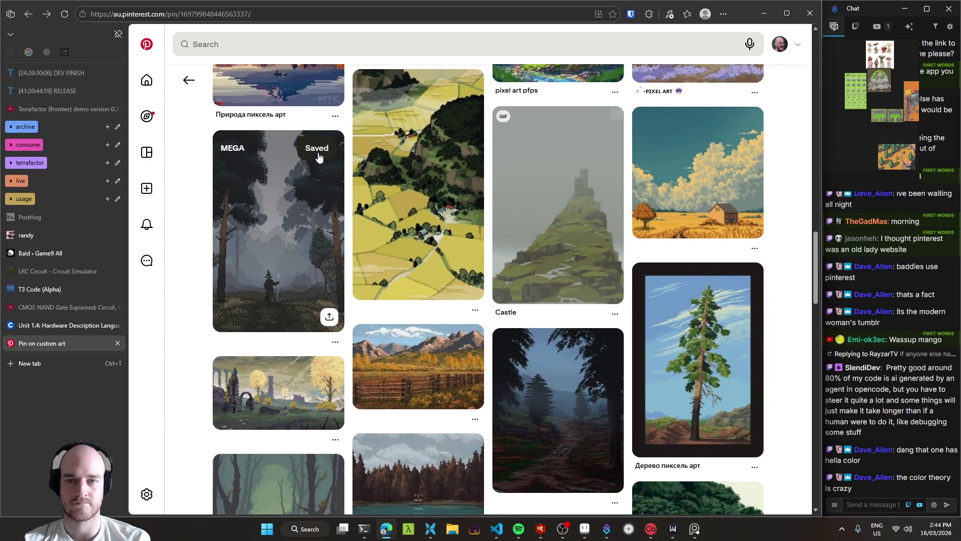
click(317, 149)
Scroll the related pins, open the alpine mountain painting pin, then go back.
scroll(488, 244, down, 3)
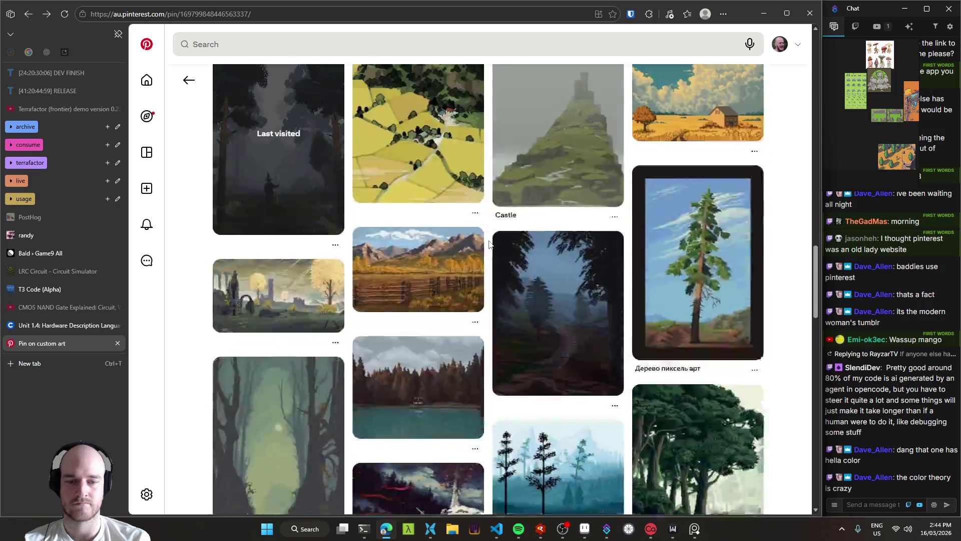
scroll(489, 244, down, 5)
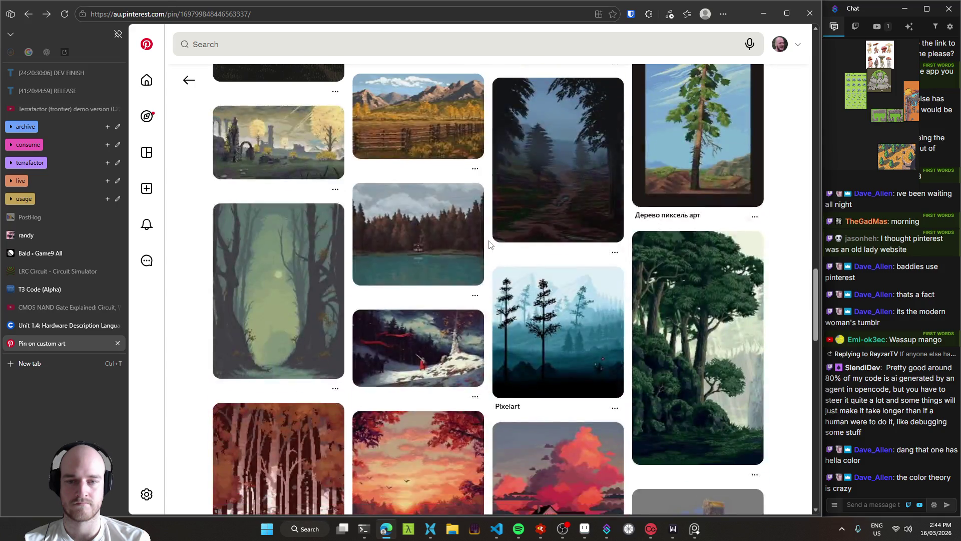
scroll(489, 243, down, 4)
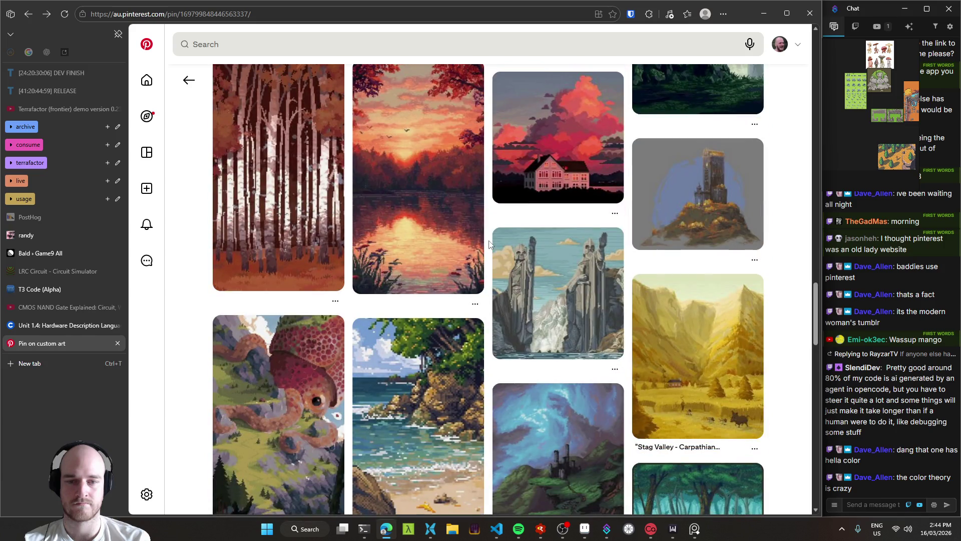
scroll(489, 244, down, 3)
scroll(488, 243, down, 3)
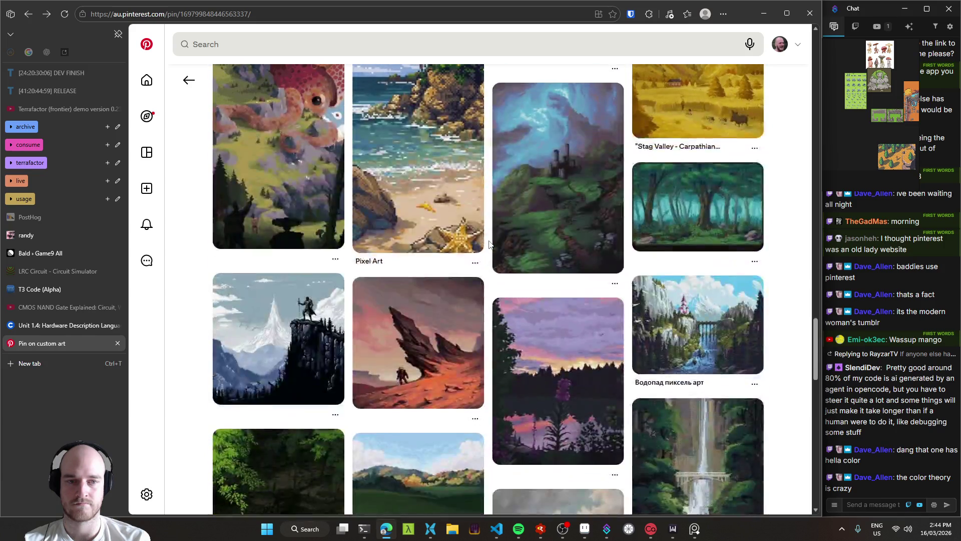
scroll(489, 244, down, 2)
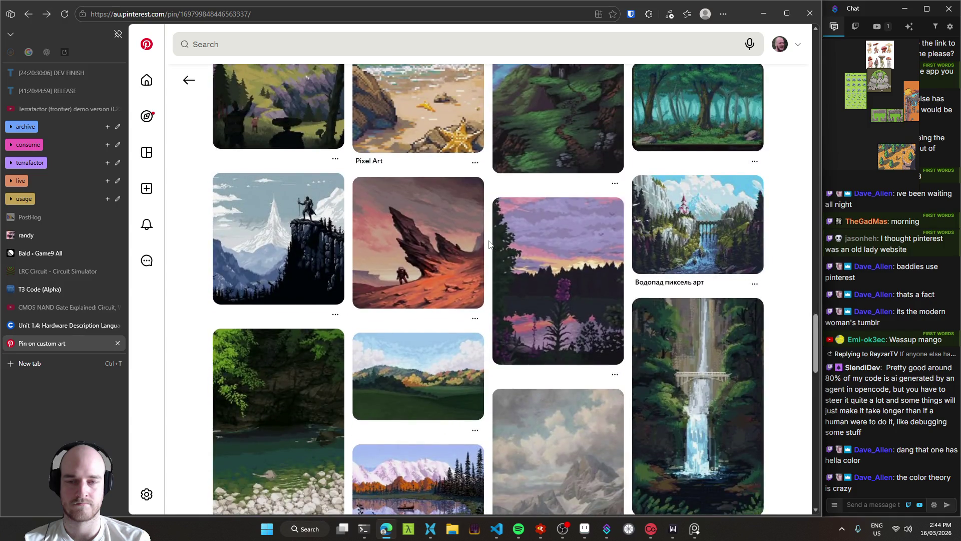
scroll(489, 243, down, 2)
scroll(489, 244, down, 2)
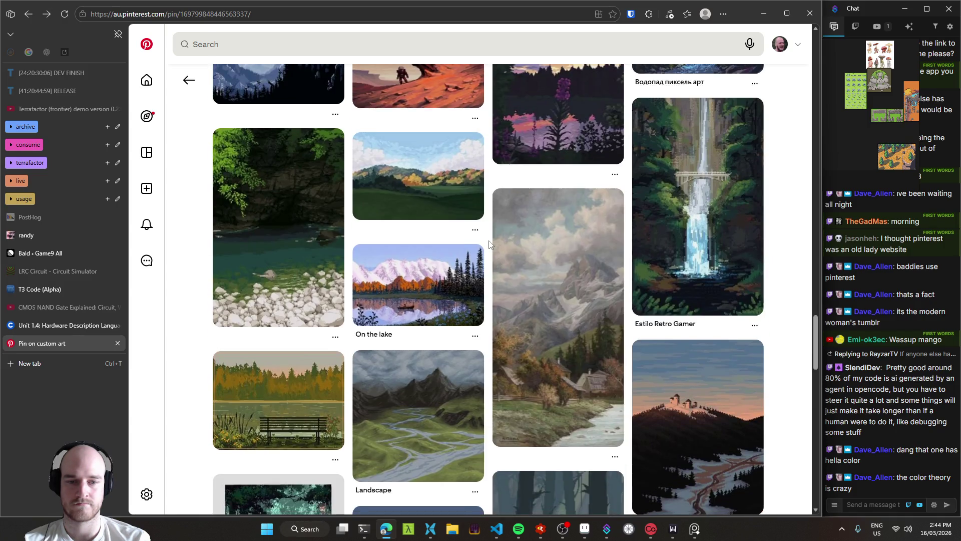
scroll(489, 244, down, 1)
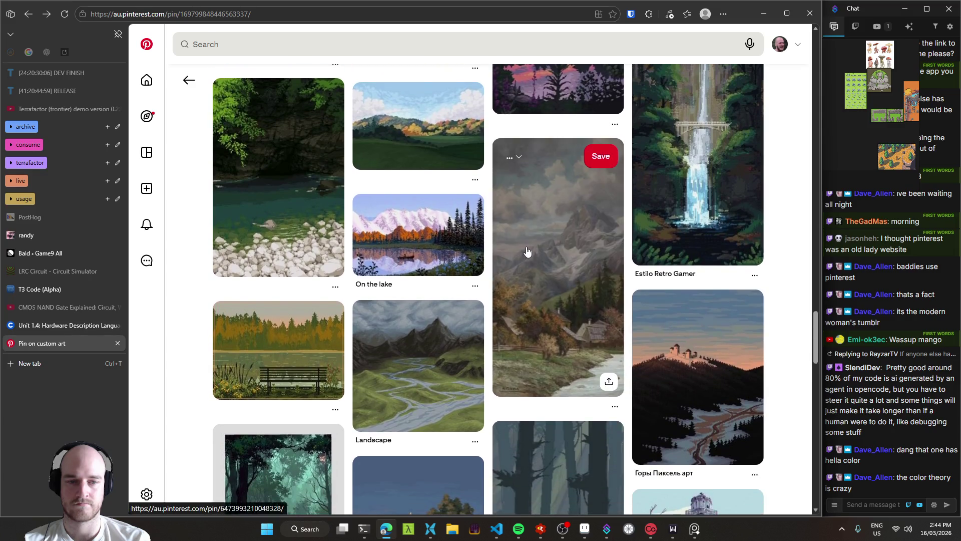
click(525, 255)
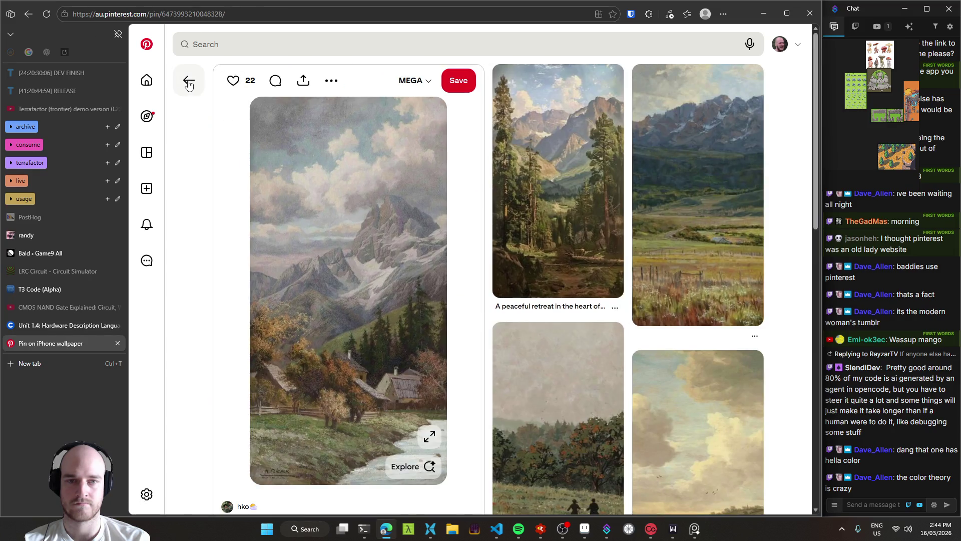
click(189, 80)
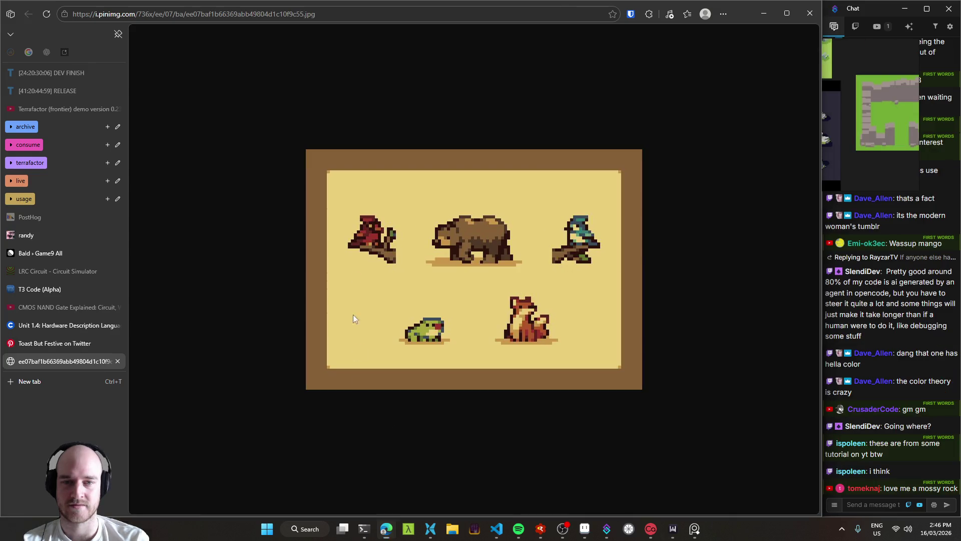
Snip just the pixel-art frog with a screen capture and close the image tab.
key(super+shift+s)
mouse_move(339, 185)
mouse_down()
mouse_move(567, 349)
mouse_move(610, 367)
mouse_up()
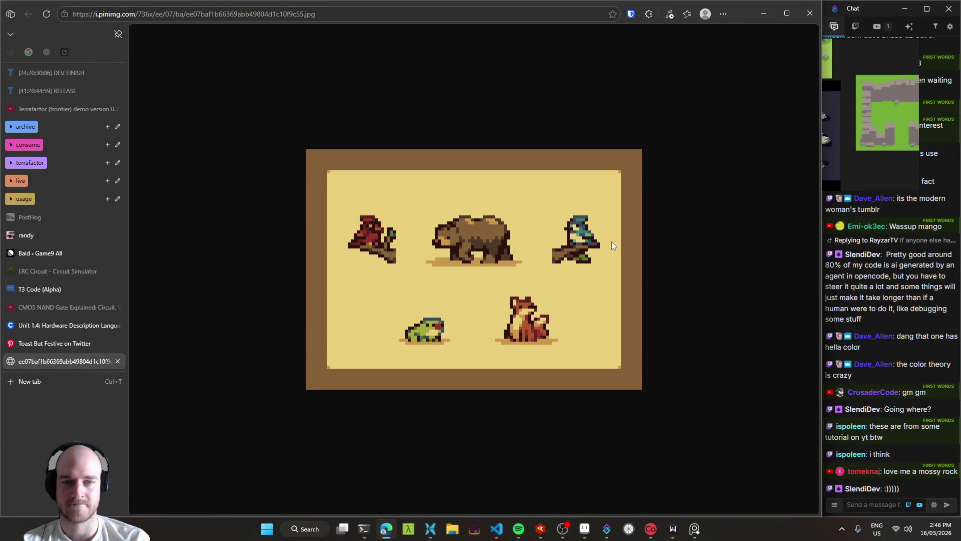
drag(385, 290, 472, 366)
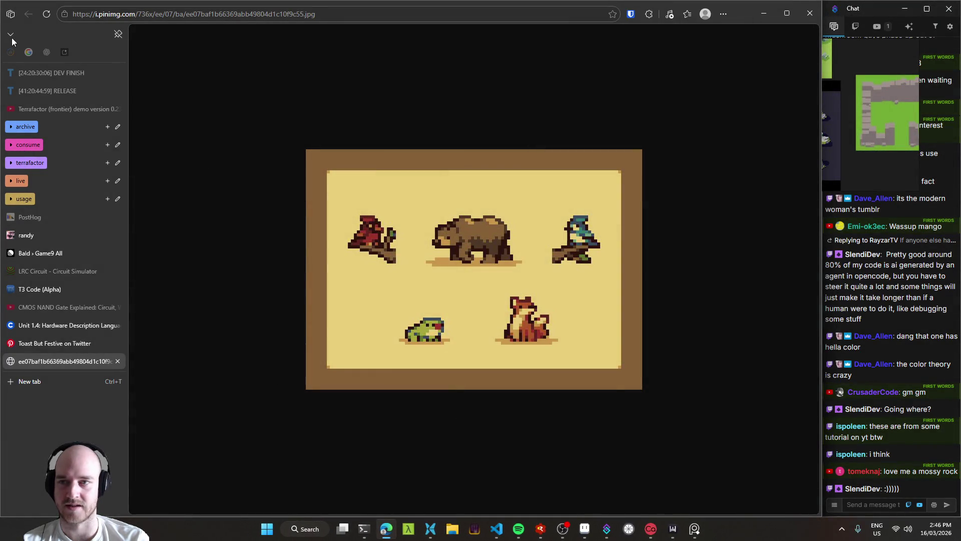
middle_click(63, 364)
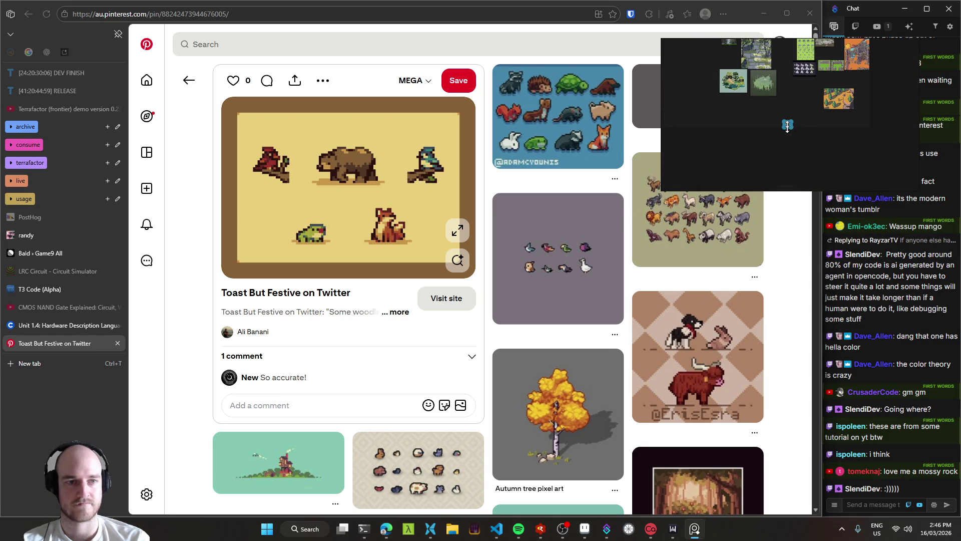
Add the frog snip to the reference board, save it with Ctrl+S, and resume browsing.
mouse_move(790, 128)
mouse_down()
mouse_move(808, 134)
mouse_move(783, 123)
mouse_move(777, 136)
mouse_up()
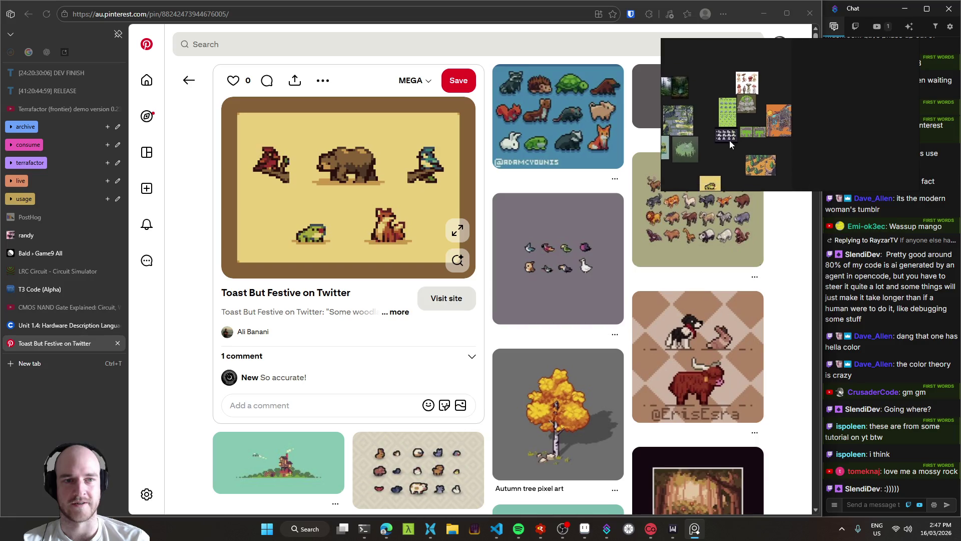
key(ctrl+s)
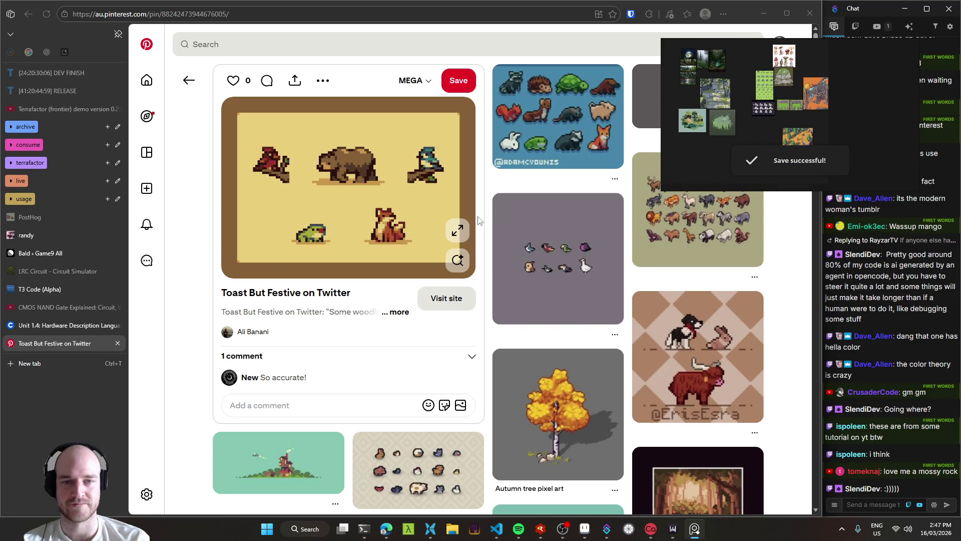
click(485, 220)
scroll(485, 220, down, 4)
scroll(485, 221, down, 1)
scroll(485, 221, down, 3)
scroll(485, 221, down, 8)
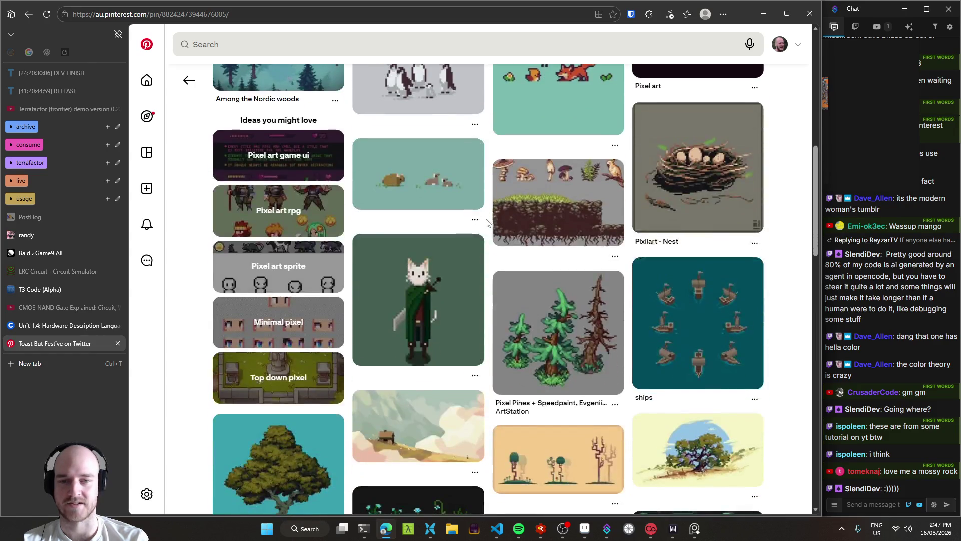
scroll(486, 223, down, 3)
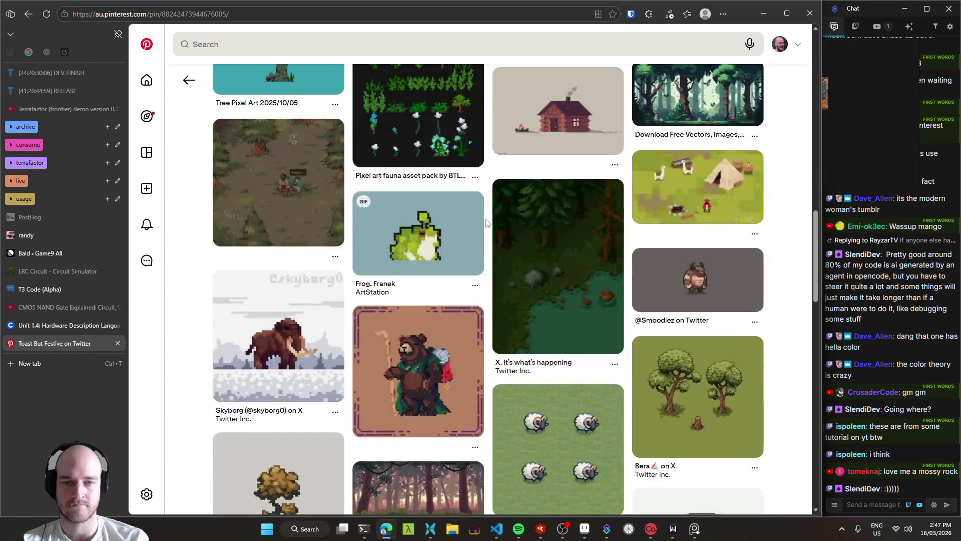
scroll(485, 223, up, 15)
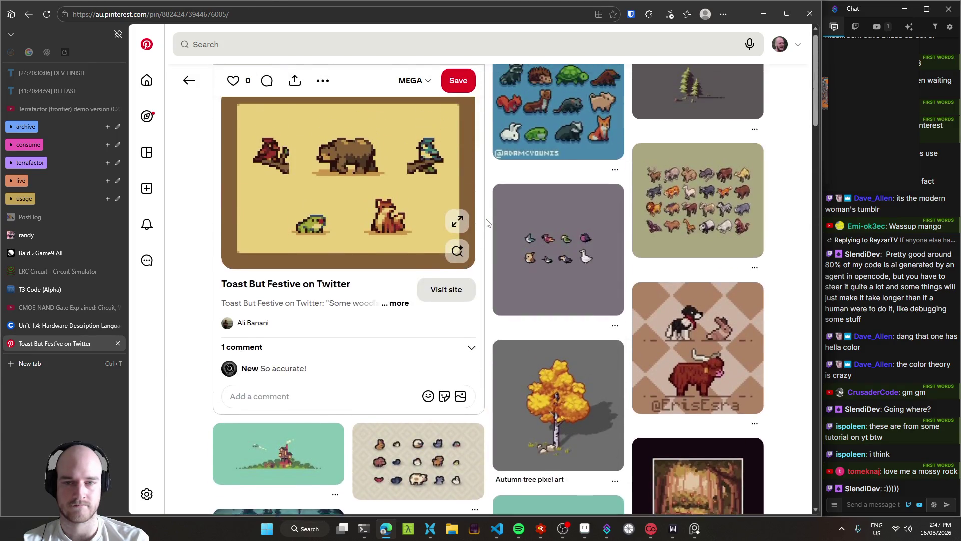
Go back, then open the grass brushes pin and the Procreate Environment Brushes pin.
click(189, 80)
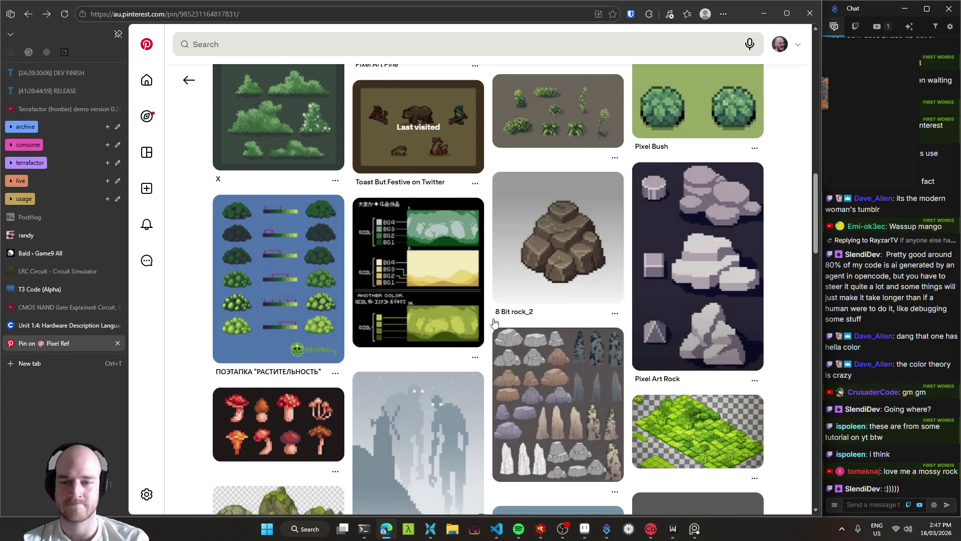
scroll(489, 305, up, 3)
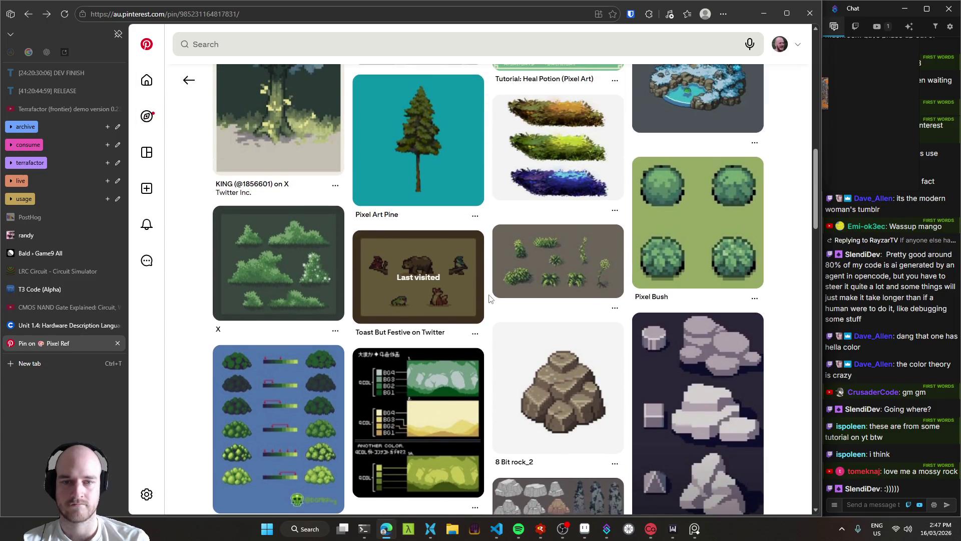
scroll(489, 298, up, 2)
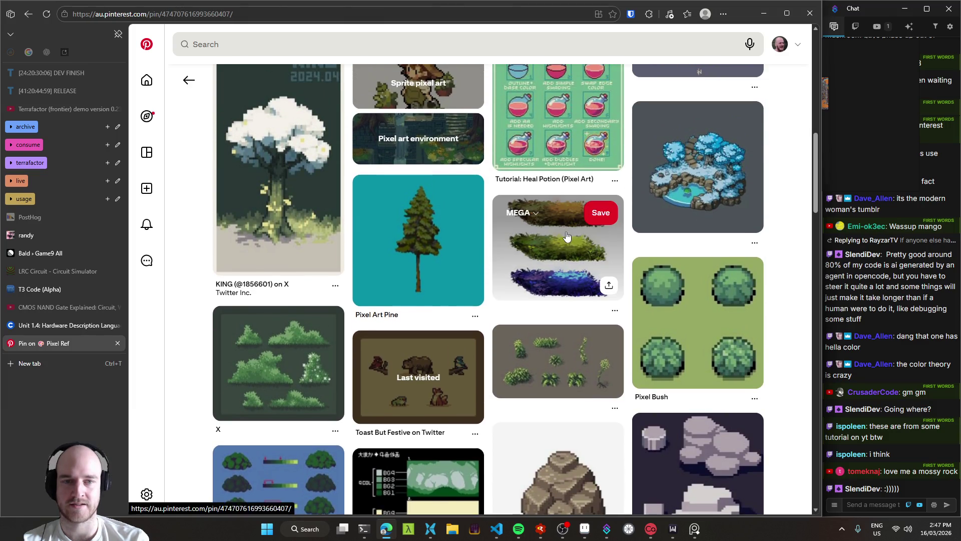
click(520, 240)
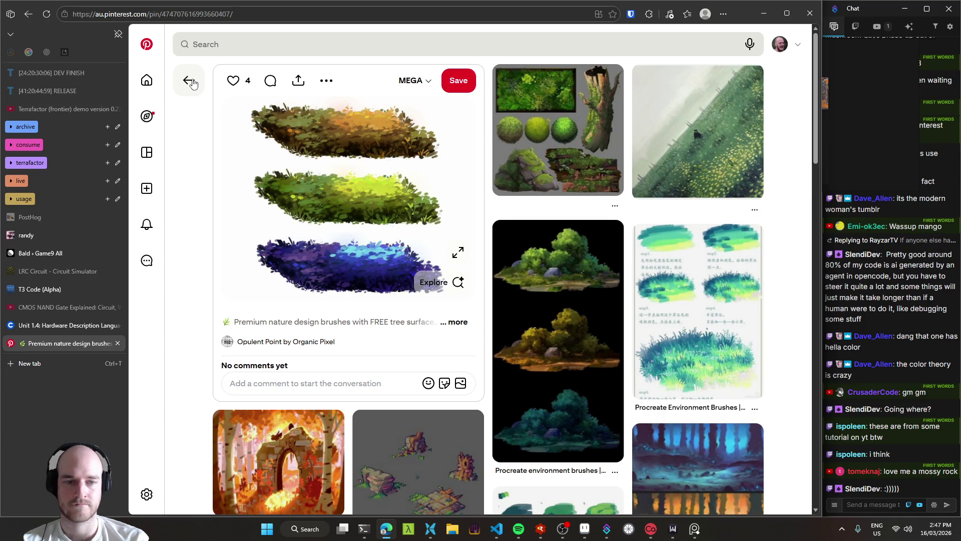
click(645, 333)
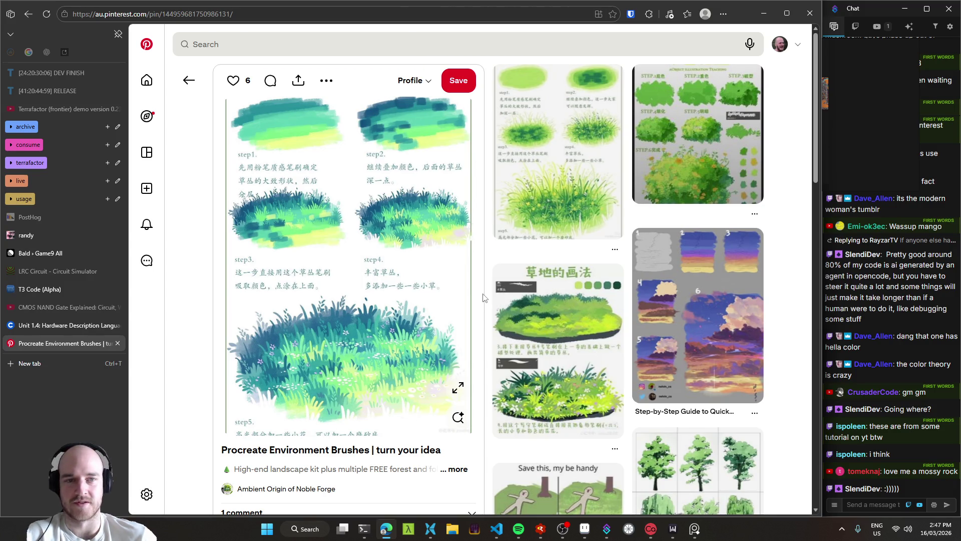
Look through the brushes pin, then go back past the grass brushes pin to the earlier pixel reference.
scroll(486, 320, down, 5)
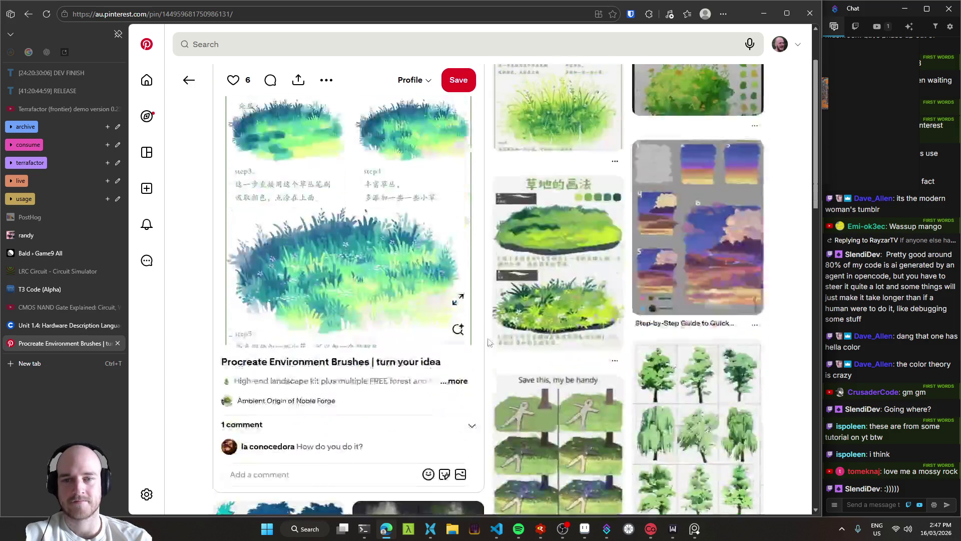
scroll(488, 362, down, 3)
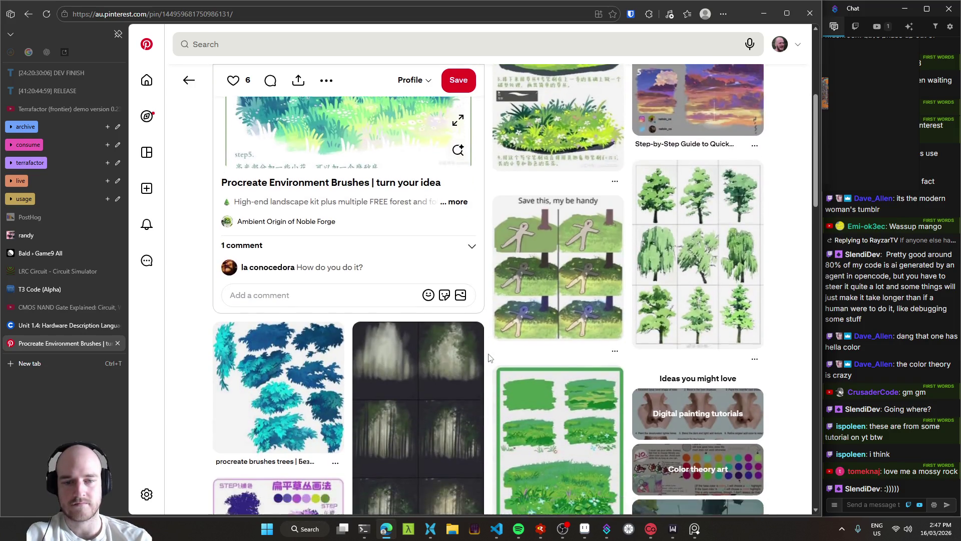
scroll(488, 359, down, 3)
scroll(488, 357, up, 4)
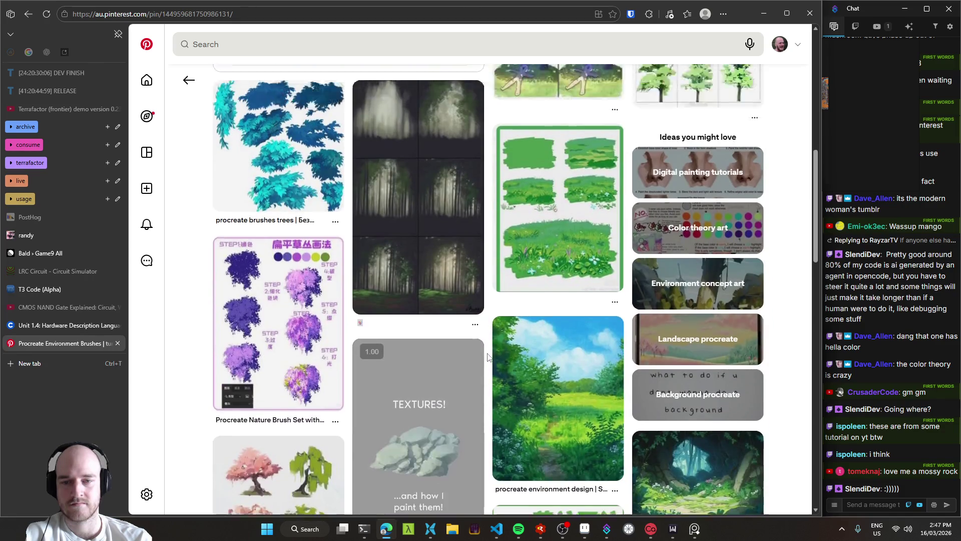
scroll(488, 357, down, 8)
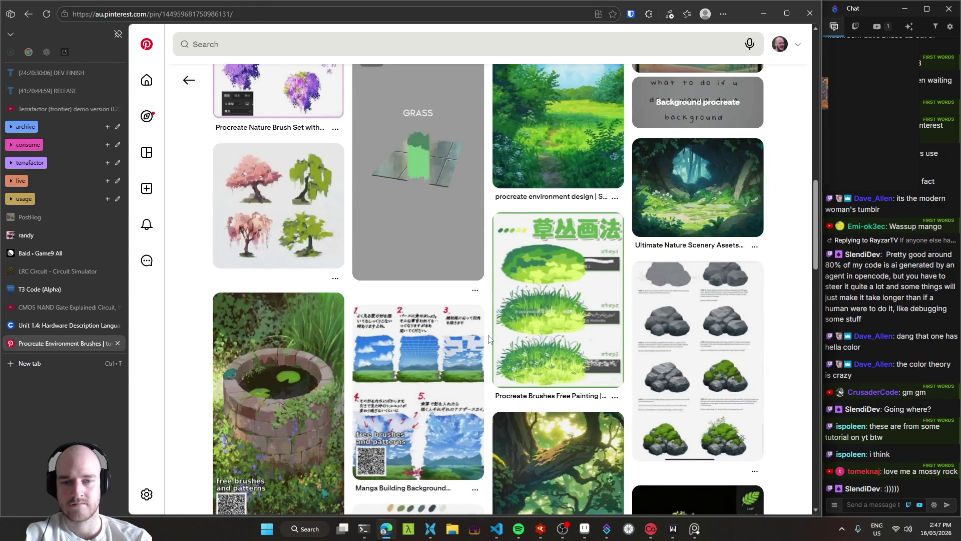
scroll(488, 345, down, 3)
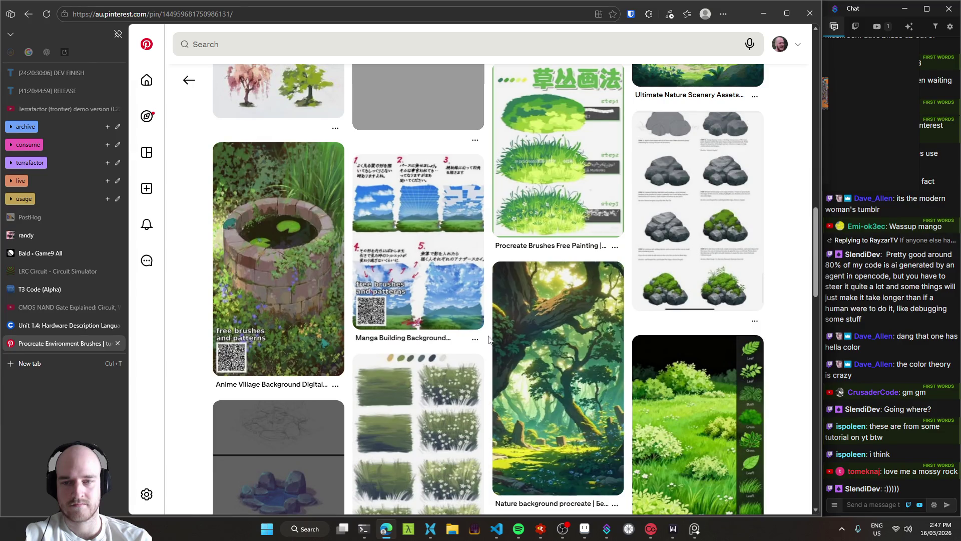
click(187, 83)
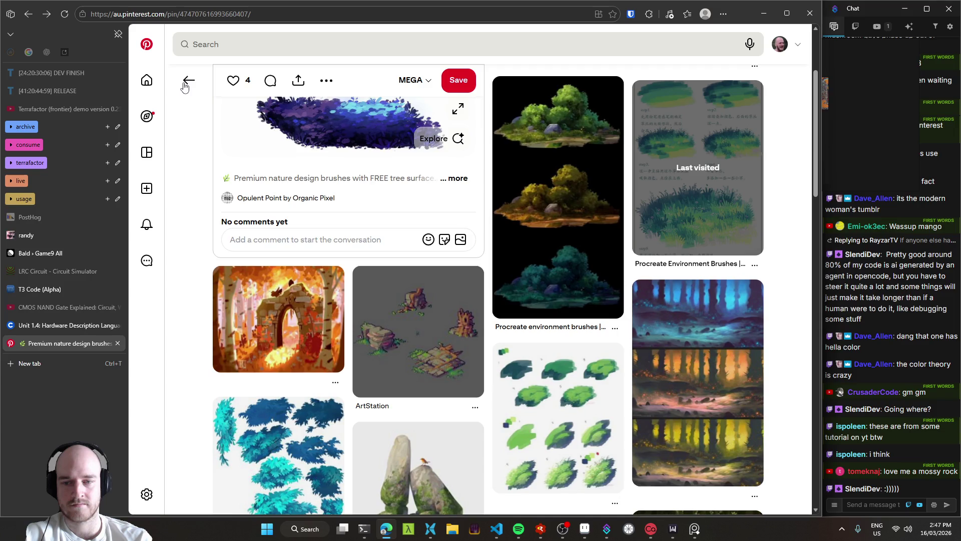
click(185, 86)
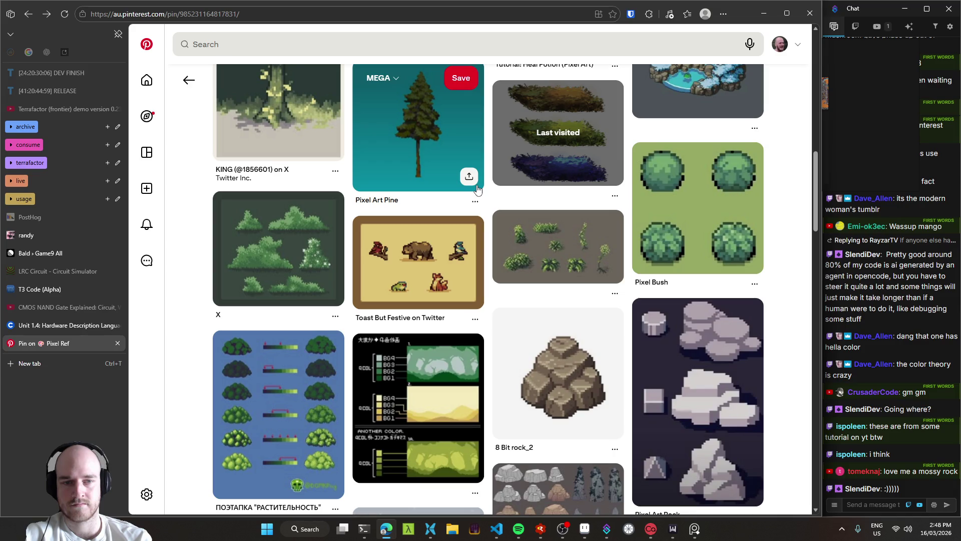
Scroll the related grid and return to the waterfall landscape pin.
scroll(477, 189, down, 5)
scroll(483, 208, down, 2)
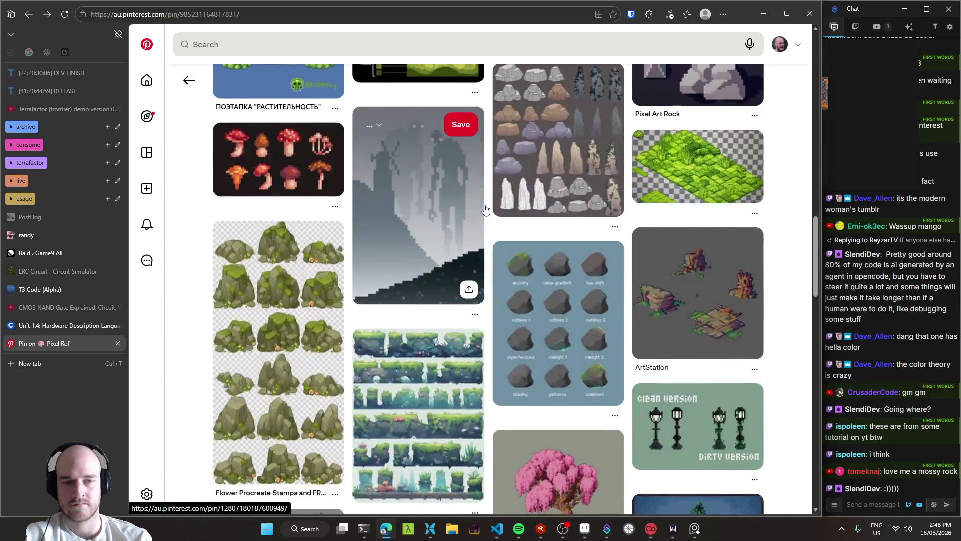
scroll(485, 209, down, 5)
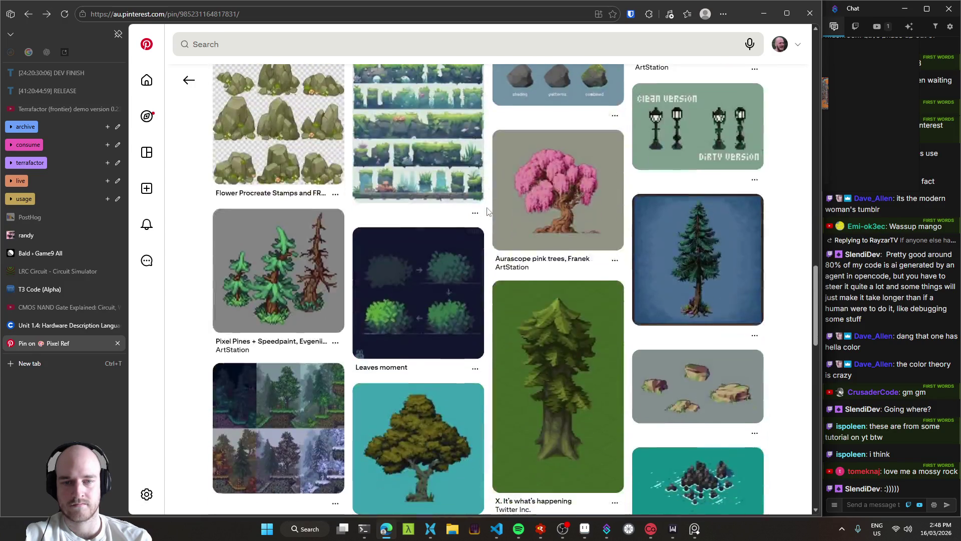
scroll(487, 210, down, 4)
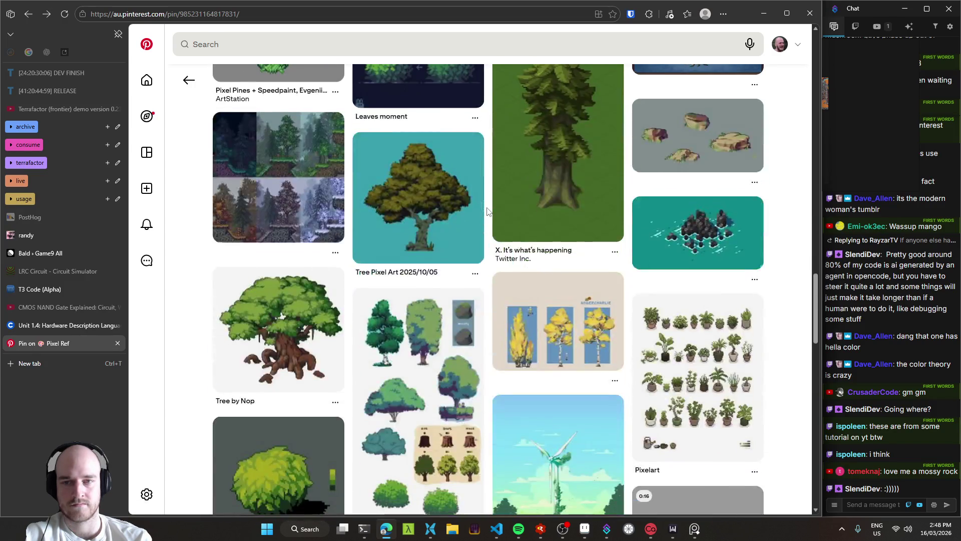
scroll(487, 210, down, 4)
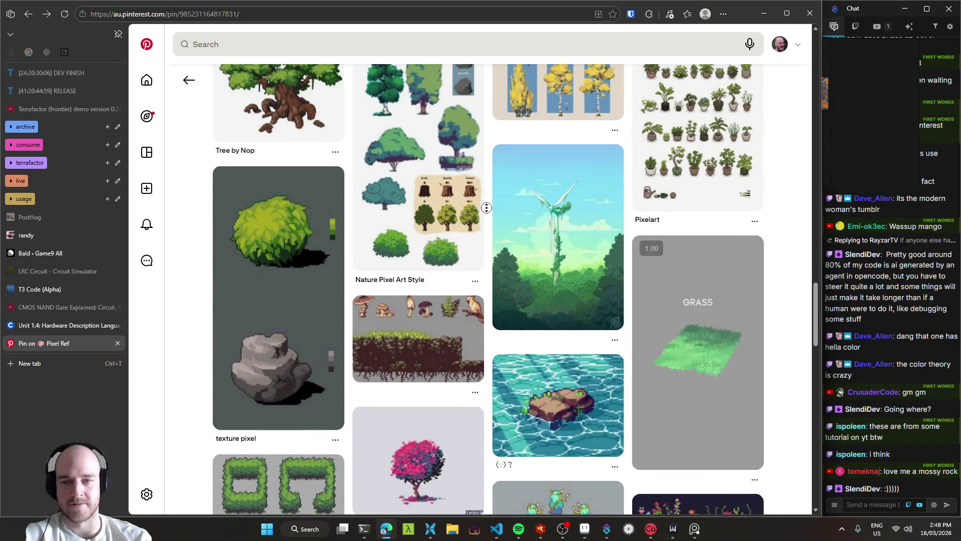
scroll(487, 208, up, 10)
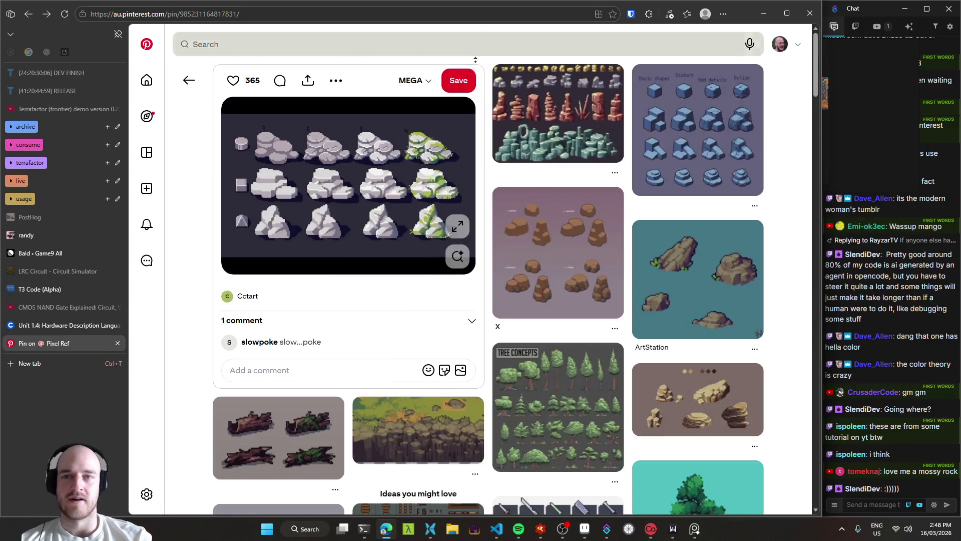
click(188, 80)
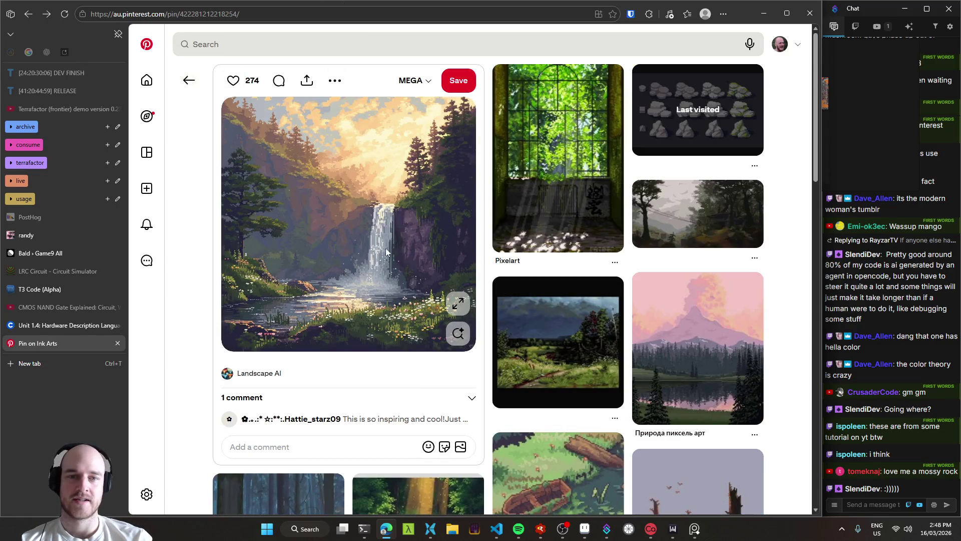
Go back to the pixel pond pin and open the Among the Nordic woods forest pin.
click(187, 85)
click(190, 82)
scroll(210, 262, up, 3)
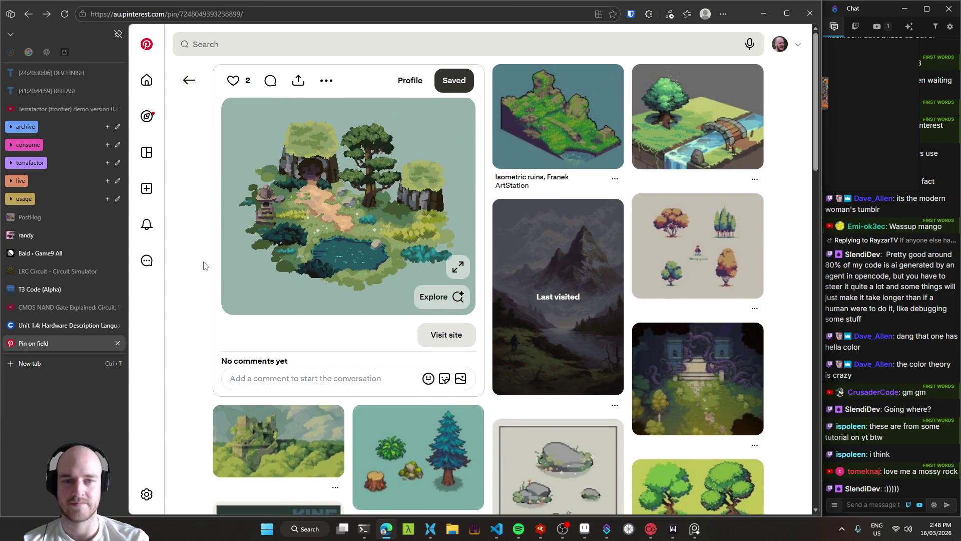
scroll(207, 263, down, 10)
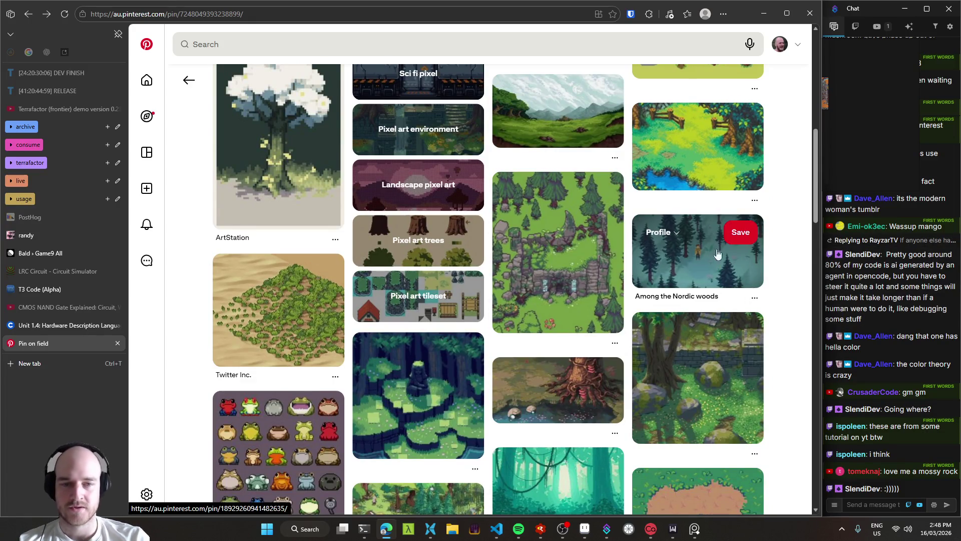
scroll(716, 253, down, 4)
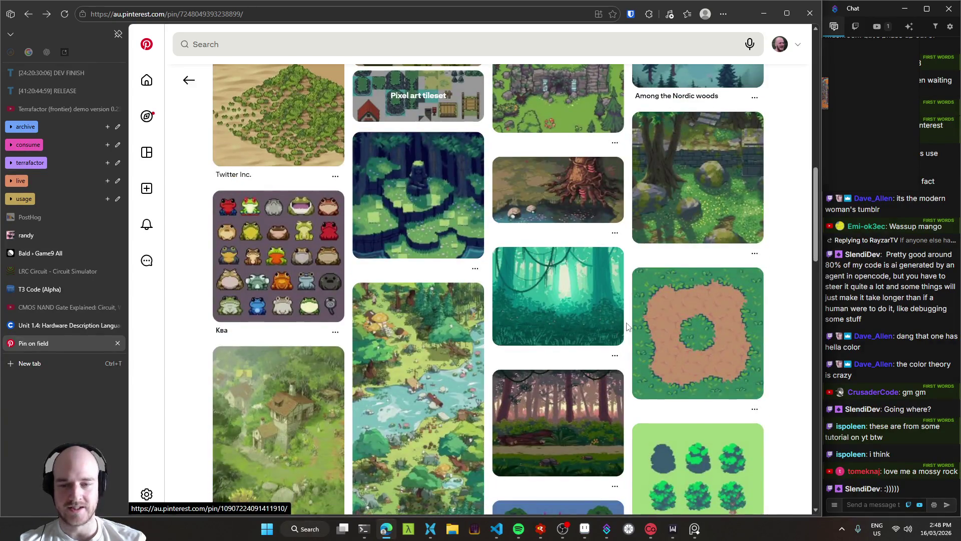
scroll(628, 326, up, 4)
click(696, 286)
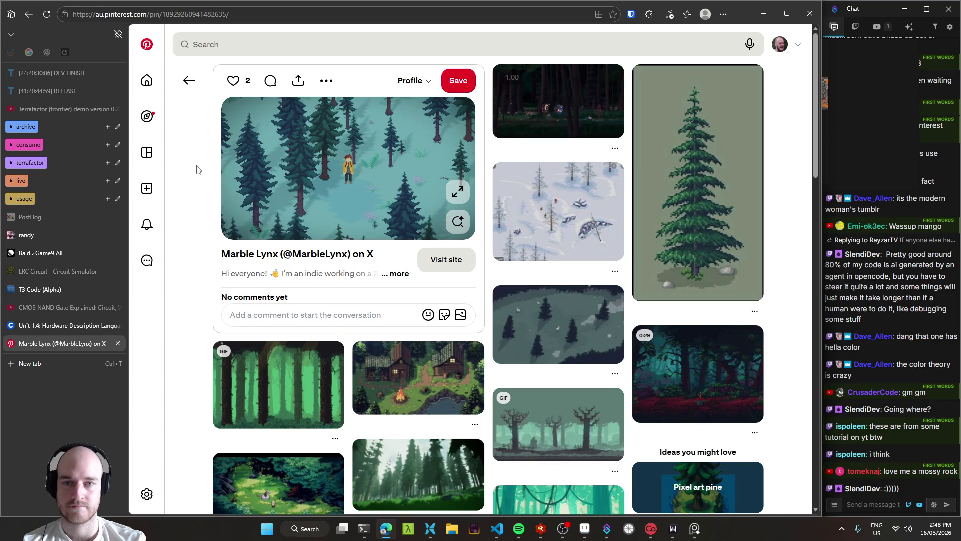
Scroll its related pins and open the top-down pixel-art forest map pin.
scroll(196, 169, down, 3)
scroll(195, 169, down, 2)
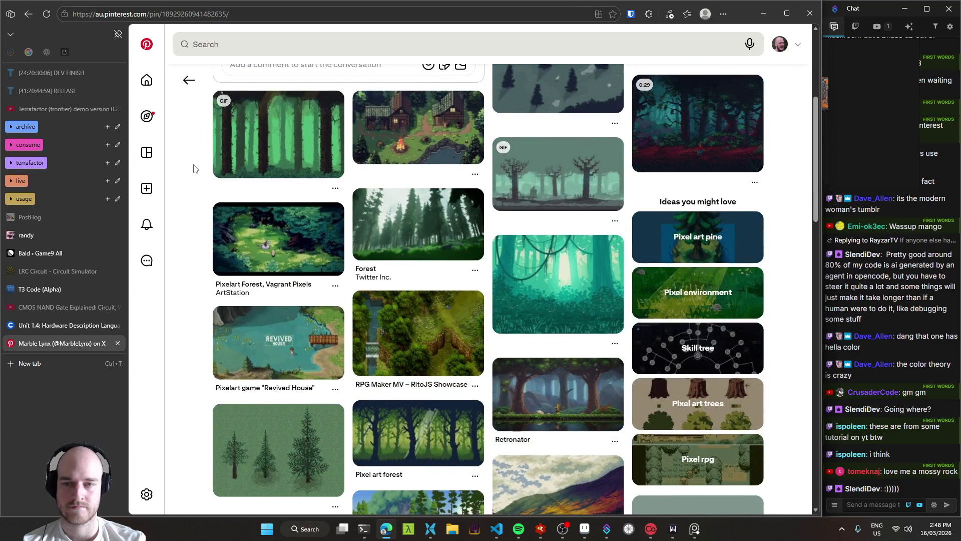
scroll(195, 168, down, 3)
scroll(197, 166, down, 3)
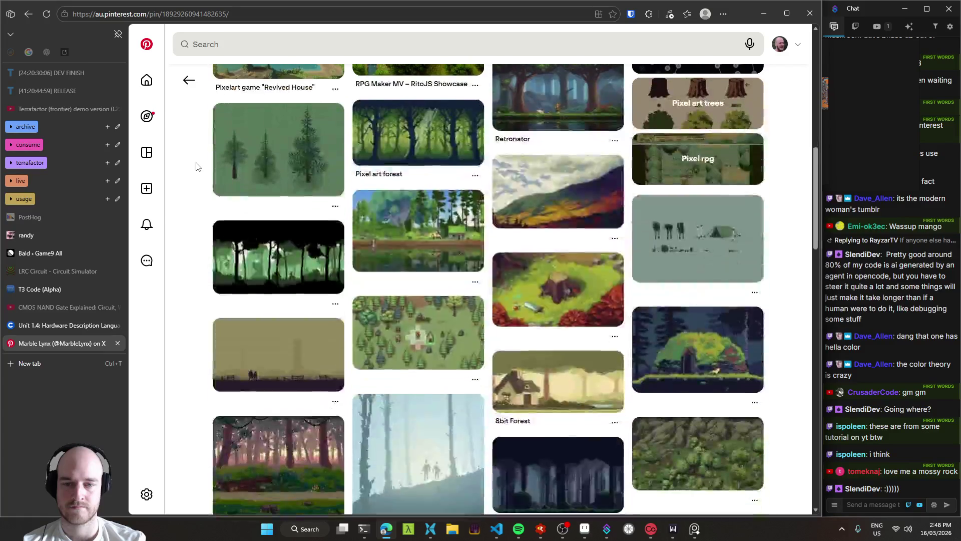
scroll(196, 166, down, 3)
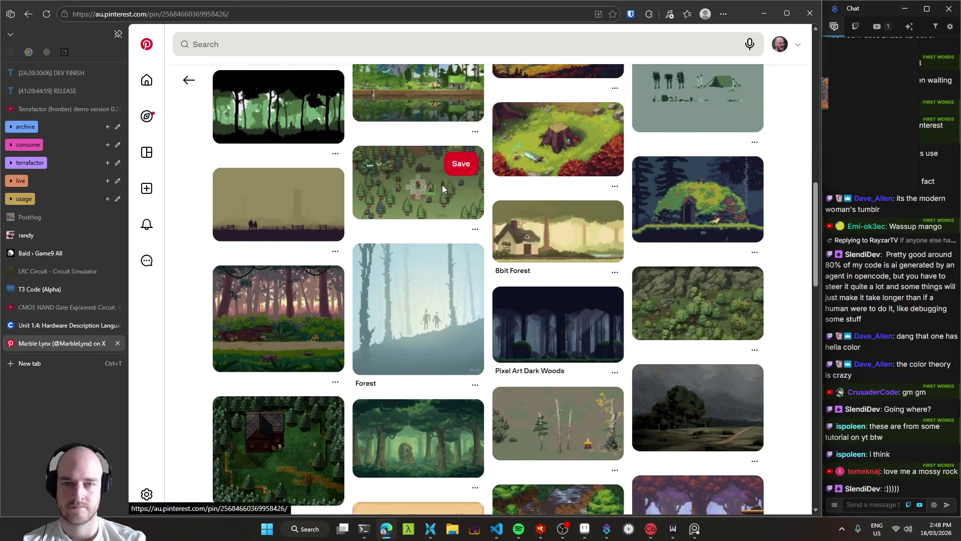
click(442, 185)
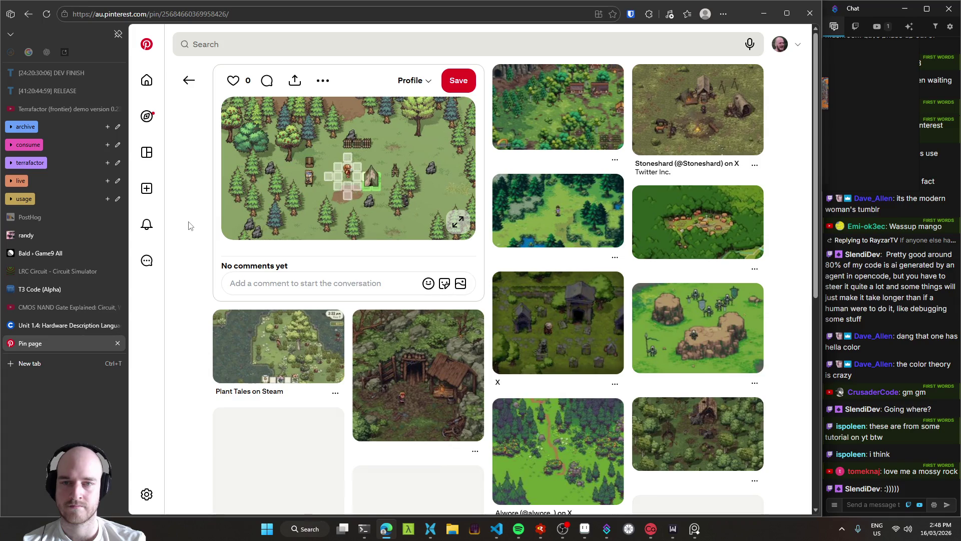
Scroll the related forest and map pins and open the TransientCode stone-circle pin.
scroll(189, 220, down, 2)
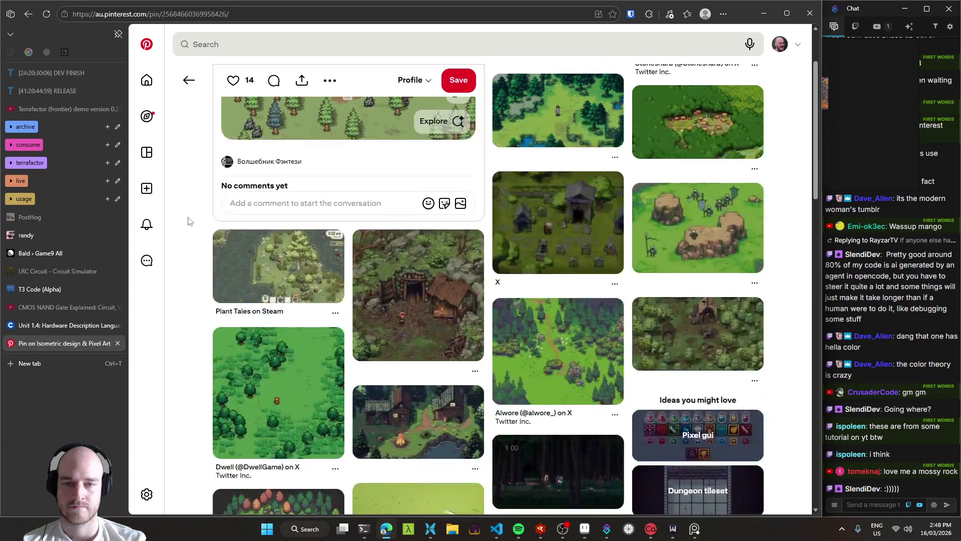
scroll(190, 219, down, 3)
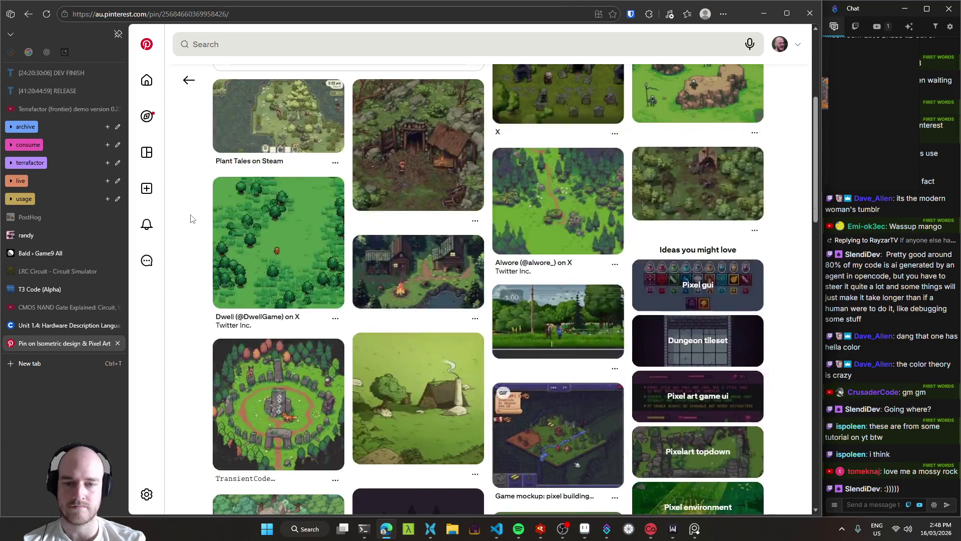
scroll(205, 228, down, 1)
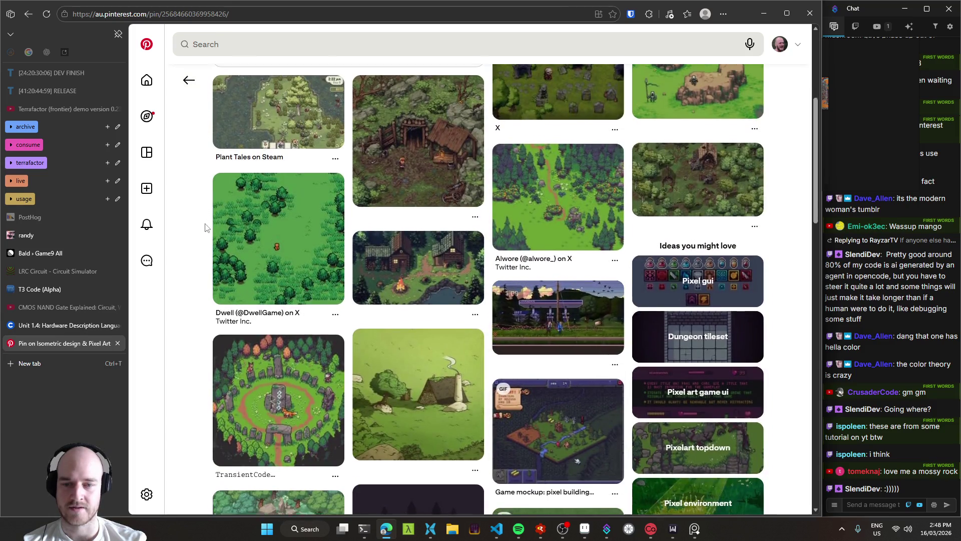
scroll(198, 228, down, 3)
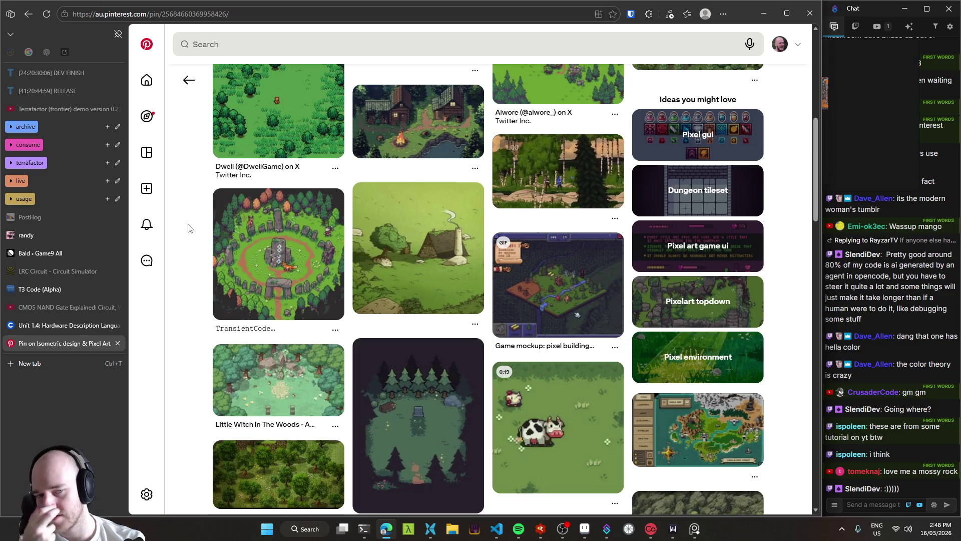
click(288, 270)
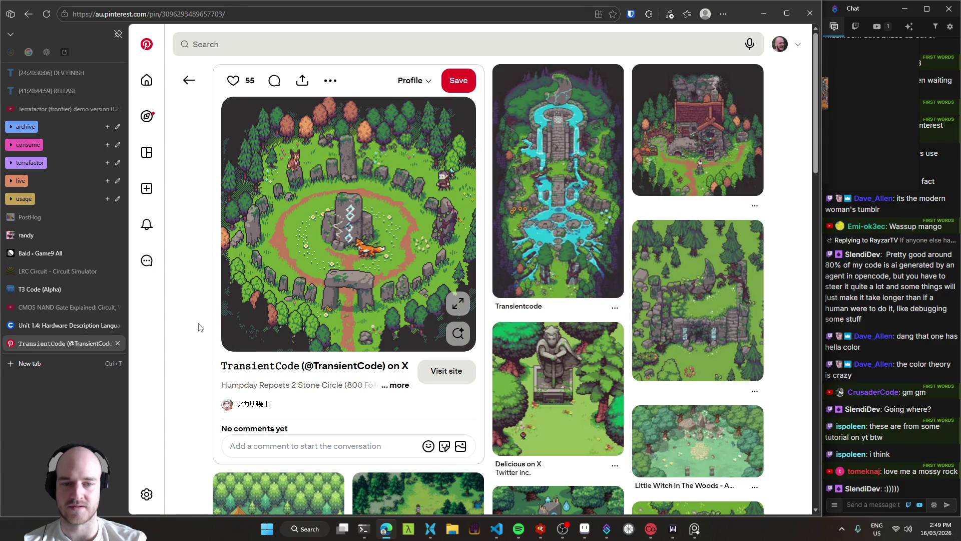
Copy the enlarged TransientCode stone-circle image, then go back to the forest map pin.
scroll(385, 402, down, 7)
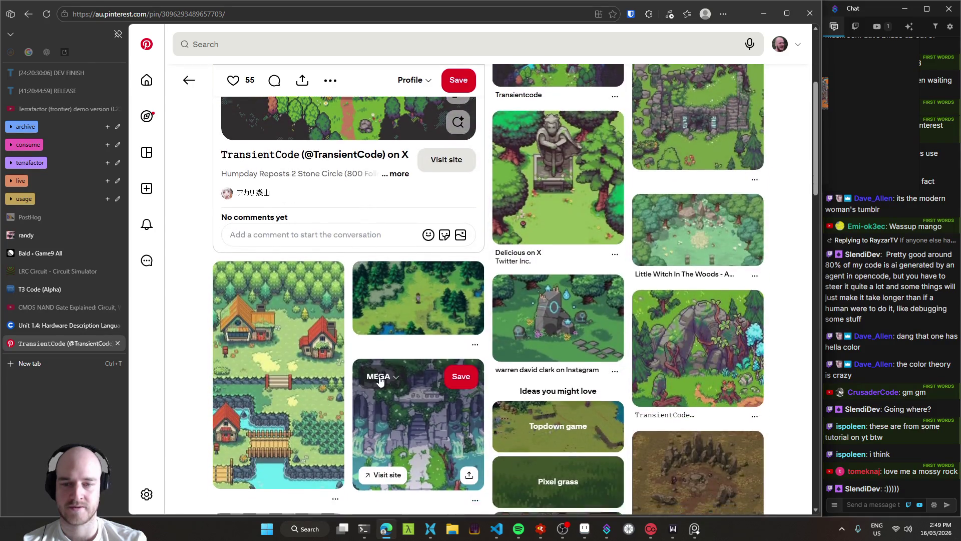
scroll(350, 367, up, 7)
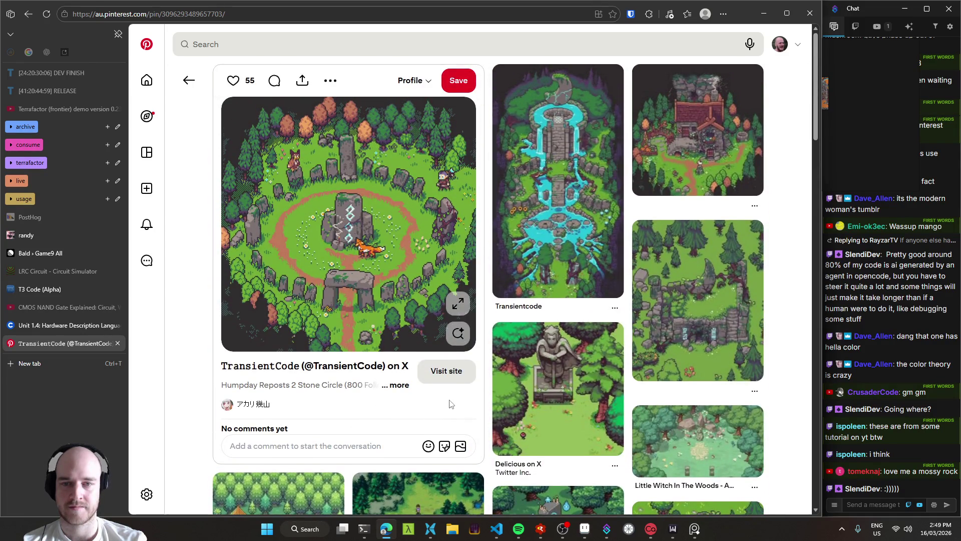
click(458, 303)
right_click(501, 246)
click(529, 295)
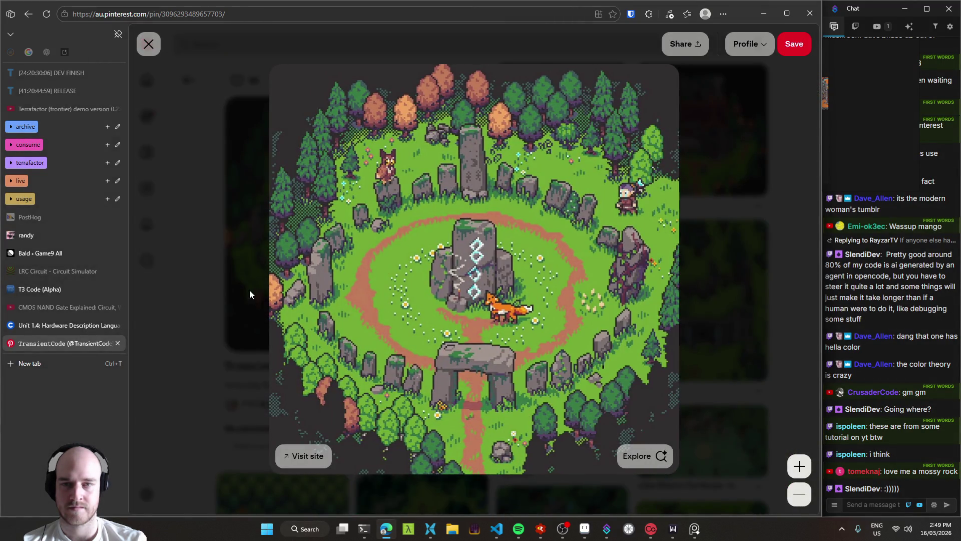
click(253, 289)
click(189, 80)
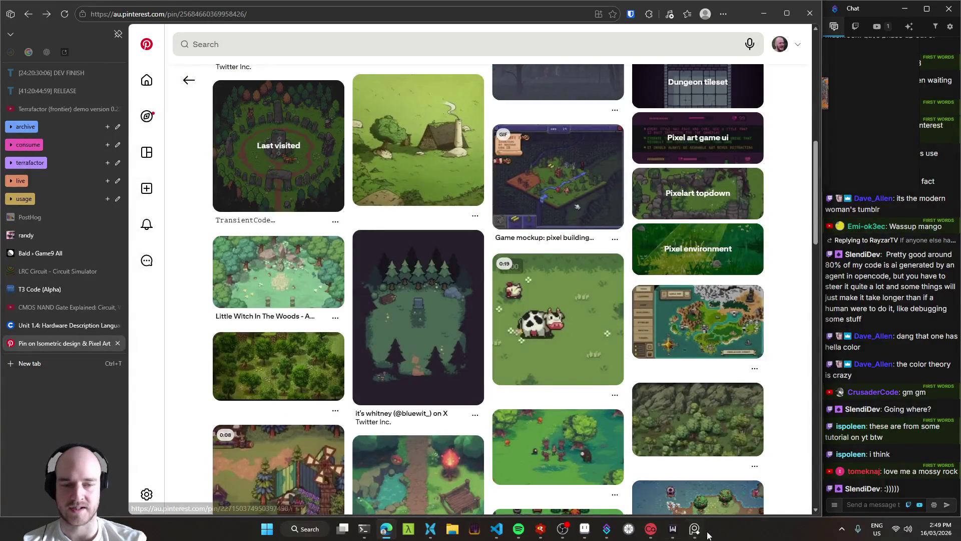
Shrink the newly added stone-circle image to a small thumbnail on the PureRef board.
key(alt+Tab)
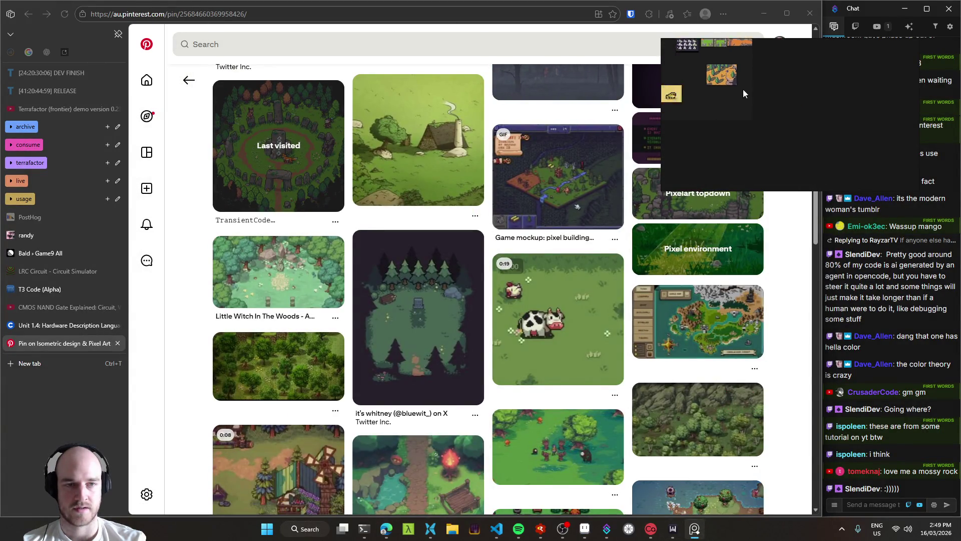
drag(780, 88, 768, 97)
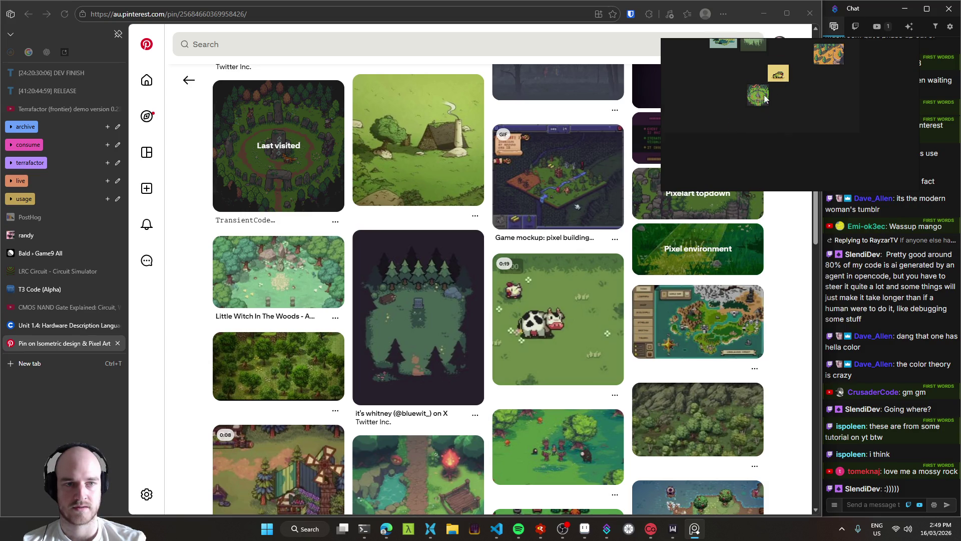
click(198, 274)
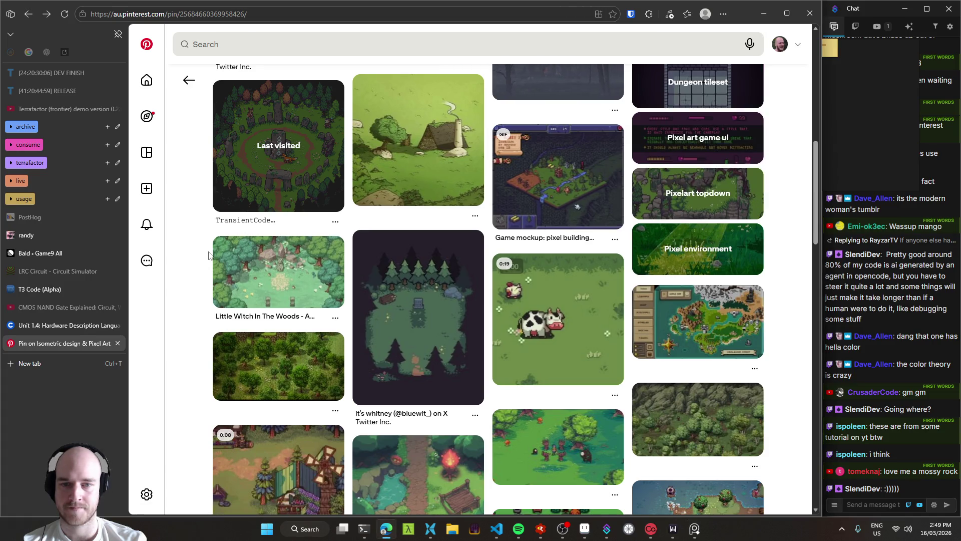
scroll(208, 255, up, 10)
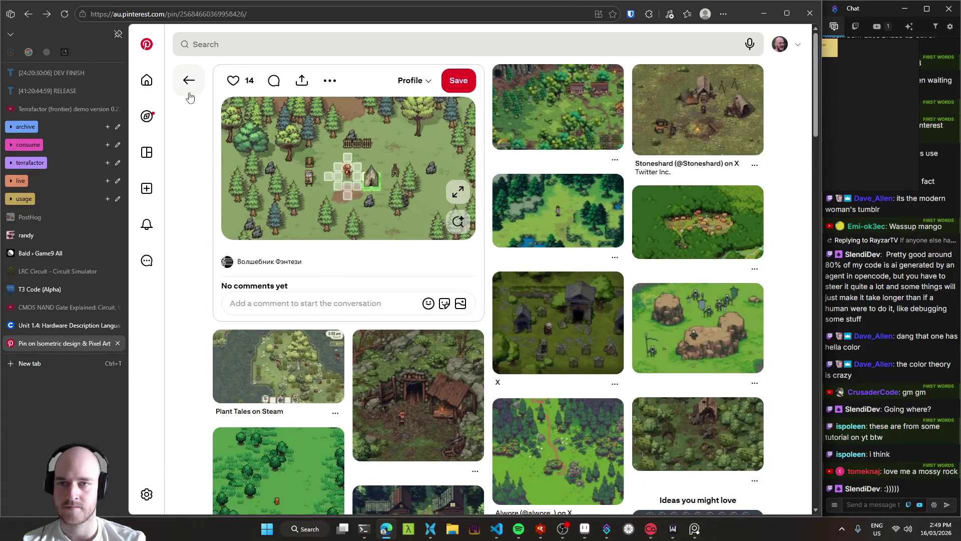
Return to the Marble Lynx forest pin page.
click(189, 84)
click(190, 419)
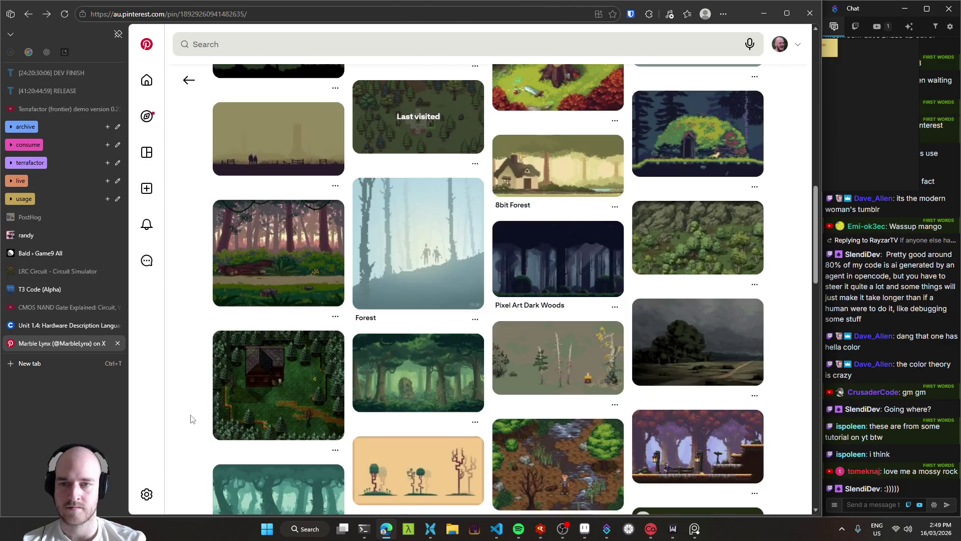
scroll(188, 414, up, 5)
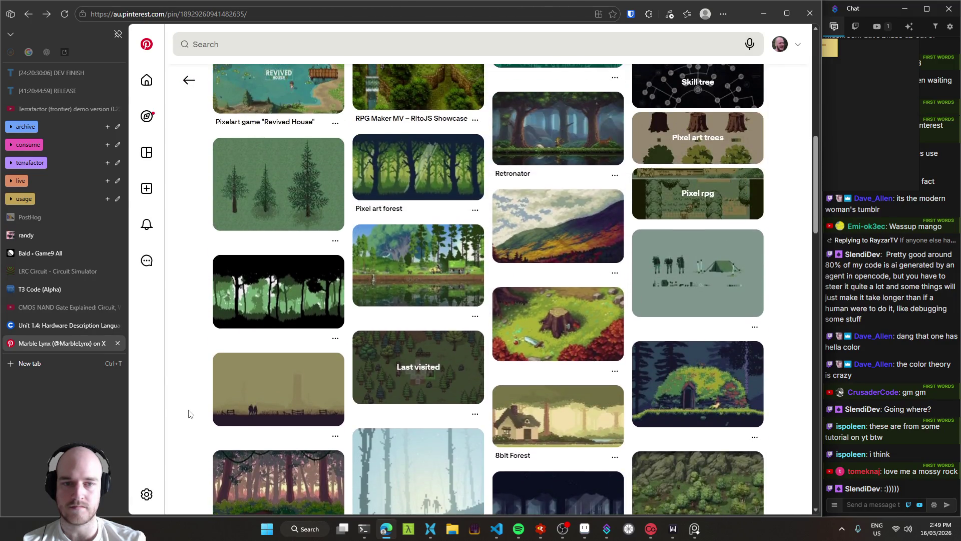
scroll(188, 414, up, 5)
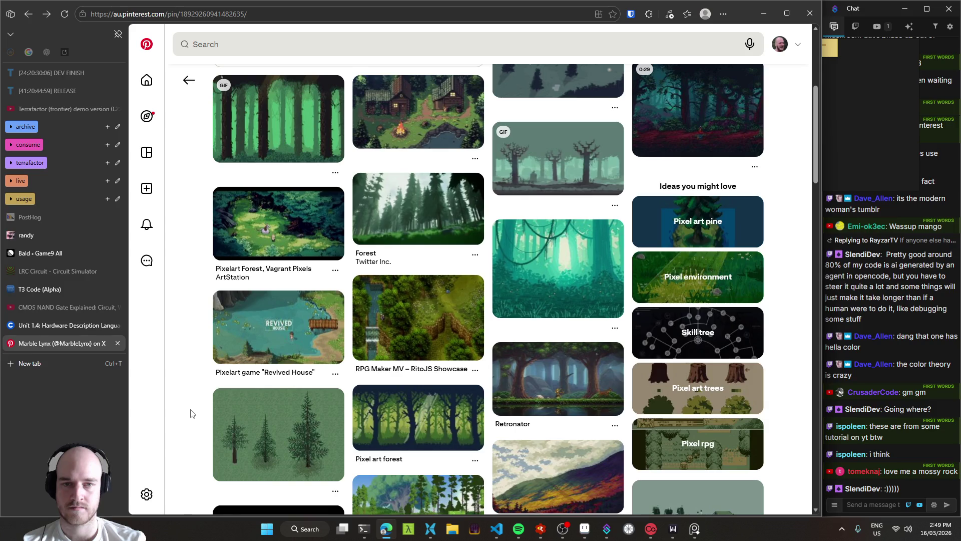
scroll(190, 413, up, 5)
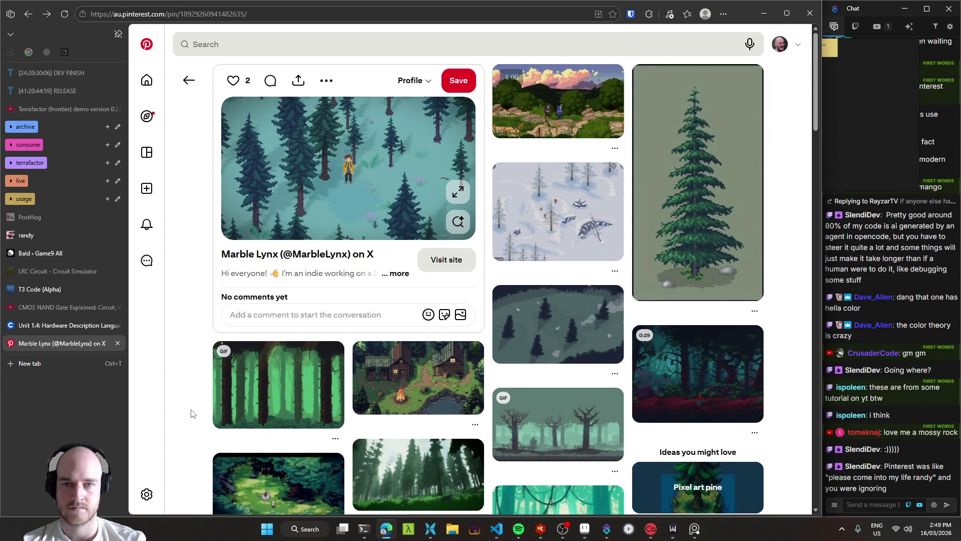
Search Pinterest for 'pixel art stone henge' and browse down through the rock results.
click(262, 43)
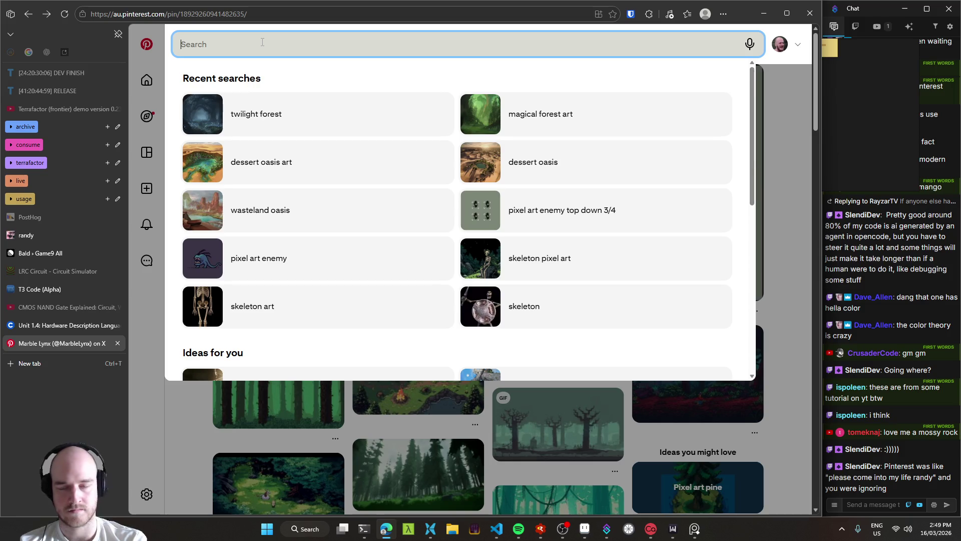
text(pixel )
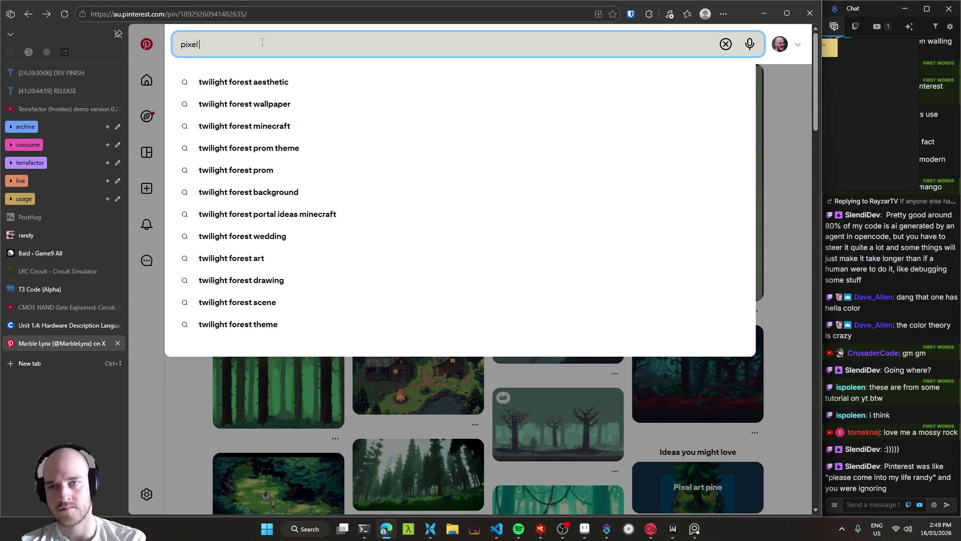
text(art stone henge)
key(Return)
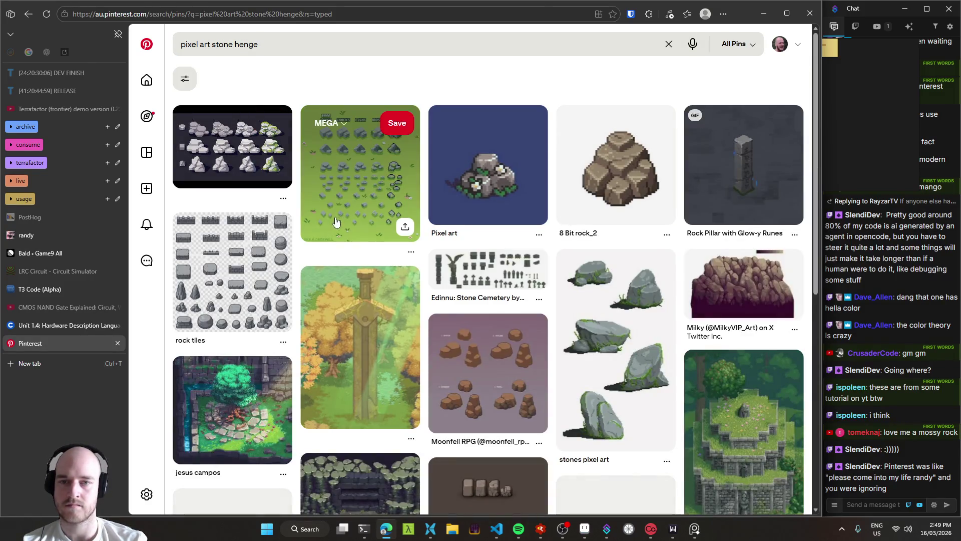
scroll(298, 222, down, 3)
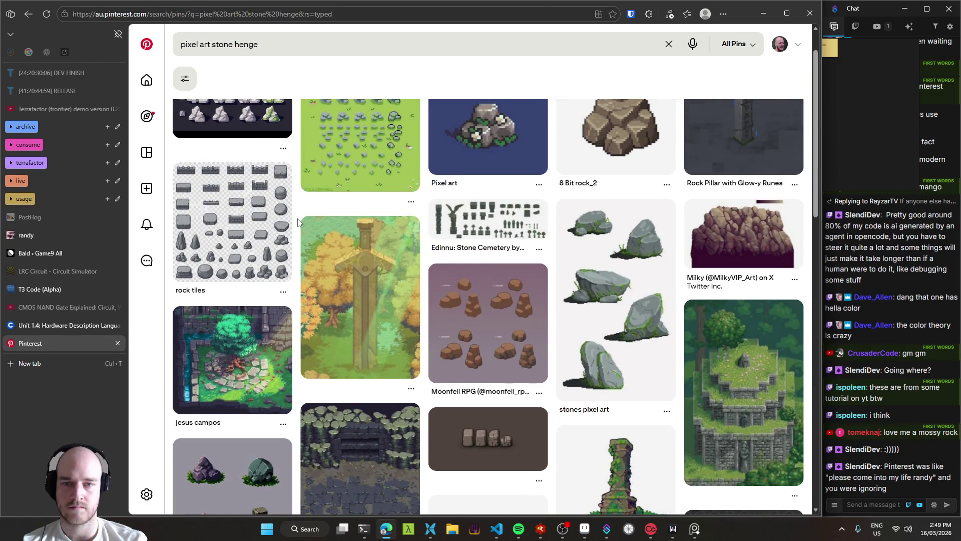
scroll(297, 221, down, 2)
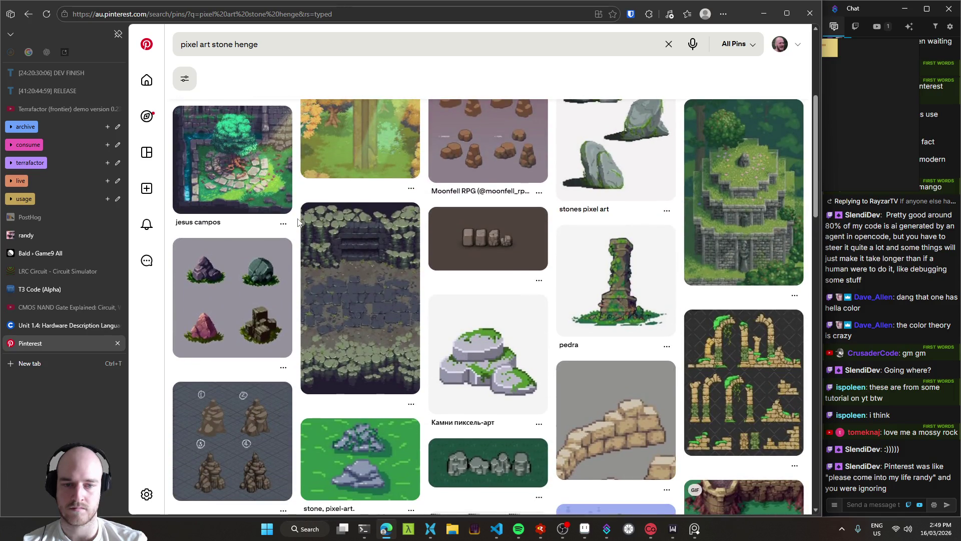
scroll(298, 221, down, 2)
scroll(297, 222, down, 2)
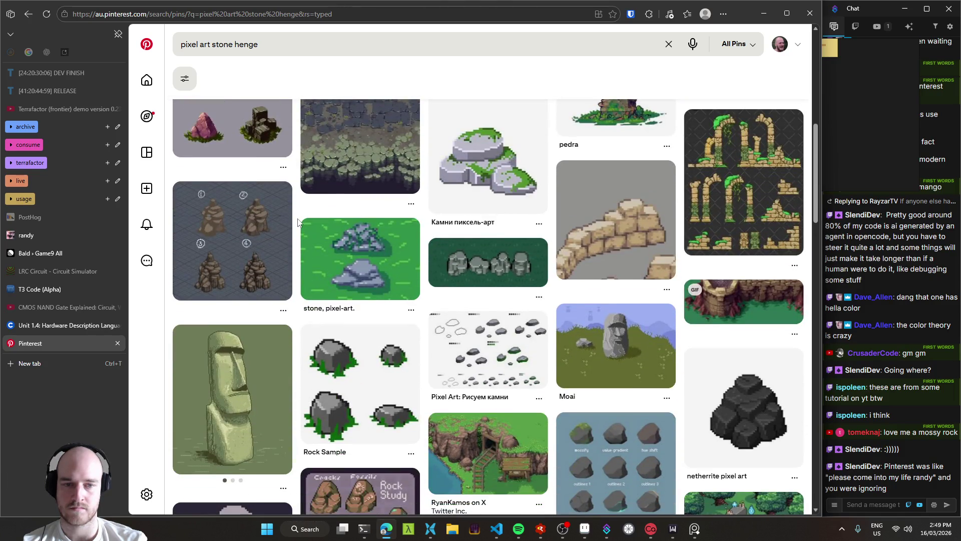
scroll(297, 222, down, 2)
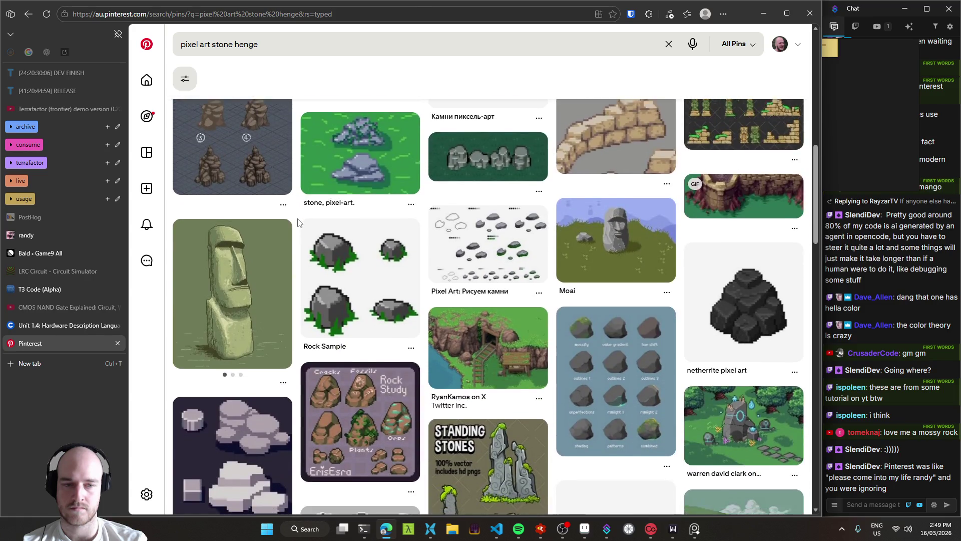
scroll(298, 222, down, 3)
scroll(298, 222, down, 2)
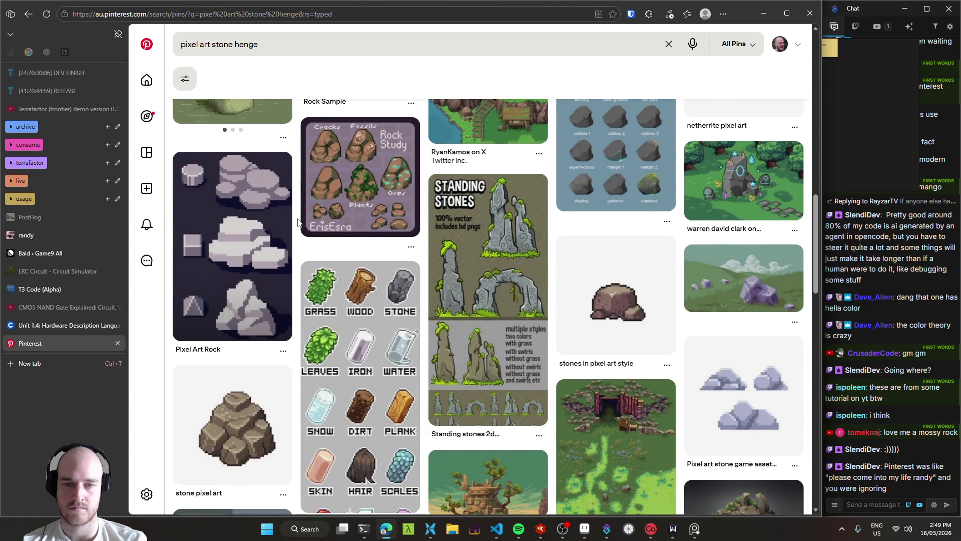
scroll(298, 221, down, 2)
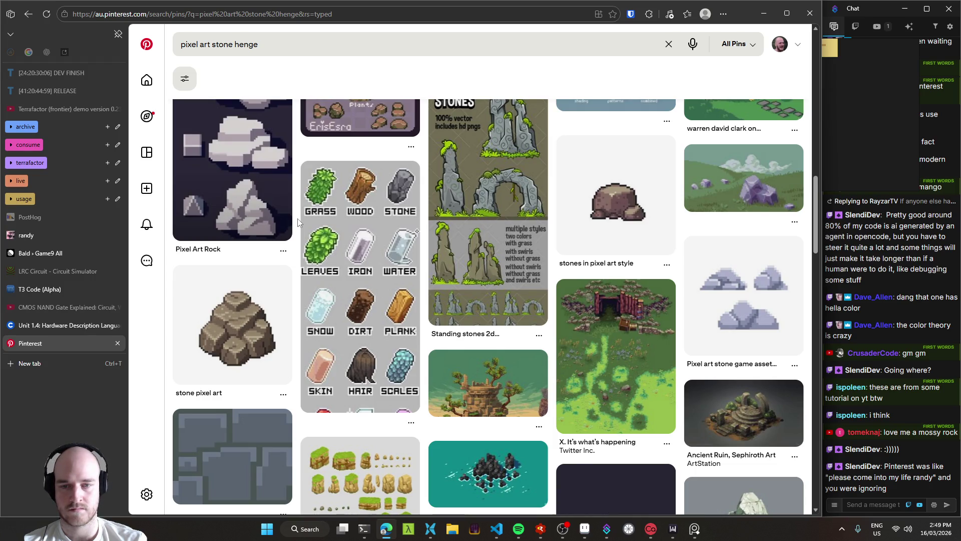
scroll(298, 222, down, 3)
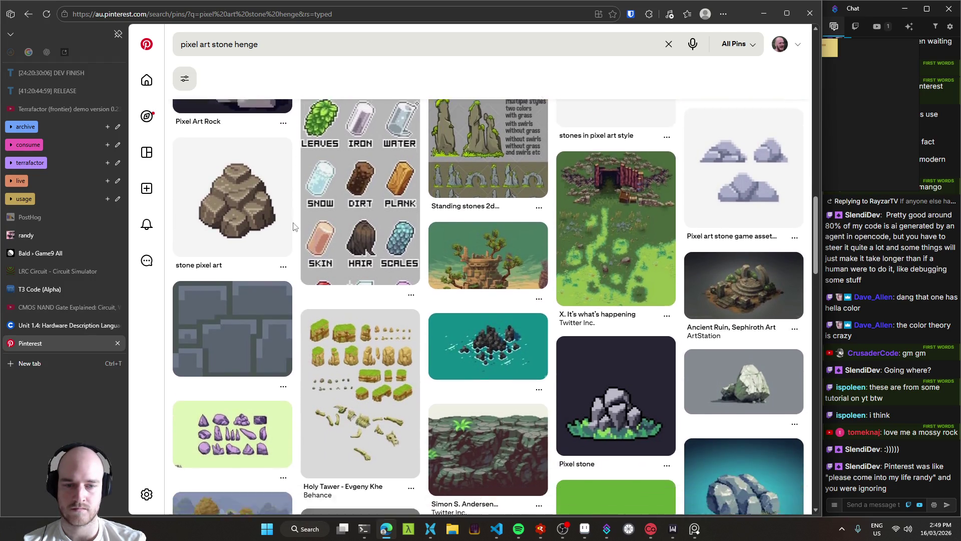
scroll(293, 226, down, 5)
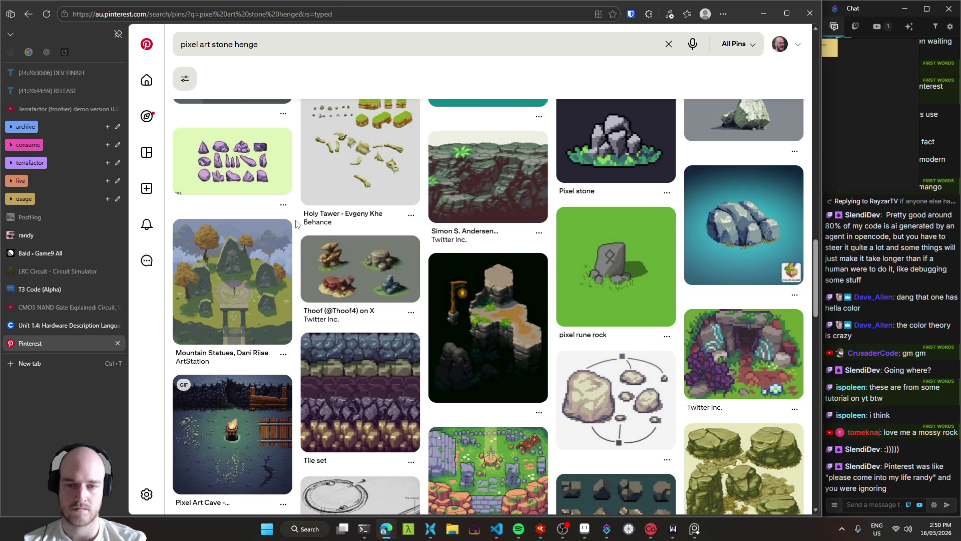
scroll(296, 223, down, 4)
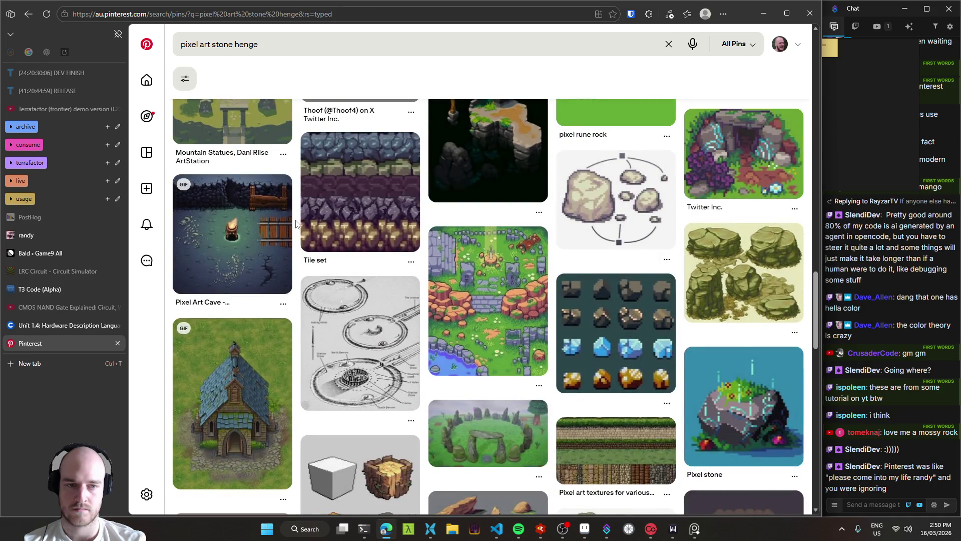
scroll(296, 223, down, 5)
scroll(296, 224, down, 4)
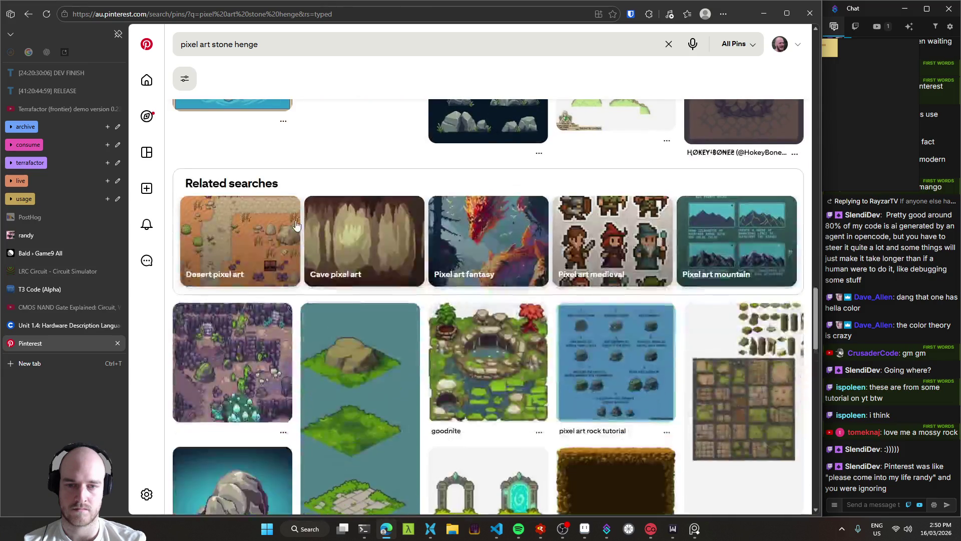
scroll(296, 225, down, 4)
scroll(296, 223, down, 4)
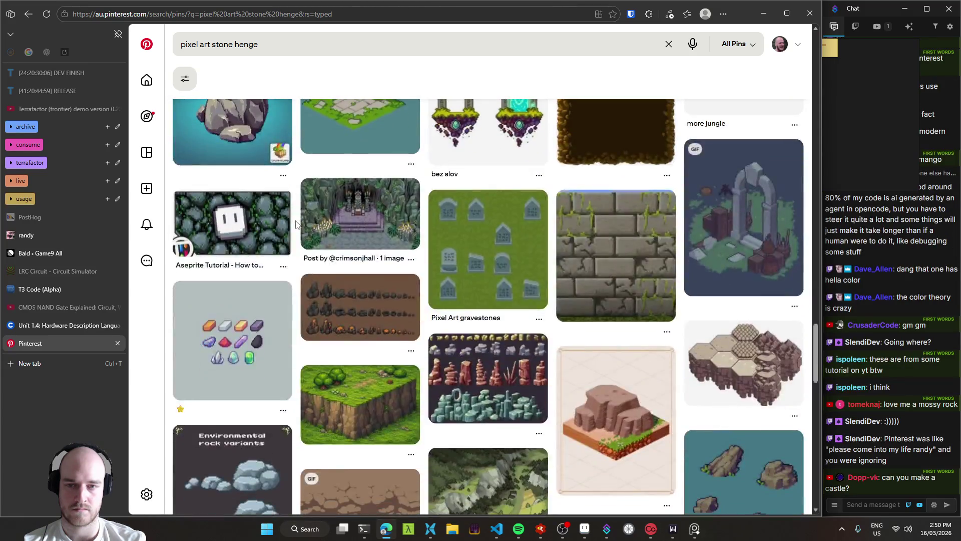
scroll(296, 223, down, 4)
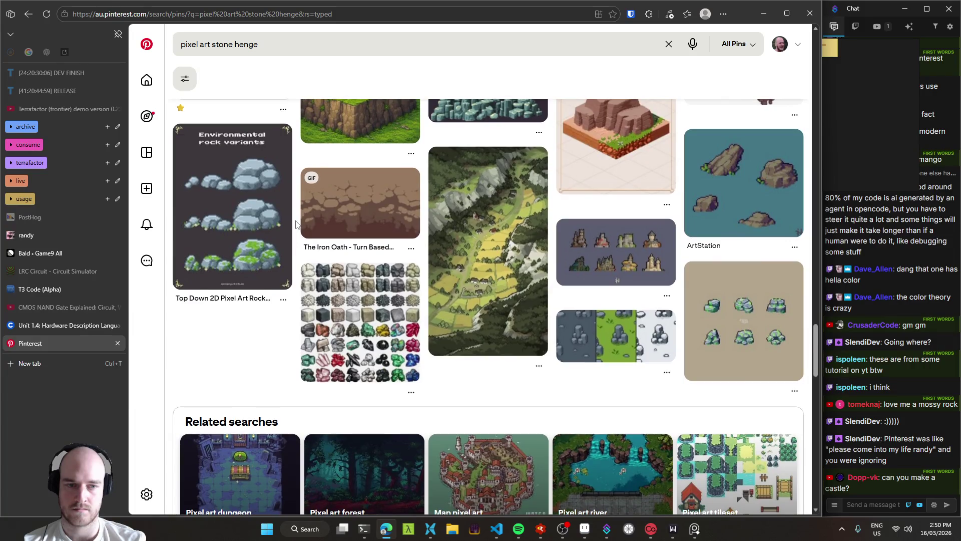
scroll(296, 224, down, 4)
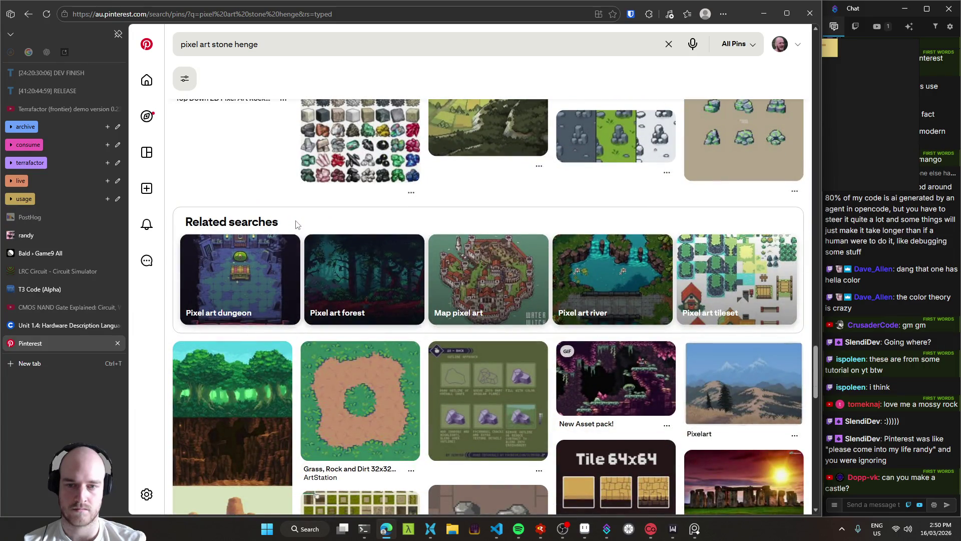
scroll(295, 224, down, 6)
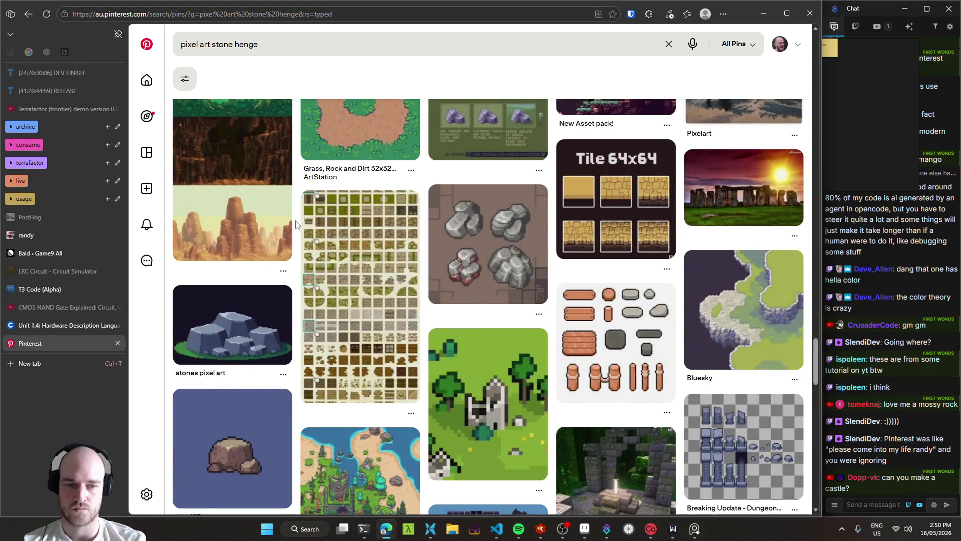
scroll(295, 224, down, 6)
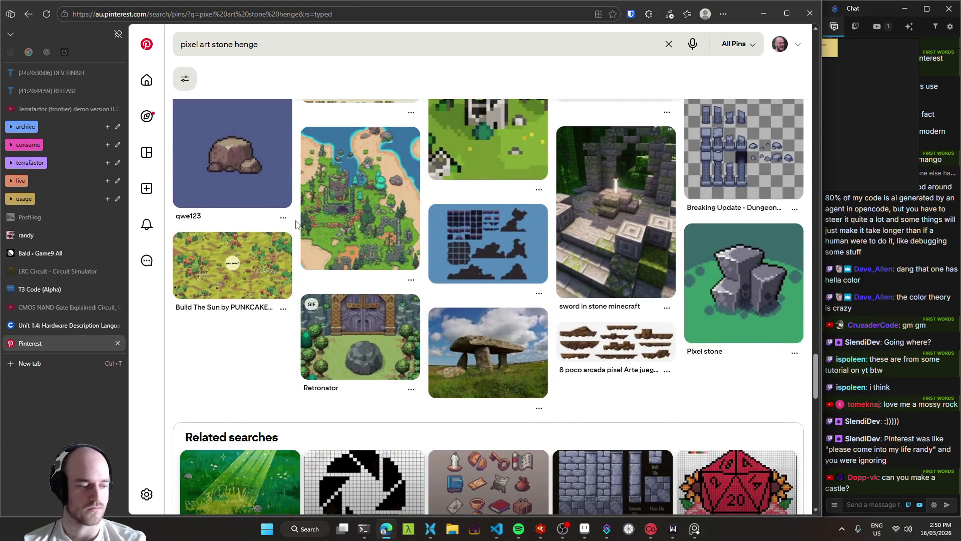
scroll(295, 224, down, 4)
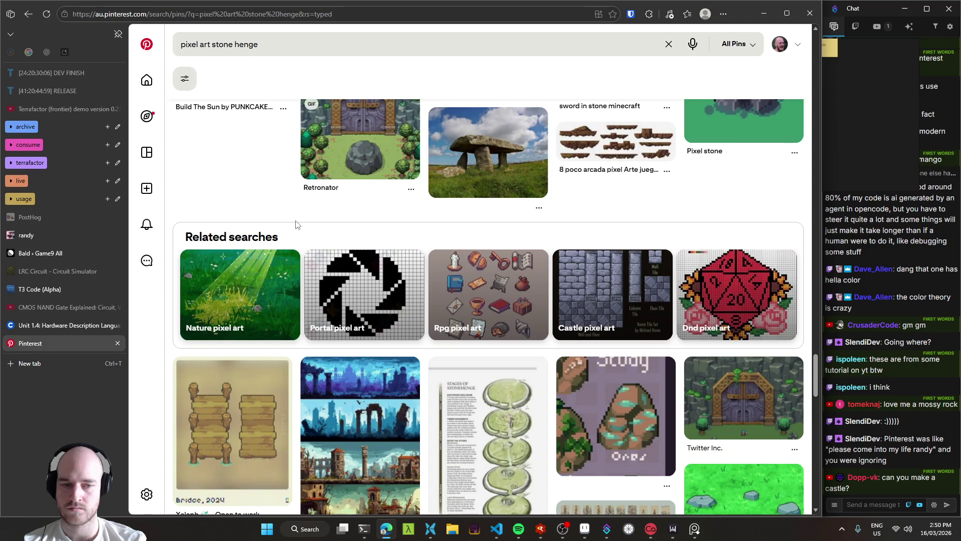
scroll(295, 224, down, 20)
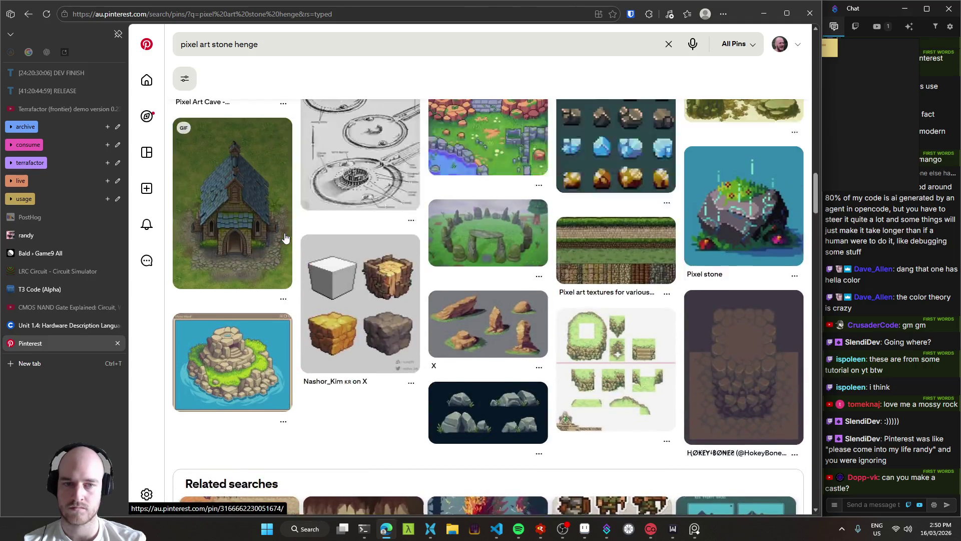
Open the mossy cave and grass pin from the search results.
scroll(285, 237, up, 8)
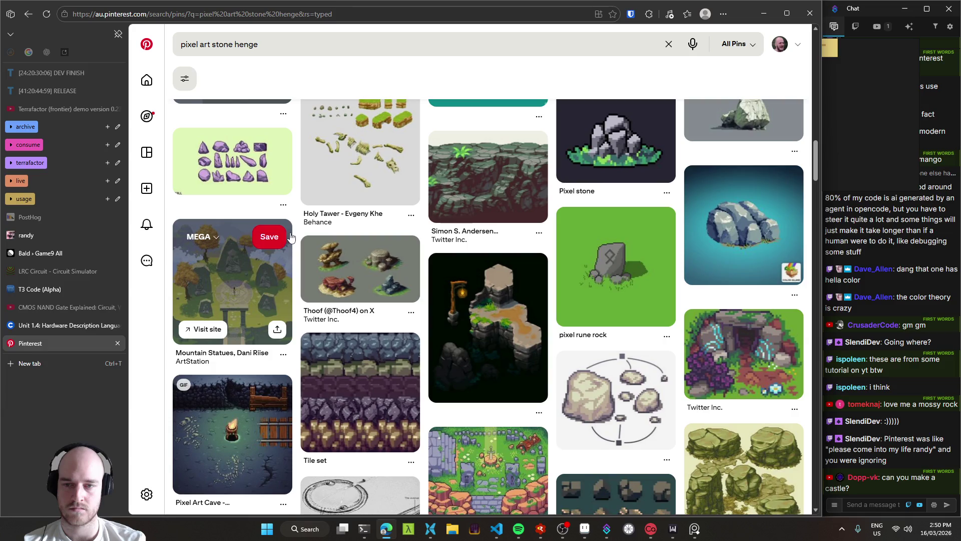
scroll(290, 237, up, 15)
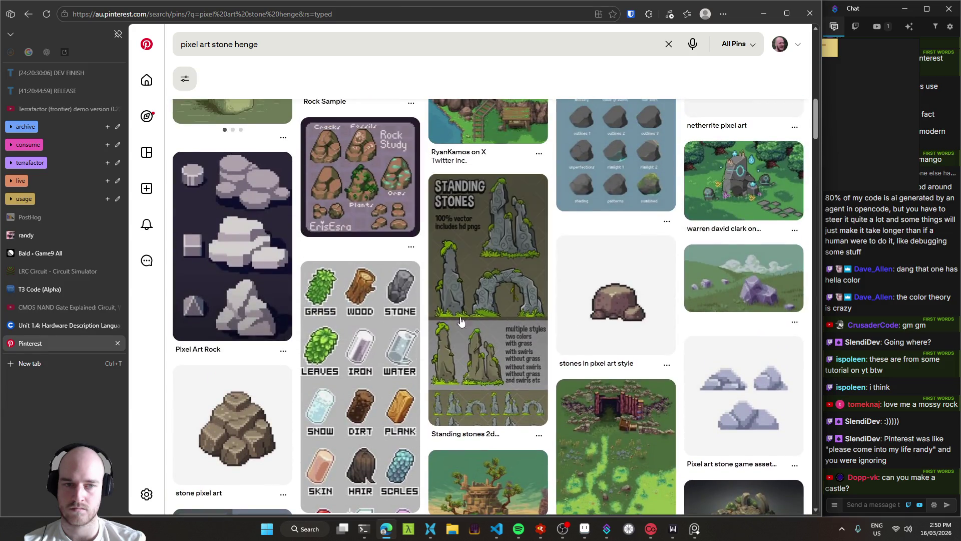
click(617, 451)
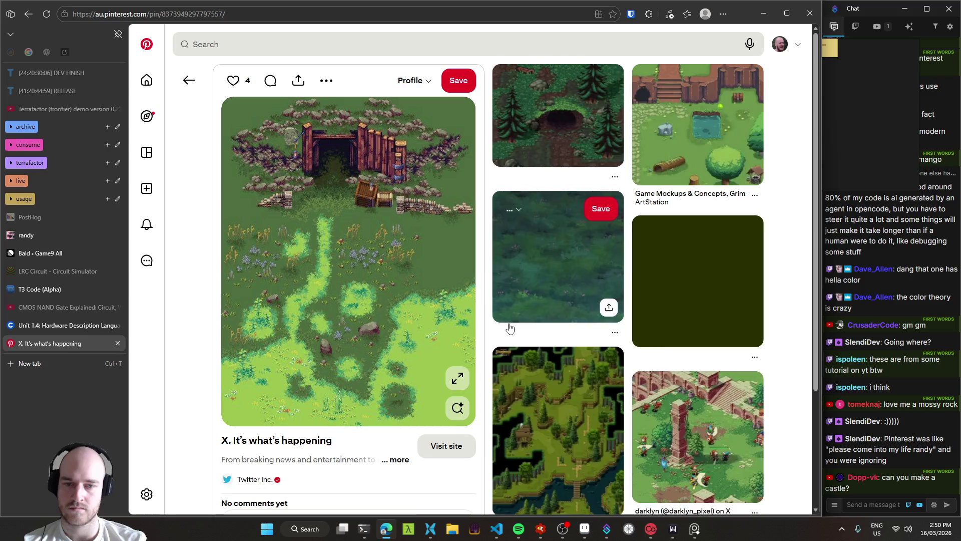
View the mossy cave image full size and snip it with Win+Shift+S.
right_click(417, 289)
click(443, 359)
click(457, 377)
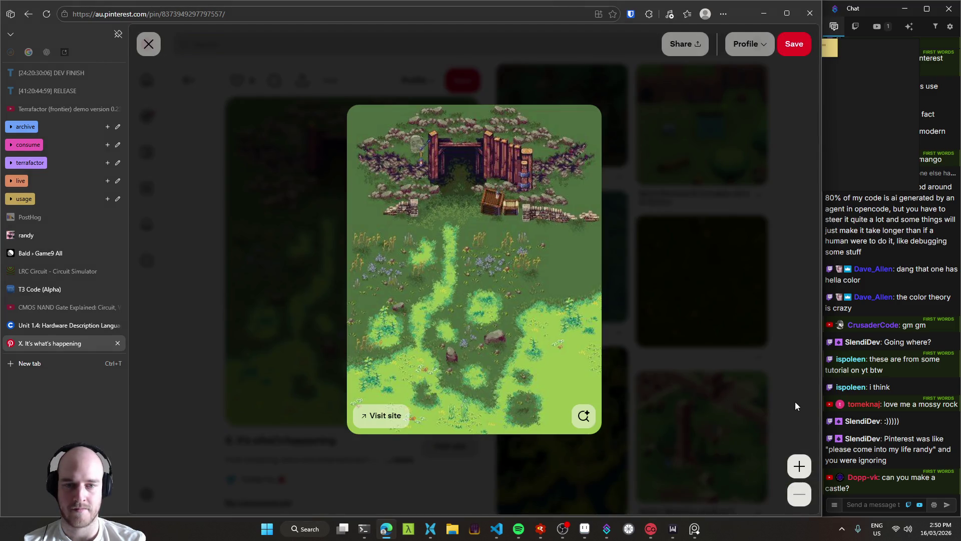
key(super+shift+s)
mouse_move(457, 263)
mouse_down()
mouse_move(580, 359)
mouse_move(602, 391)
mouse_move(599, 362)
mouse_up()
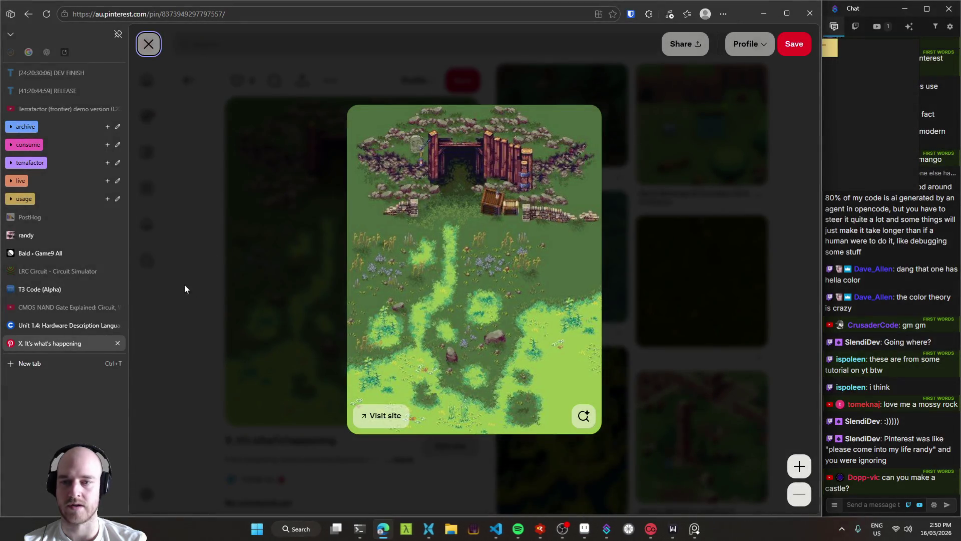
click(184, 289)
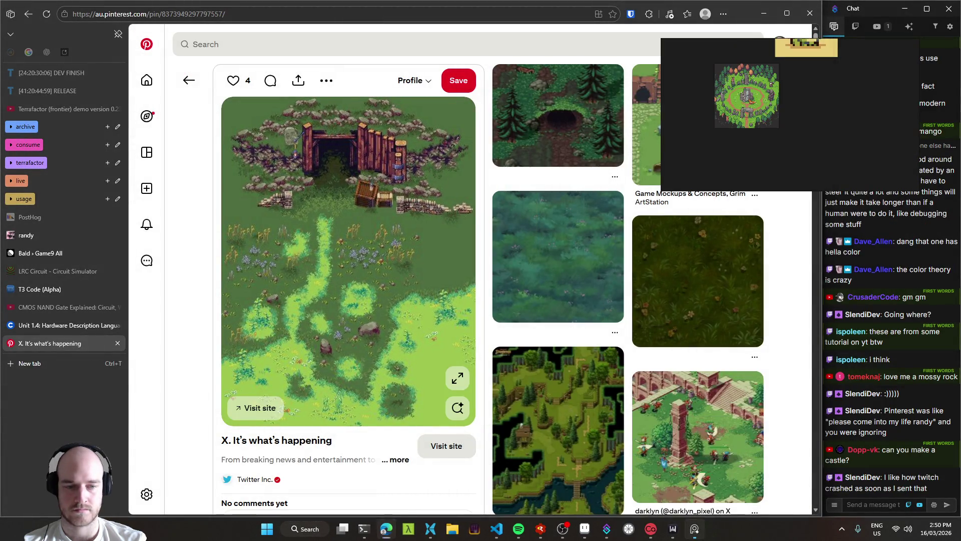
Nudge the yellow house image up on the PureRef board and close the mossy cave pin's tab.
scroll(713, 111, down, 3)
click(746, 144)
mouse_move(746, 140)
mouse_down()
mouse_move(740, 120)
mouse_move(750, 129)
mouse_up()
scroll(737, 112, down, 5)
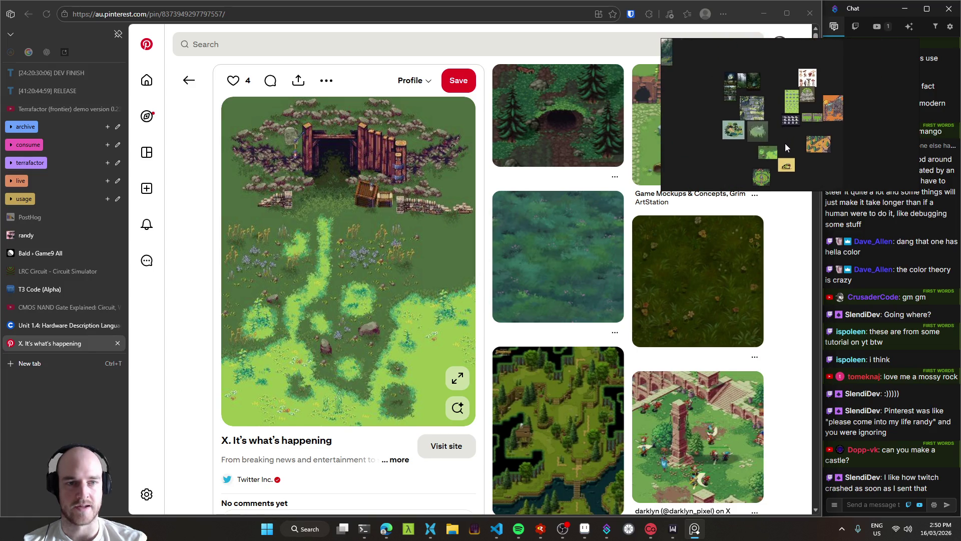
click(204, 274)
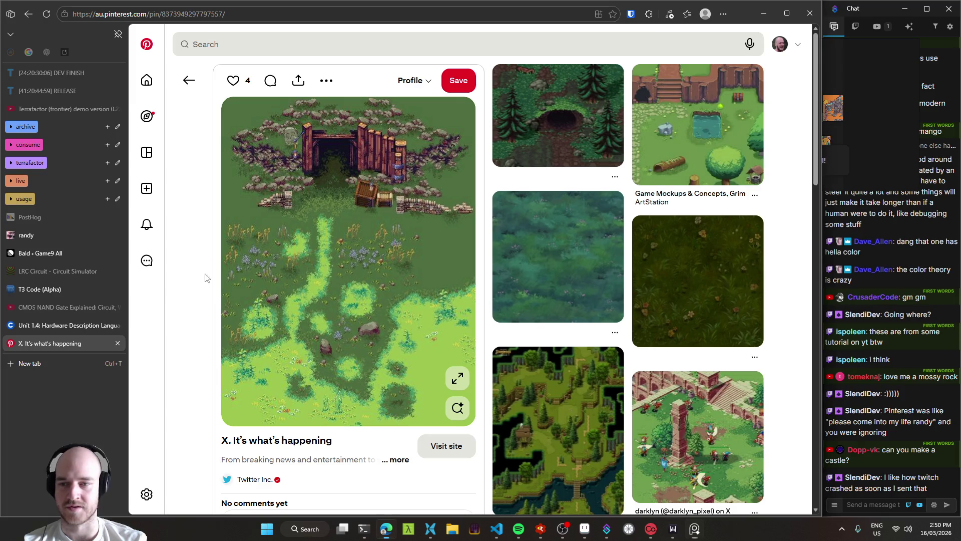
middle_click(49, 346)
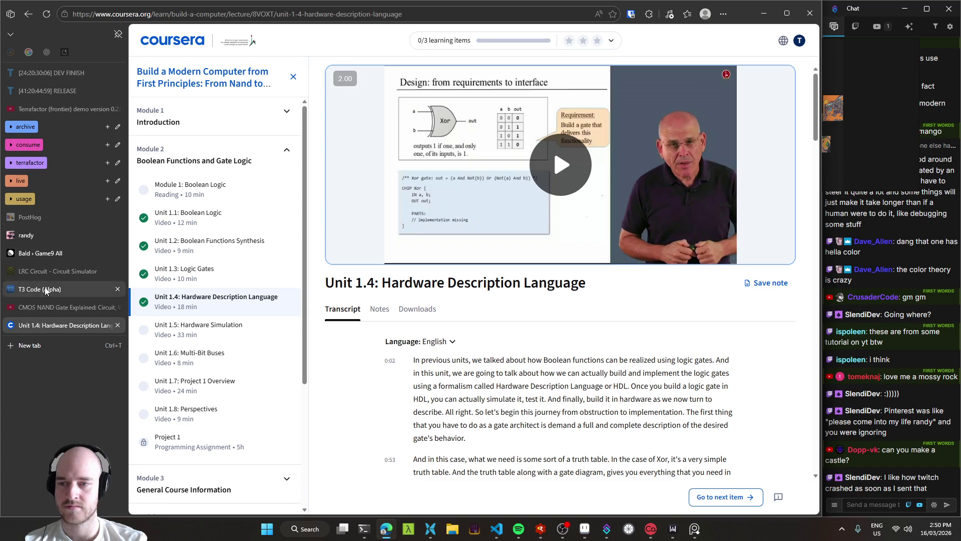
Minimize the browser and shrink the PureRef board window into a narrow corner.
click(40, 235)
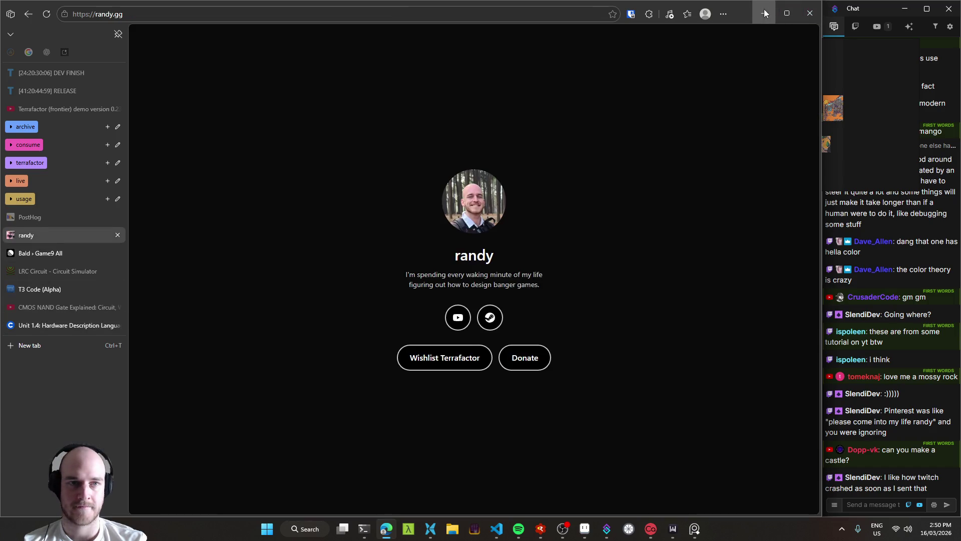
click(763, 14)
mouse_move(915, 187)
mouse_down()
mouse_move(741, 172)
mouse_move(905, 104)
mouse_up()
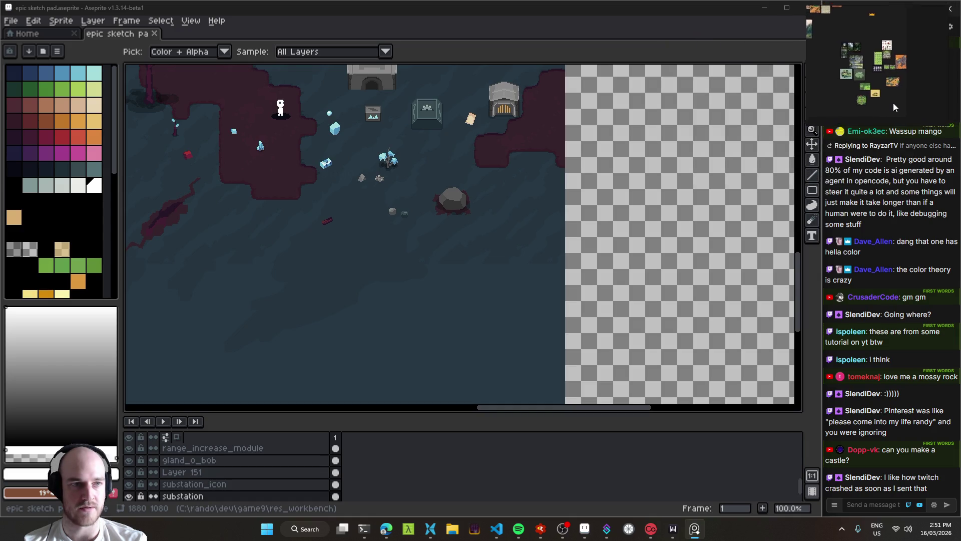
drag(819, 119, 828, 117)
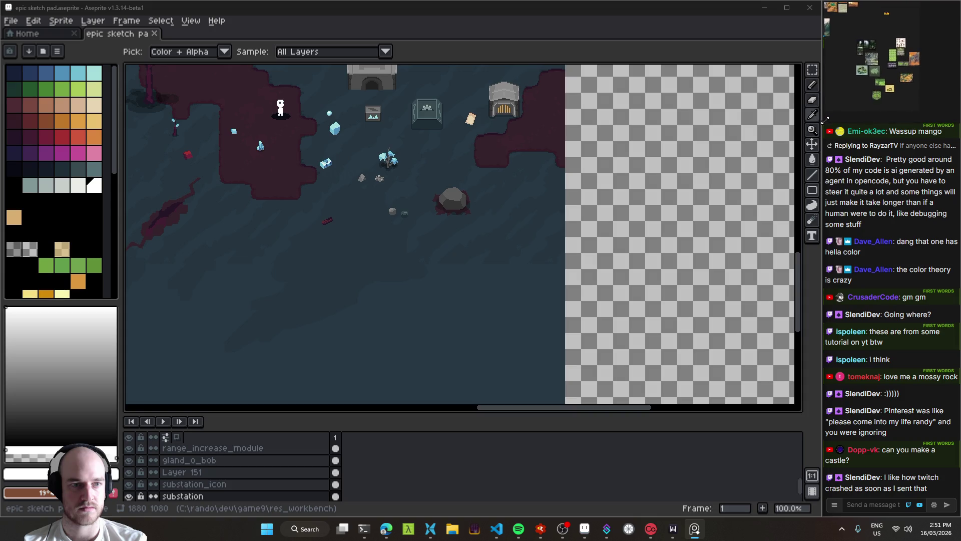
scroll(879, 74, up, 4)
scroll(870, 86, down, 4)
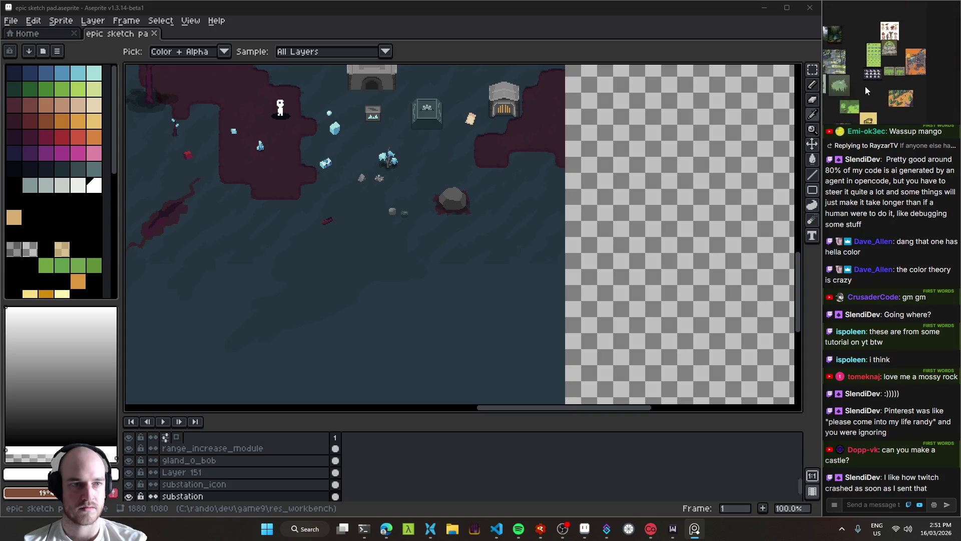
Save epic sketch pad and frame an empty canvas area at 200% zoom.
key(ctrl+s)
drag(445, 217, 458, 257)
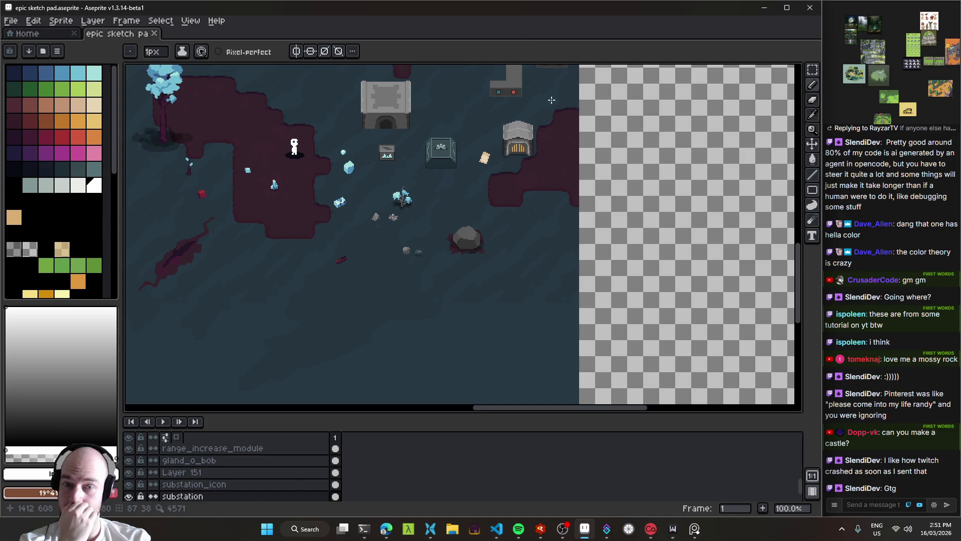
scroll(526, 173, right, 10)
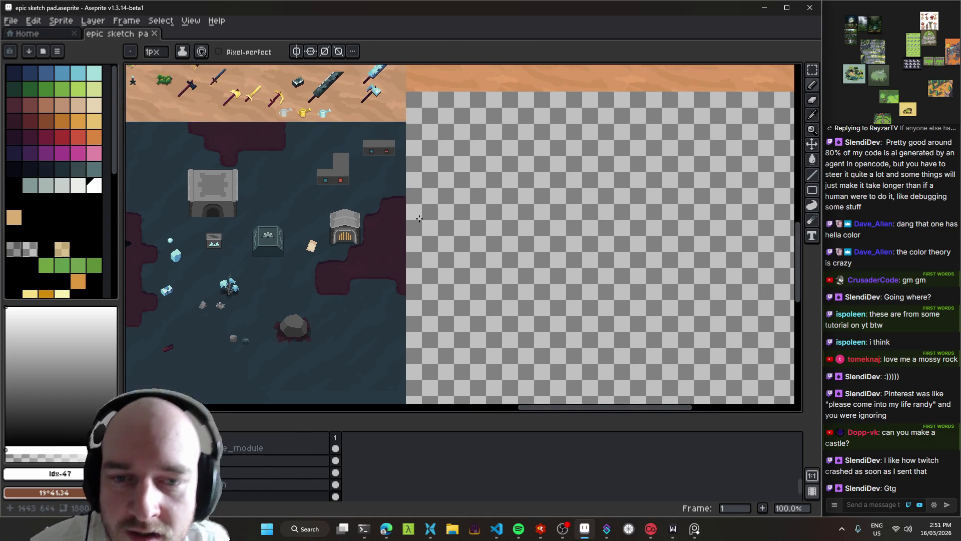
scroll(457, 205, up, 1)
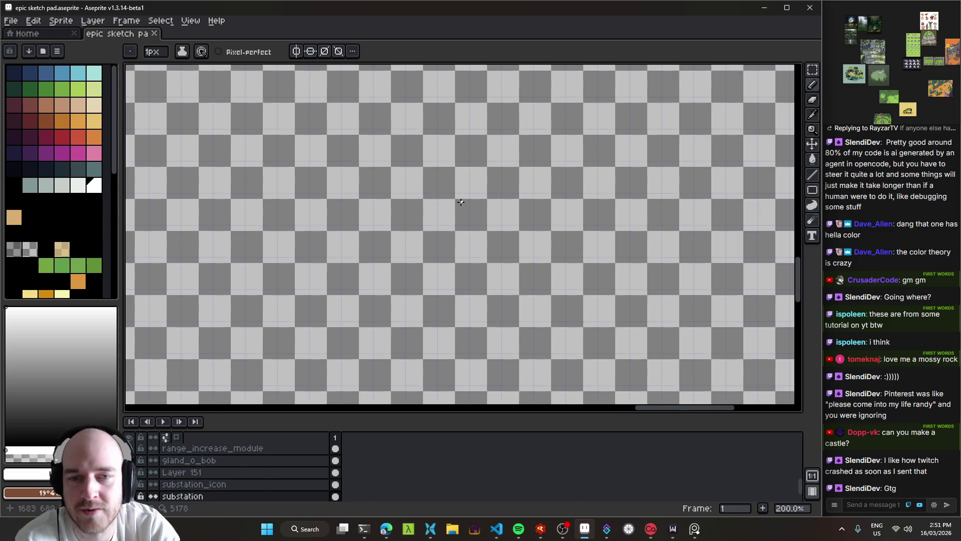
key(ctrl+s)
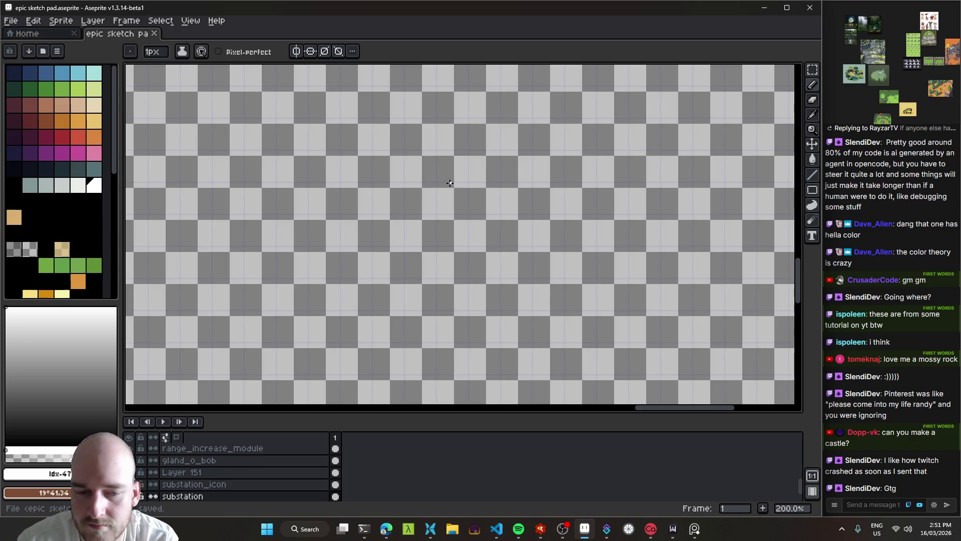
click(565, 530)
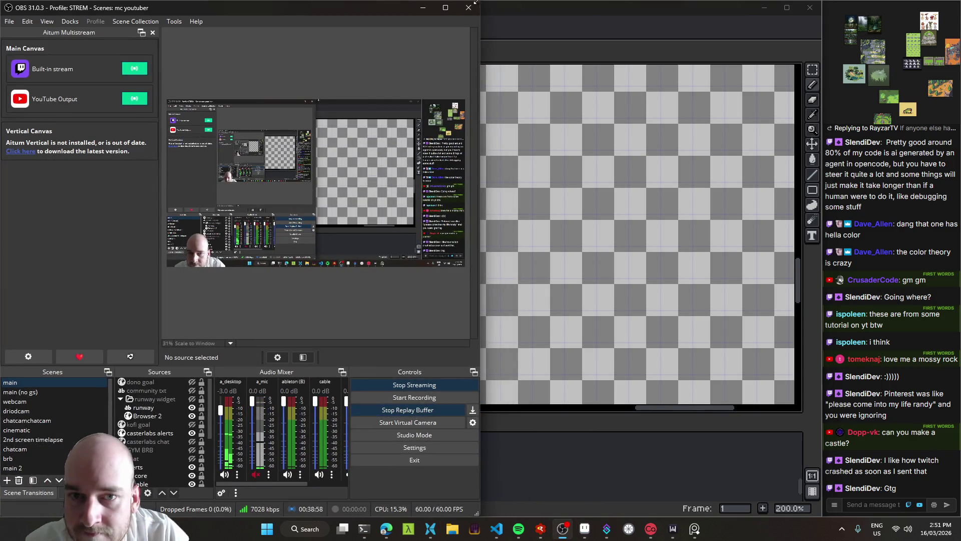
click(423, 4)
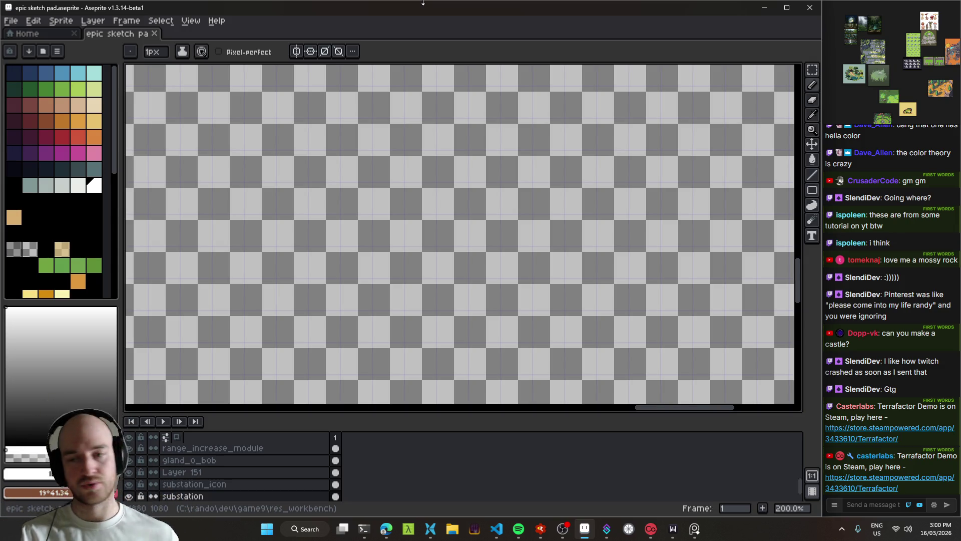
click(563, 528)
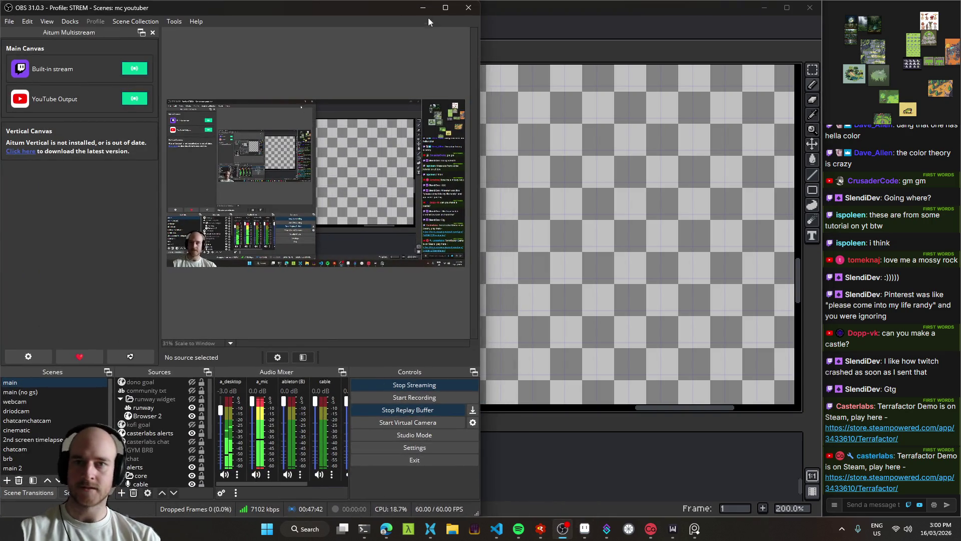
click(419, 8)
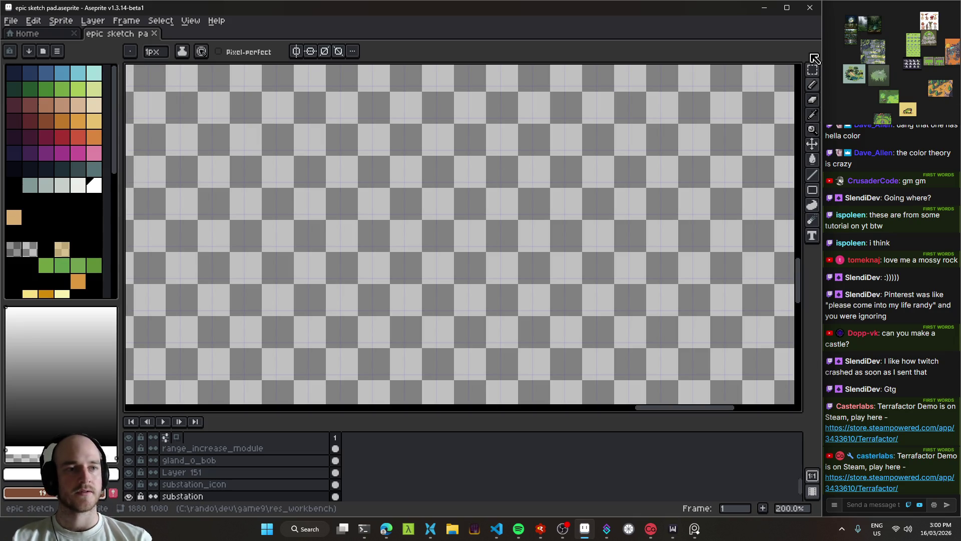
Zoom into the island reference, enlarge the PureRef window, and set it Always on Top.
scroll(861, 34, up, 2)
scroll(853, 43, up, 2)
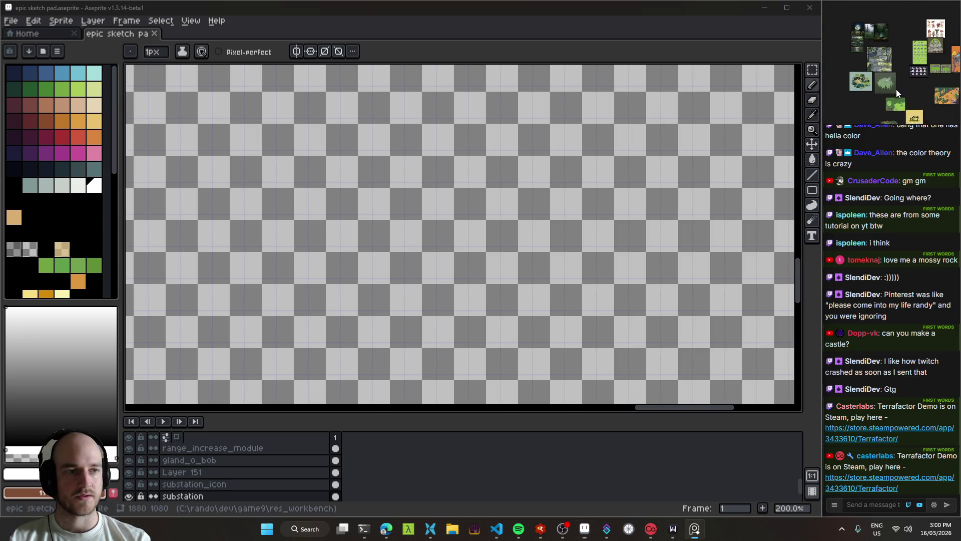
scroll(911, 74, up, 5)
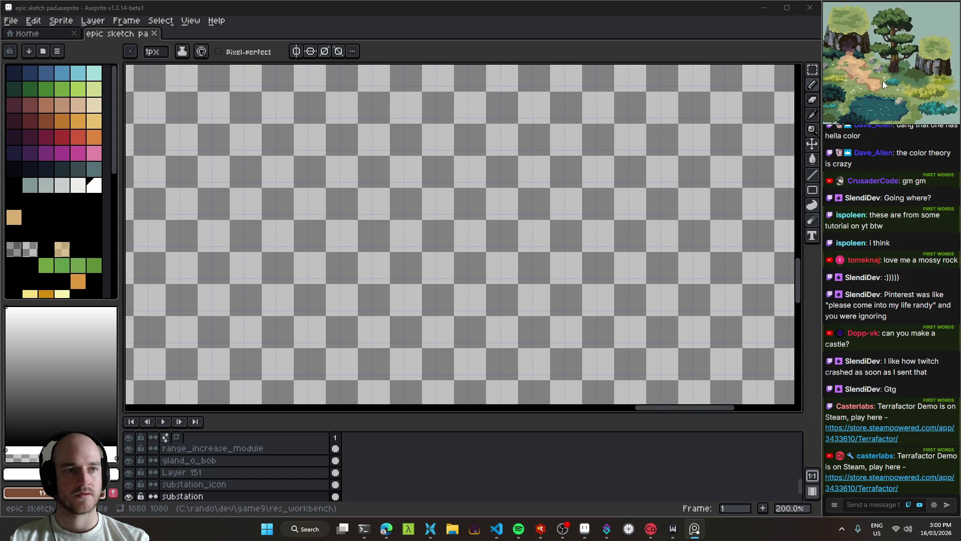
mouse_move(823, 122)
mouse_down()
mouse_move(675, 188)
mouse_move(766, 153)
mouse_up()
drag(848, 113, 887, 111)
scroll(885, 107, down, 4)
drag(477, 217, 490, 211)
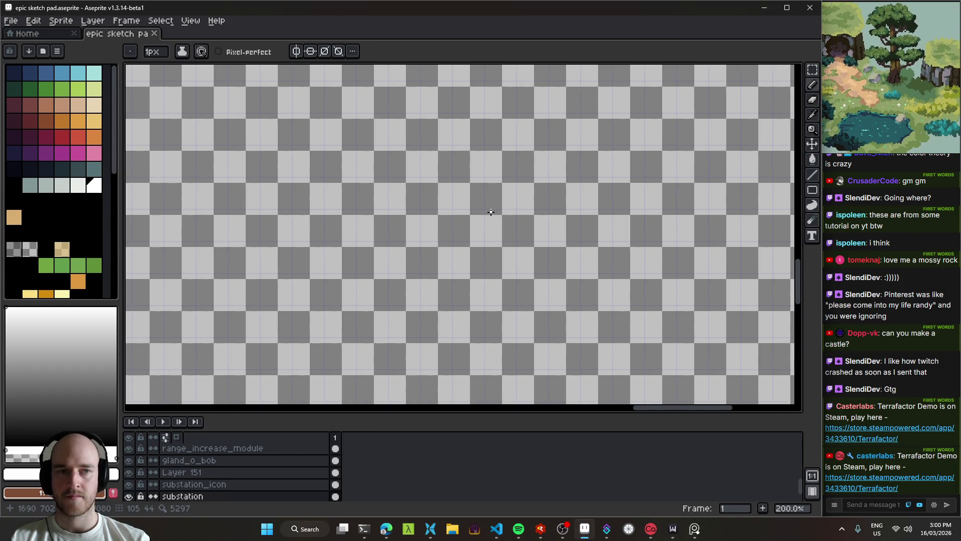
click(882, 102)
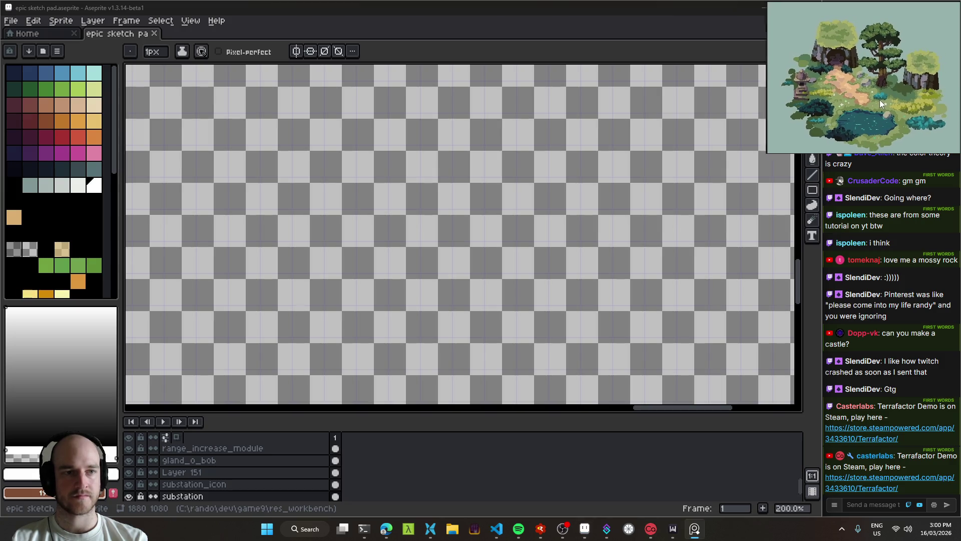
key(ctrl+shift+a)
Switch to the Move tool and make the bg layer active.
scroll(541, 200, down, 4)
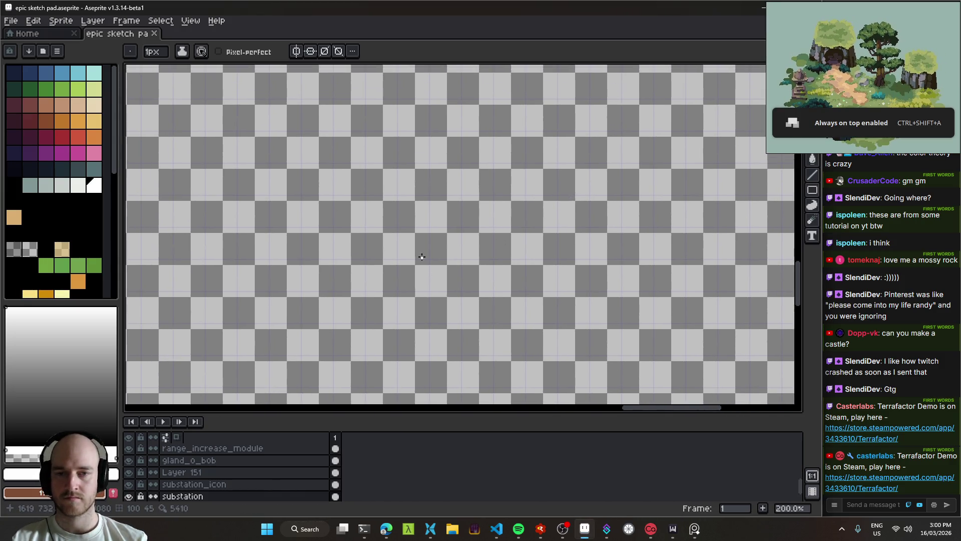
scroll(429, 259, up, 4)
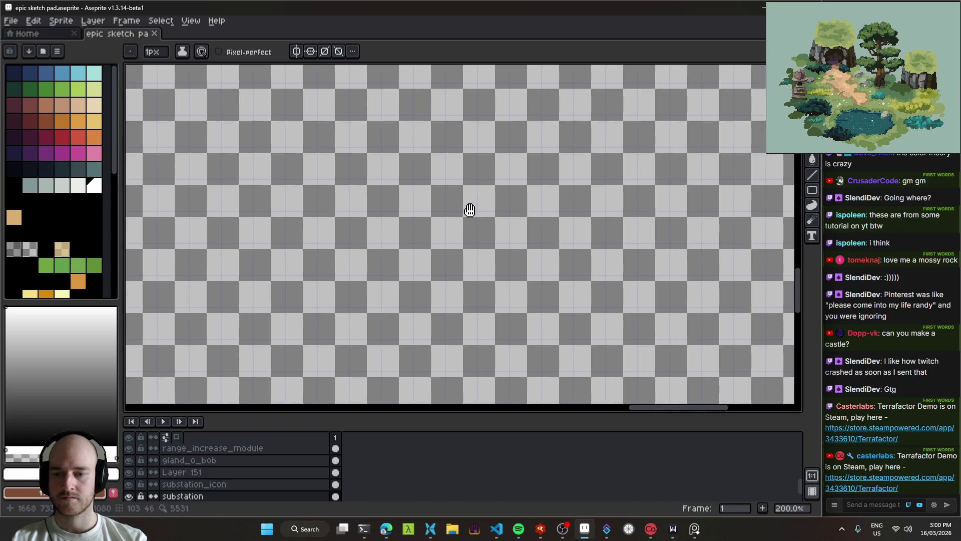
scroll(485, 203, down, 4)
key(v)
click(178, 273)
scroll(402, 251, up, 4)
mouse_move(434, 196)
mouse_down()
mouse_move(450, 229)
mouse_move(439, 351)
mouse_move(455, 300)
mouse_up()
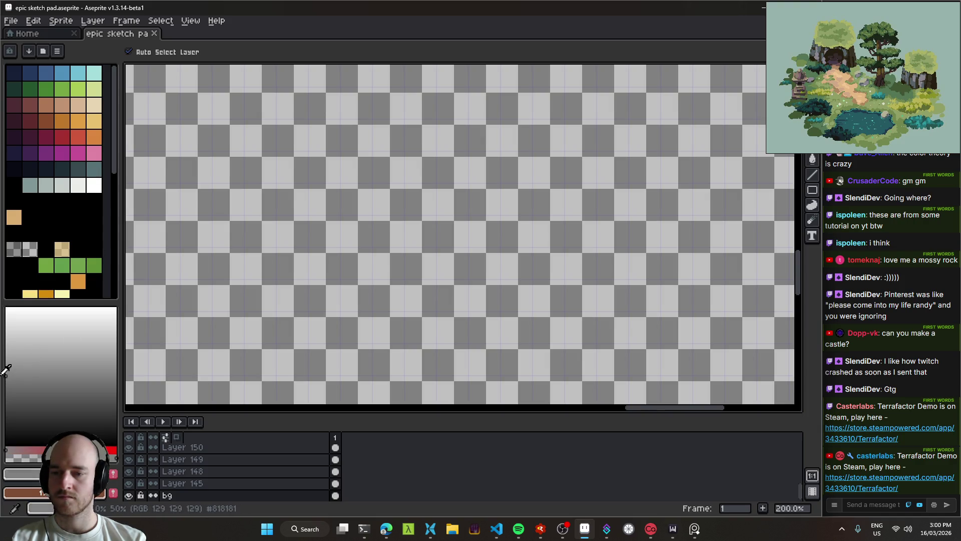
Bucket-fill the bg layer with grey, hide the grid, and pick a light blue-grey.
key(g)
click(439, 230)
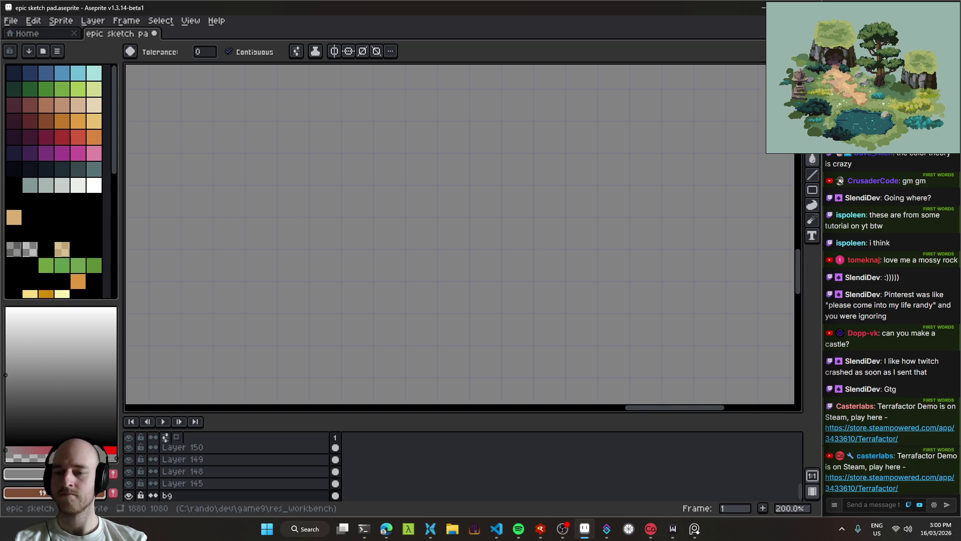
key(ctrl+apostrophe)
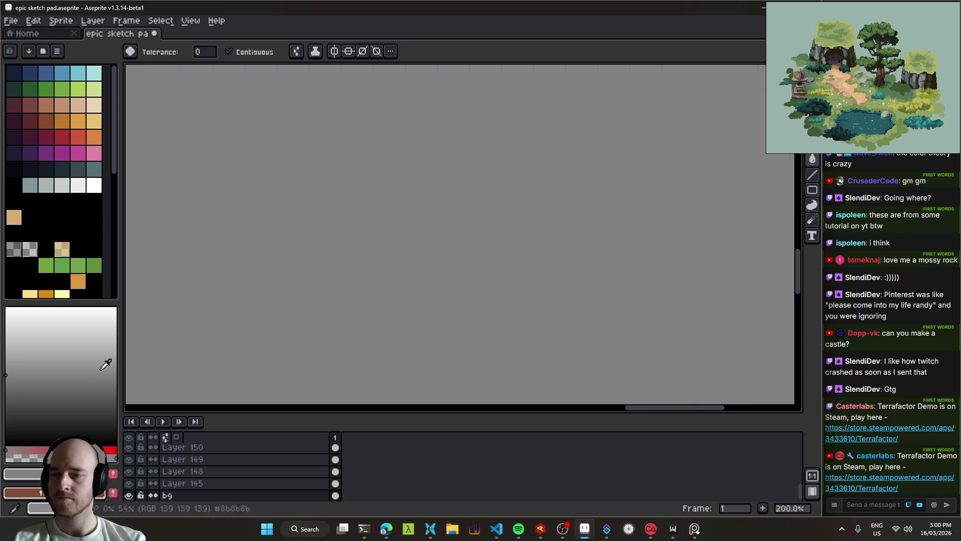
key(b)
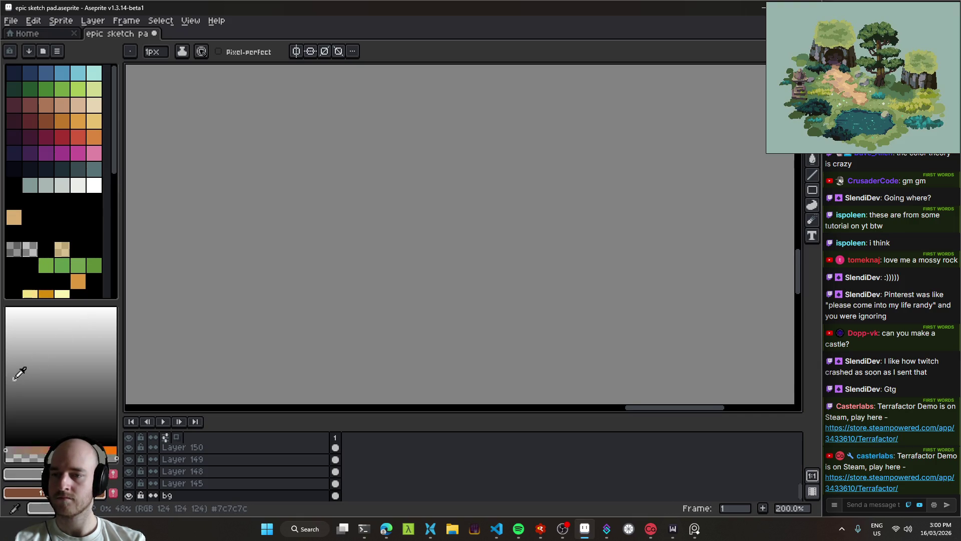
click(71, 436)
click(27, 448)
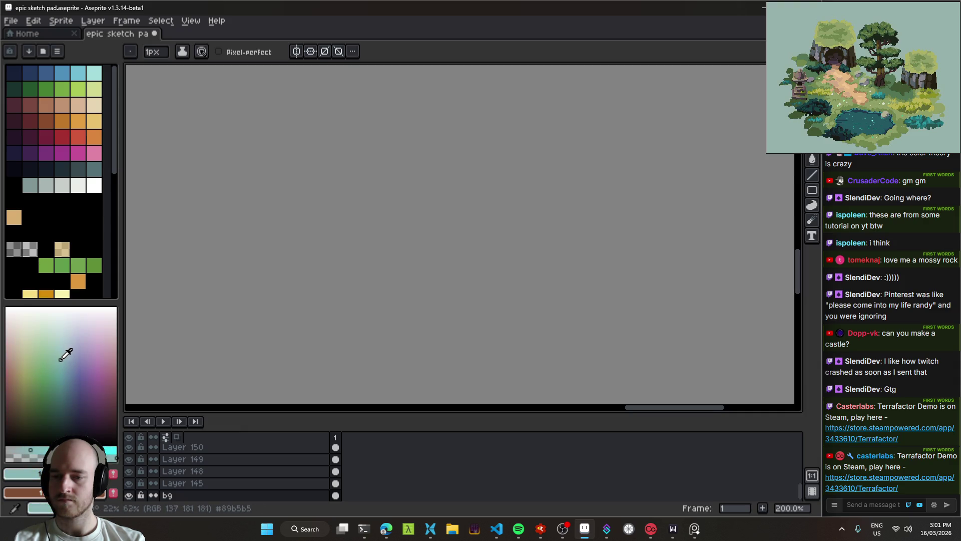
Refill the canvas through teal shades, settling on a flat grey-blue water colour.
key(g)
click(453, 257)
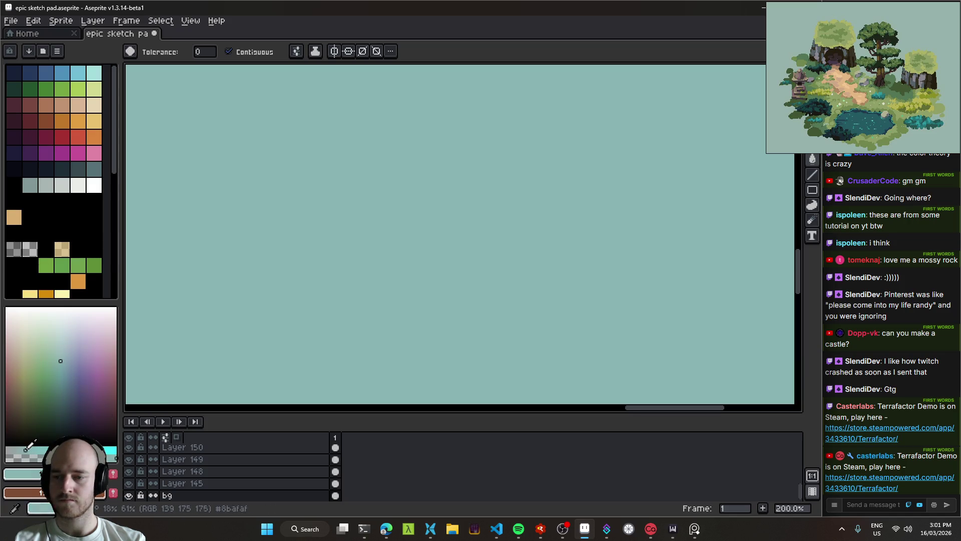
drag(61, 361, 60, 389)
click(412, 234)
click(57, 374)
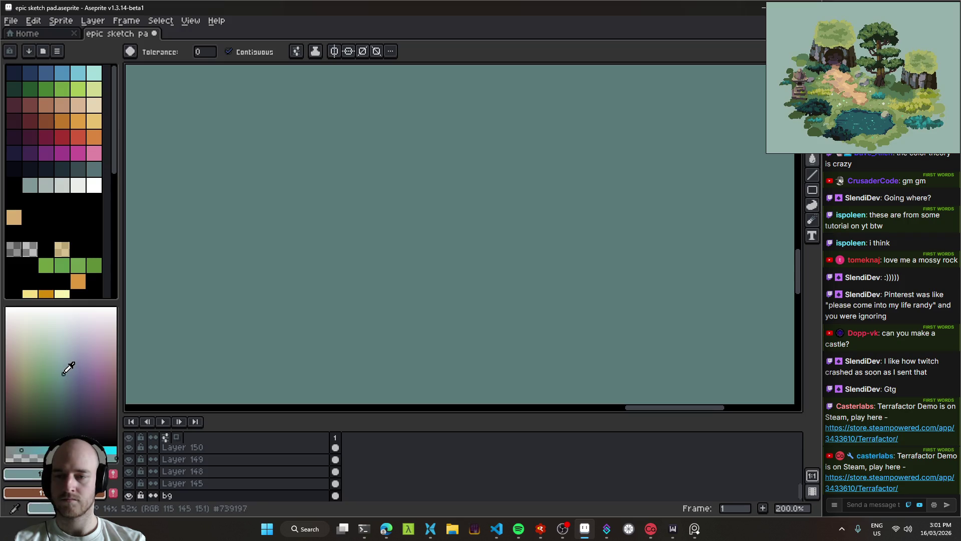
click(472, 232)
key(ctrl+z)
key(ctrl+y)
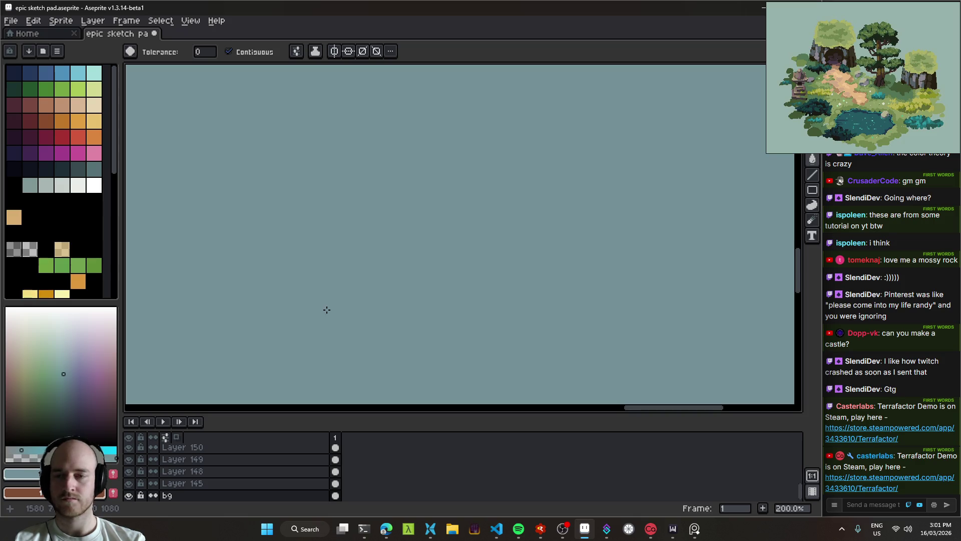
click(53, 370)
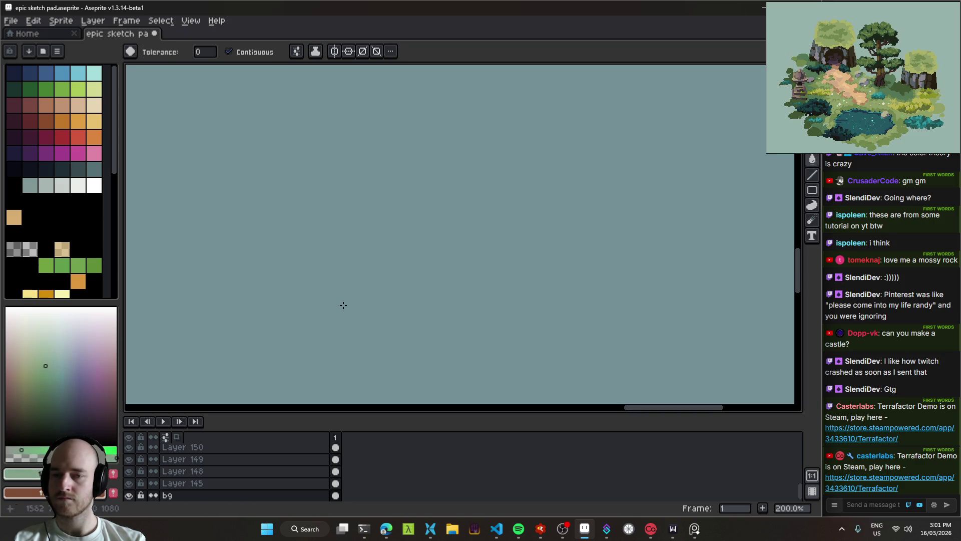
Paint a sage-green island blob with a 12px pencil and lighten the tan sand path.
key(b)
key(plus)
key(plus)
key(plus)
mouse_move(328, 231)
mouse_down()
mouse_move(401, 182)
mouse_move(429, 198)
mouse_move(361, 175)
mouse_move(346, 195)
mouse_move(545, 172)
mouse_move(314, 223)
mouse_move(265, 213)
mouse_move(489, 152)
mouse_move(556, 166)
mouse_move(509, 209)
mouse_move(331, 188)
mouse_move(457, 145)
mouse_move(545, 194)
mouse_up()
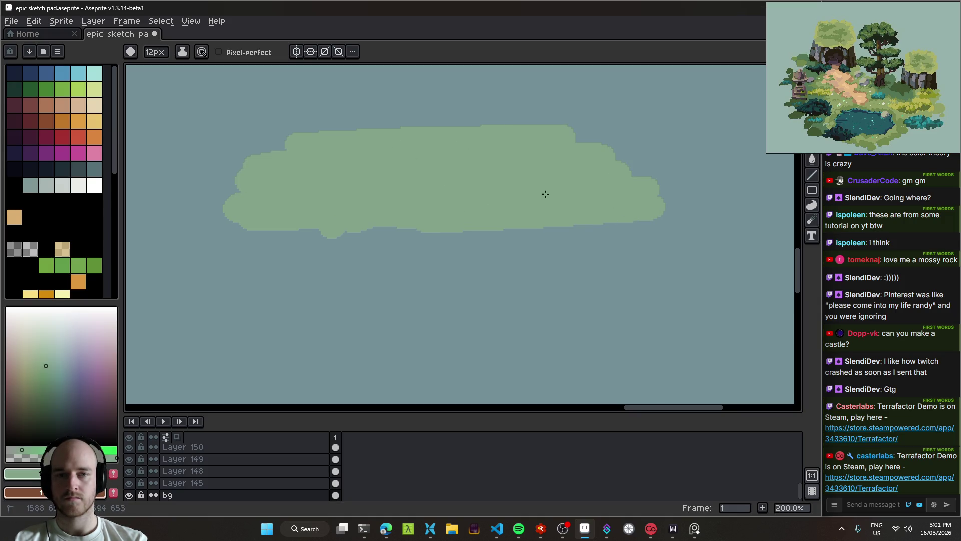
mouse_move(509, 220)
mouse_down()
mouse_move(440, 217)
mouse_move(478, 200)
mouse_move(498, 225)
mouse_move(363, 142)
mouse_move(414, 105)
mouse_move(343, 125)
mouse_move(318, 165)
mouse_move(522, 157)
mouse_move(365, 243)
mouse_move(397, 294)
mouse_move(388, 259)
mouse_move(240, 159)
mouse_move(355, 96)
mouse_move(253, 163)
mouse_move(315, 172)
mouse_move(311, 296)
mouse_move(576, 238)
mouse_move(549, 262)
mouse_move(450, 172)
mouse_move(474, 194)
mouse_move(451, 280)
mouse_up()
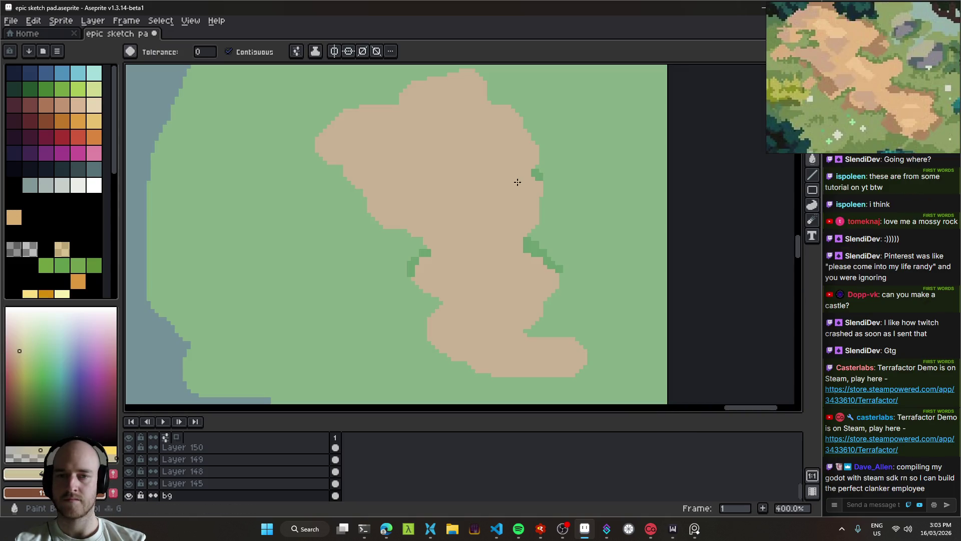
click(530, 193)
Marquee-select the bottom-right quadrant holding the island sketch.
scroll(463, 262, up, 1)
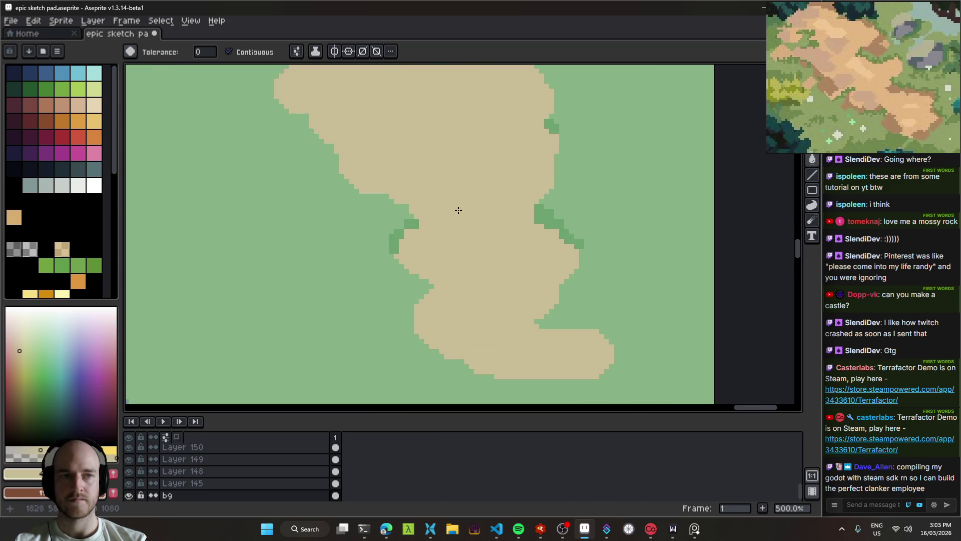
scroll(458, 210, down, 1)
mouse_move(418, 253)
mouse_down()
mouse_move(440, 268)
mouse_move(406, 244)
mouse_up()
scroll(423, 246, down, 2)
scroll(450, 246, up, 2)
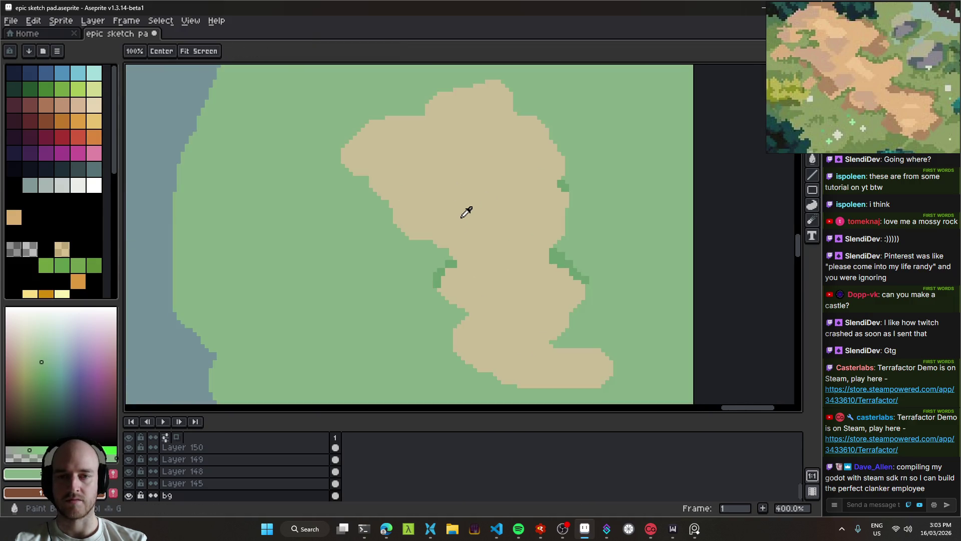
scroll(429, 253, down, 4)
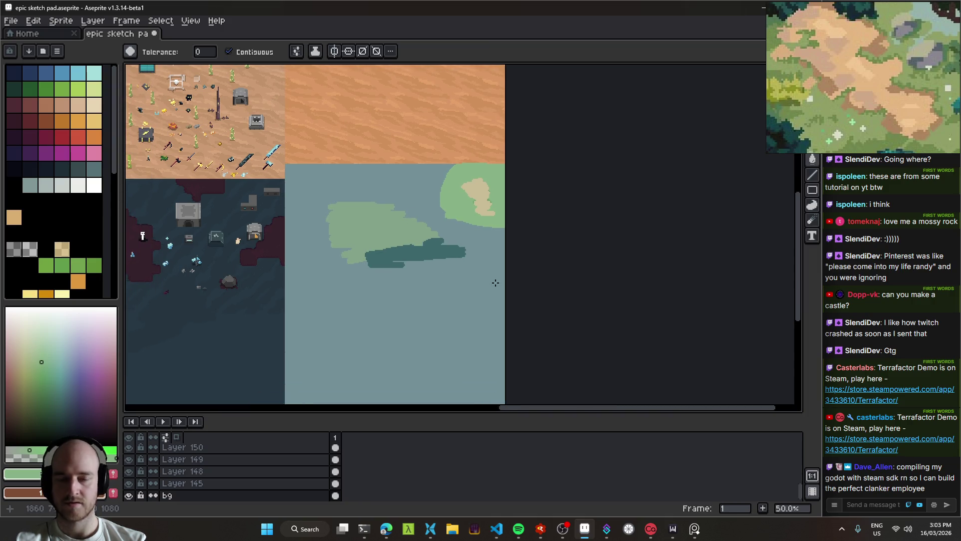
drag(474, 316, 510, 309)
key(m)
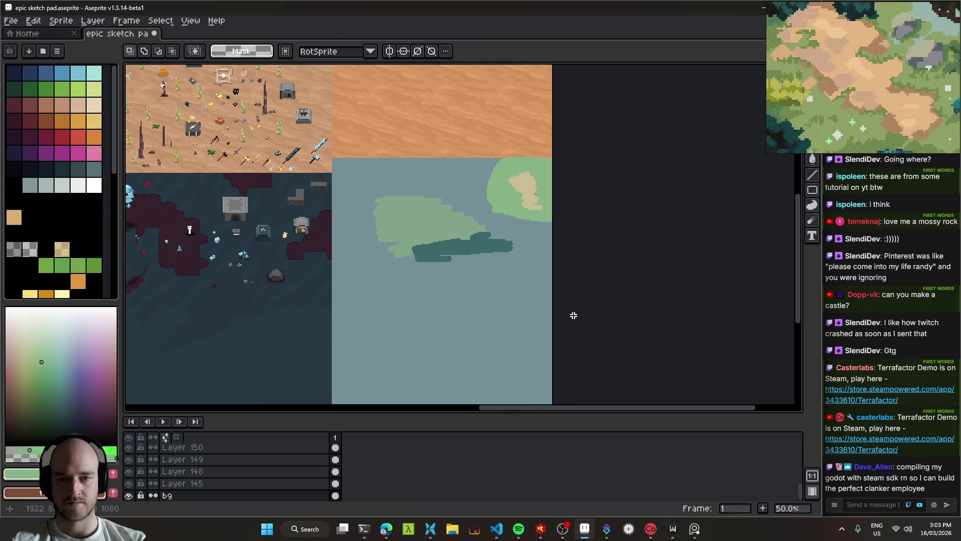
drag(572, 312, 331, 155)
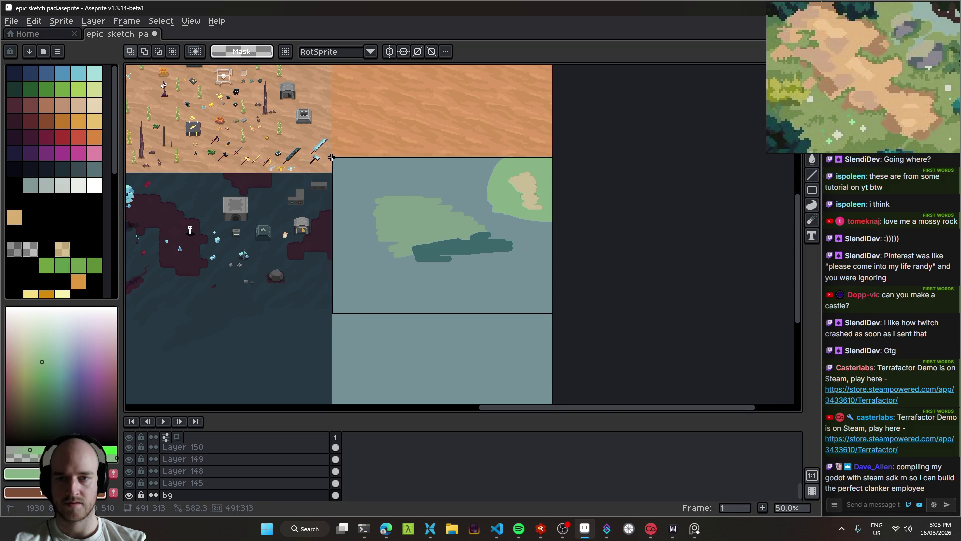
scroll(323, 158, up, 1)
scroll(324, 158, up, 3)
scroll(398, 142, down, 3)
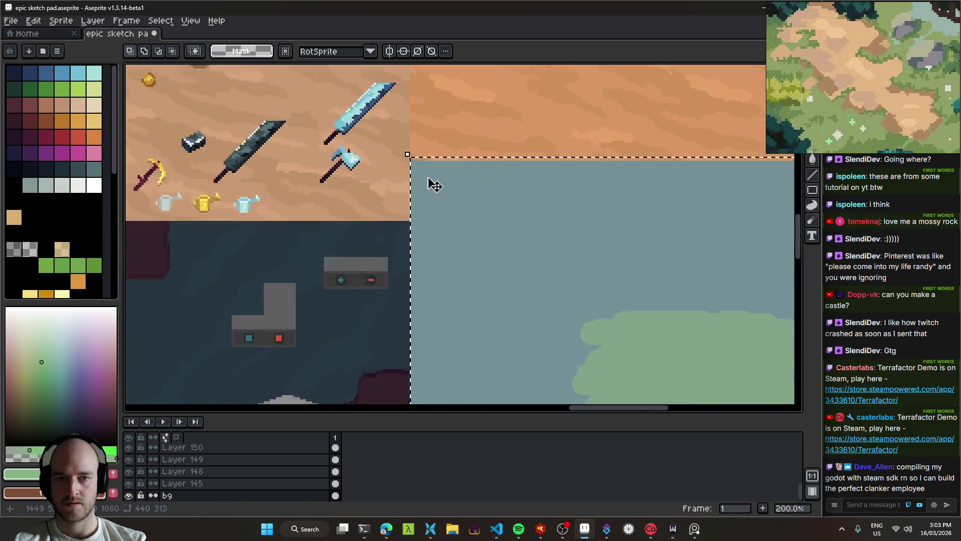
scroll(364, 147, up, 2)
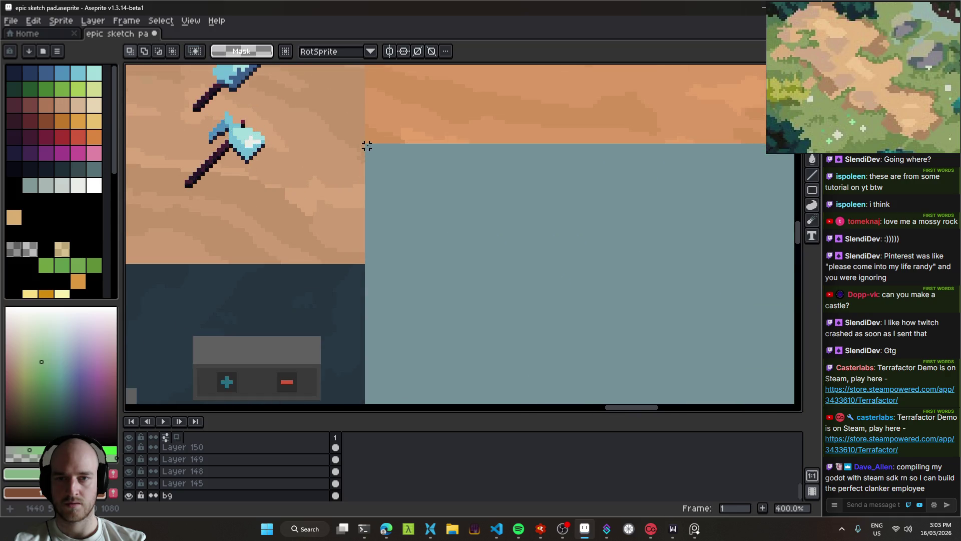
drag(399, 169, 497, 241)
scroll(616, 309, down, 7)
drag(619, 388, 622, 384)
Cut the sketch and paste it onto new Layer 154.
key(Delete)
key(shift+n)
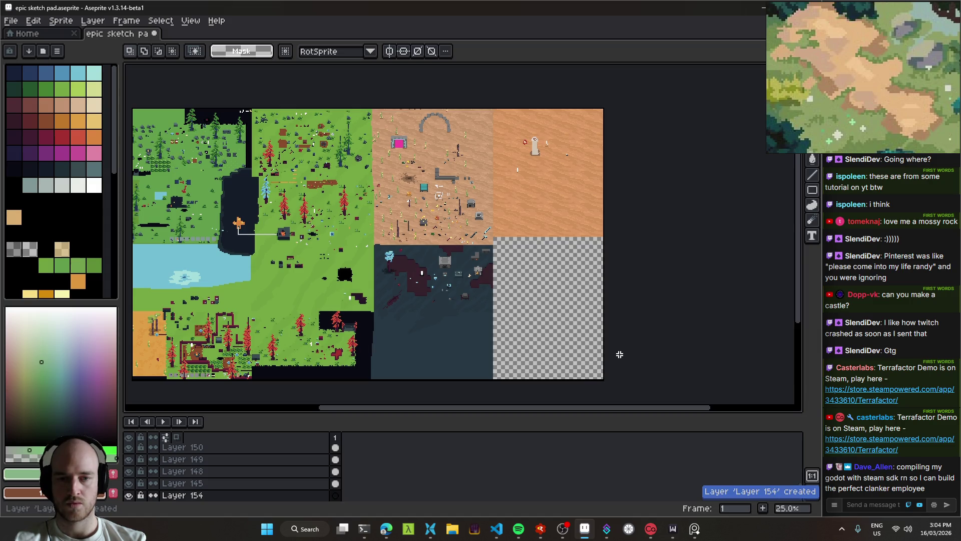
key(ctrl+v)
key(Return)
scroll(599, 311, up, 5)
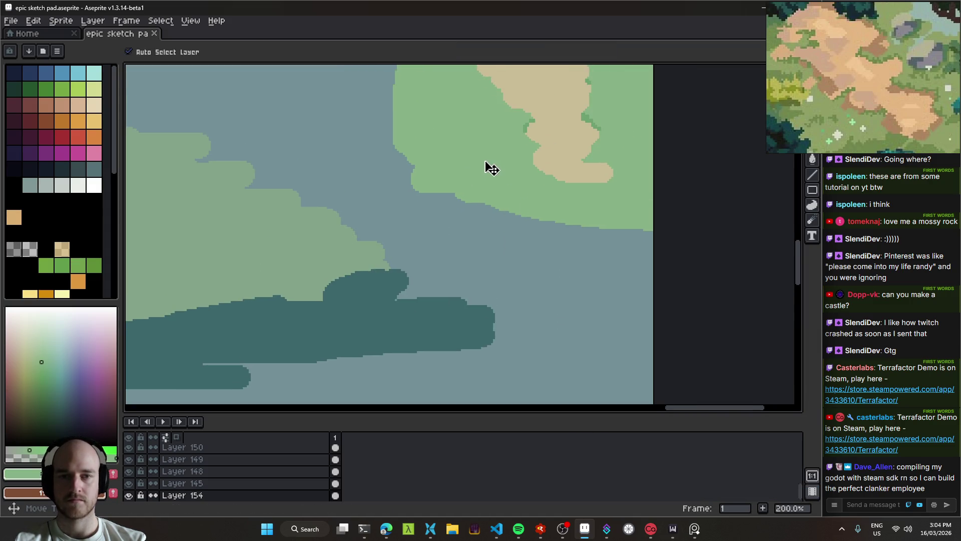
scroll(519, 210, up, 2)
key(shift+r)
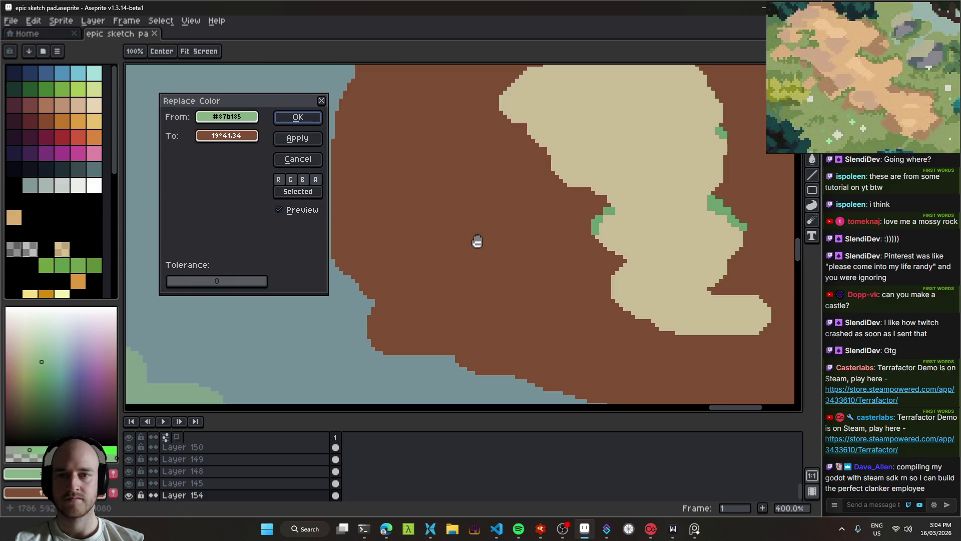
Replace the grass green with a darker, desaturated green set on the HSL sliders.
click(249, 138)
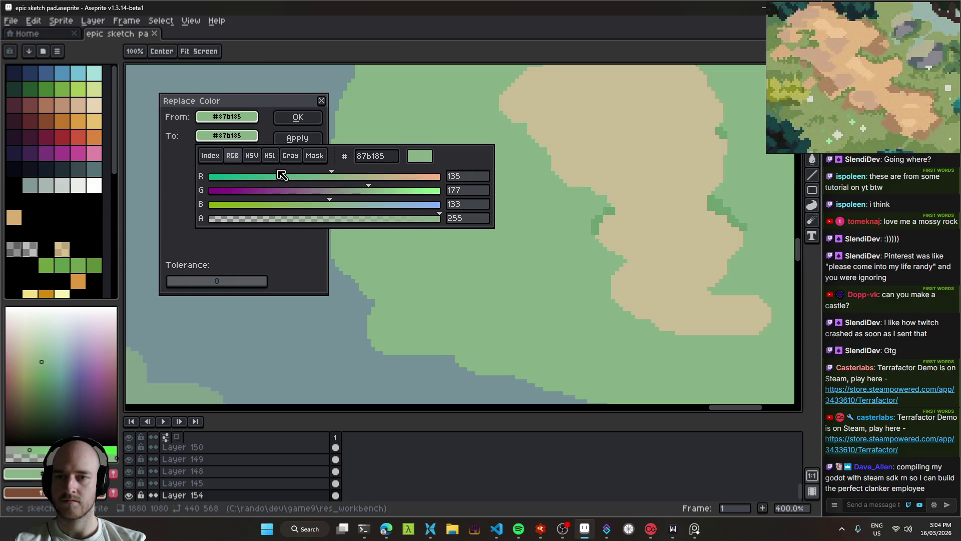
click(251, 156)
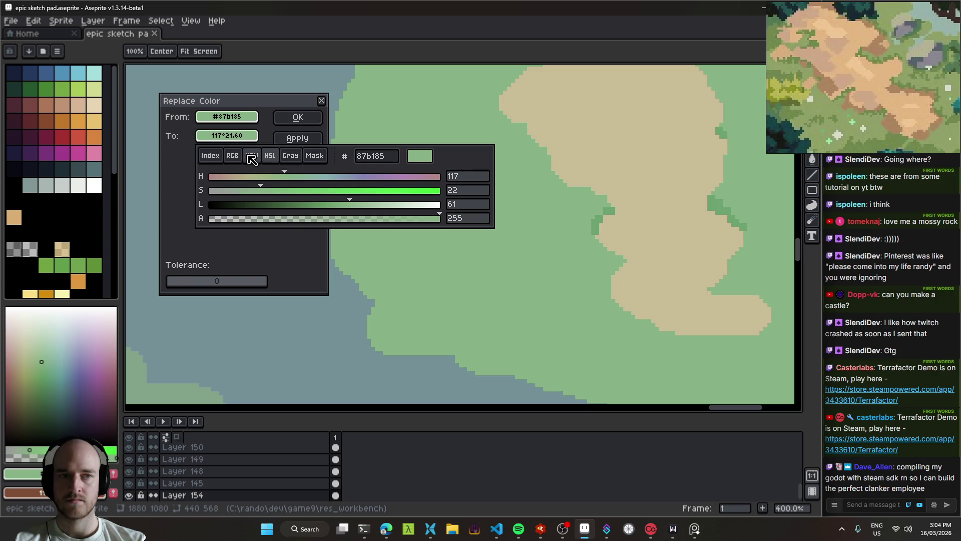
mouse_move(354, 209)
mouse_down()
mouse_move(310, 215)
mouse_move(350, 216)
mouse_move(336, 217)
mouse_up()
mouse_move(265, 190)
mouse_down()
mouse_move(276, 198)
mouse_move(258, 201)
mouse_move(279, 201)
mouse_move(259, 199)
mouse_up()
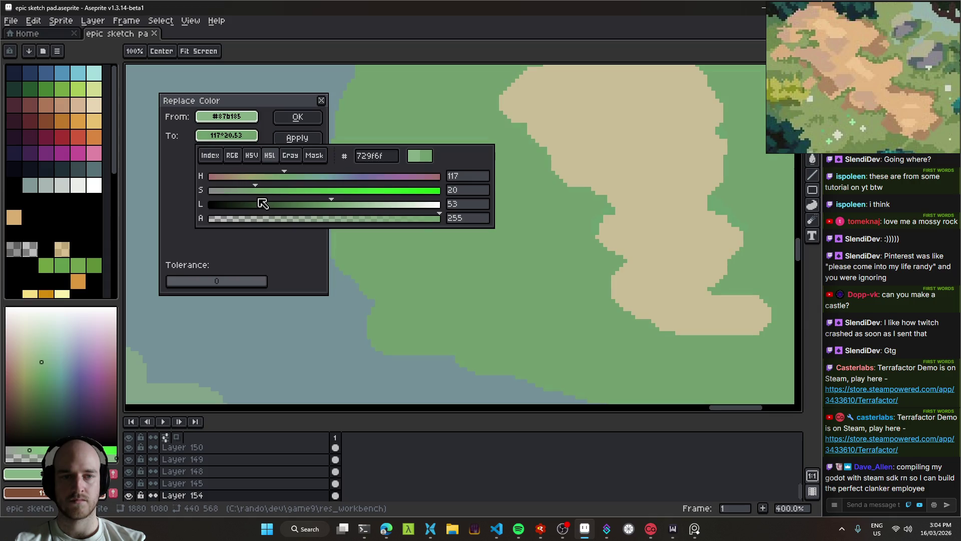
click(279, 137)
Pick the bright speck green from the canvas as the colour to replace.
click(612, 209)
click(611, 202)
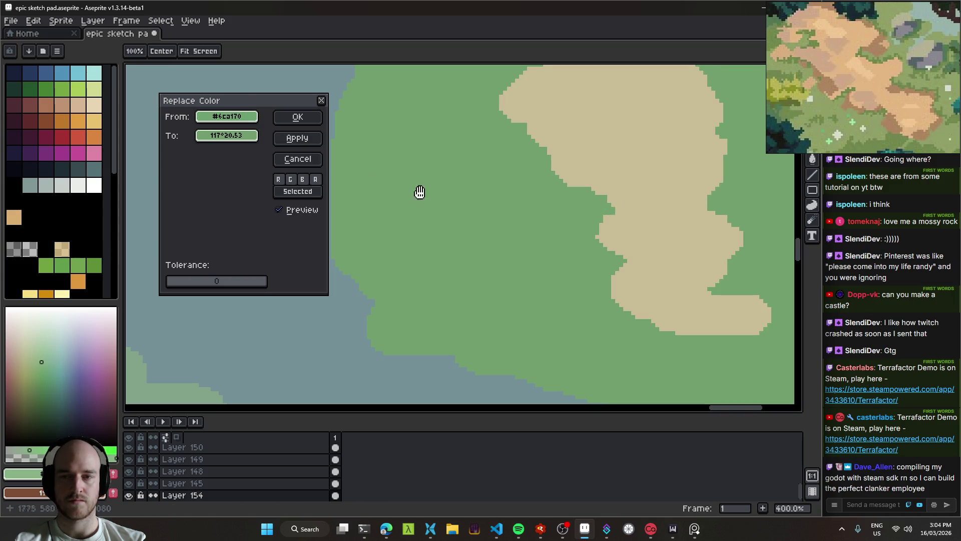
drag(255, 125, 258, 114)
click(250, 136)
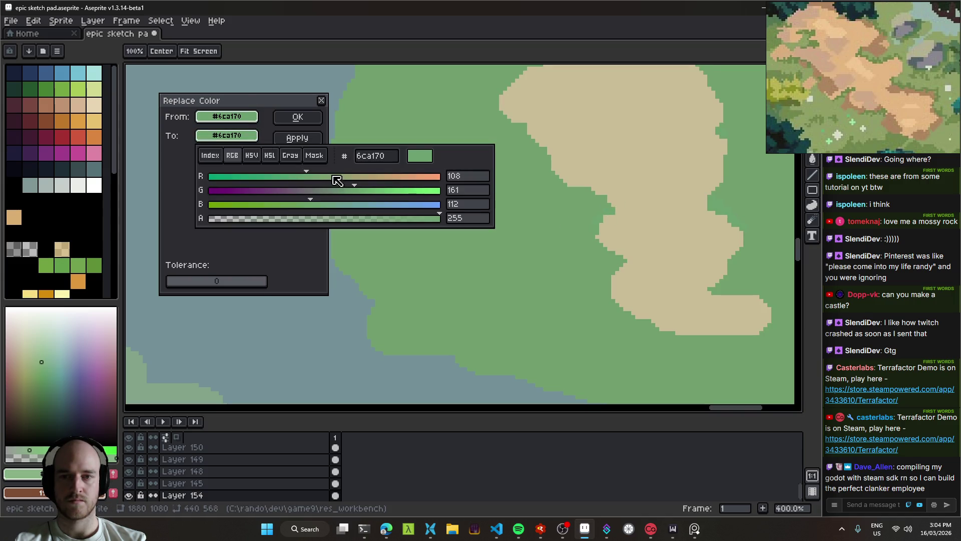
click(252, 155)
drag(288, 190, 342, 196)
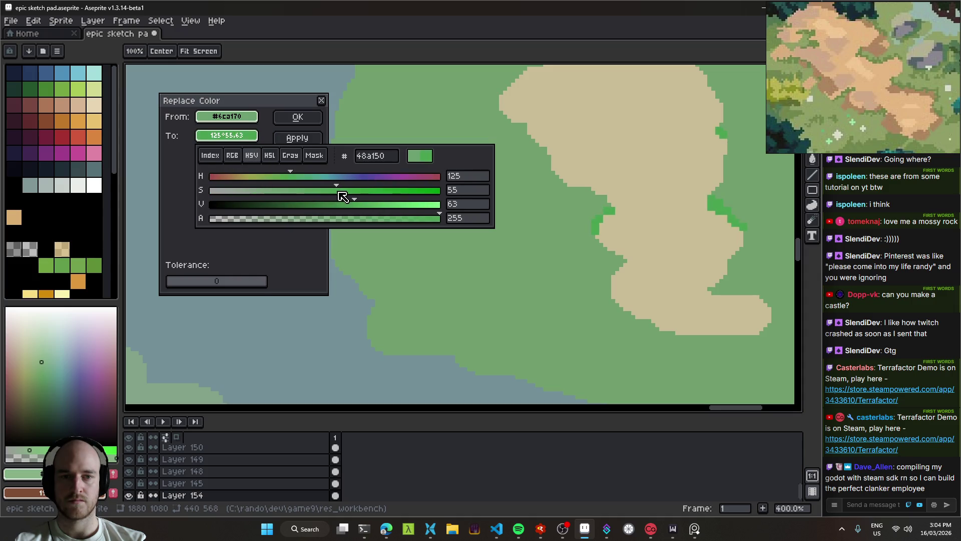
click(220, 137)
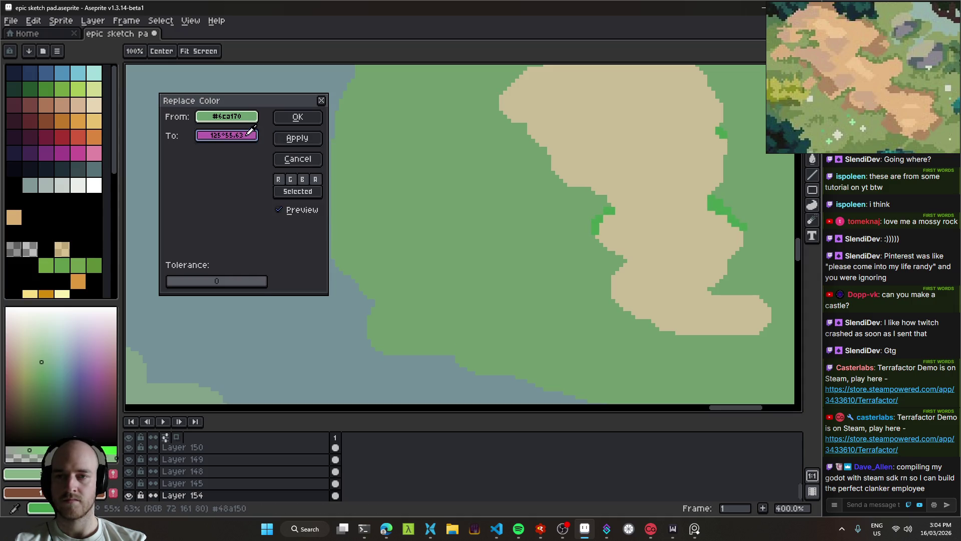
Set the speck replacement to a darker muted green at lightness 46 and confirm.
click(250, 135)
click(253, 135)
click(255, 136)
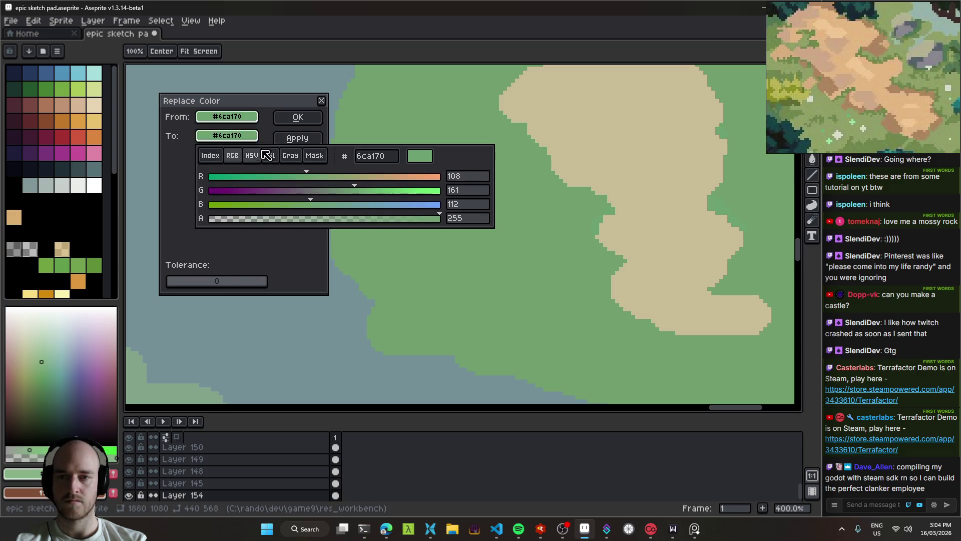
click(266, 158)
drag(335, 204, 317, 207)
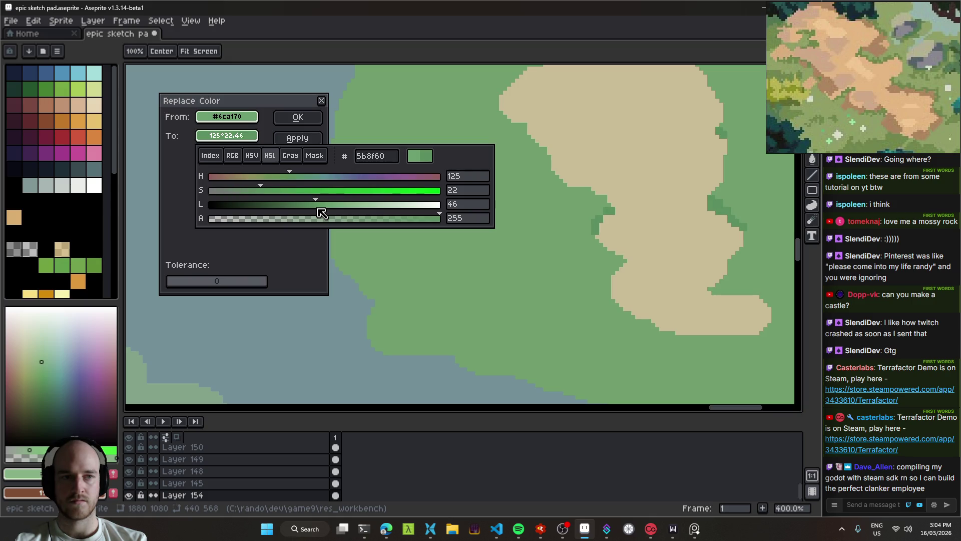
drag(260, 191, 257, 193)
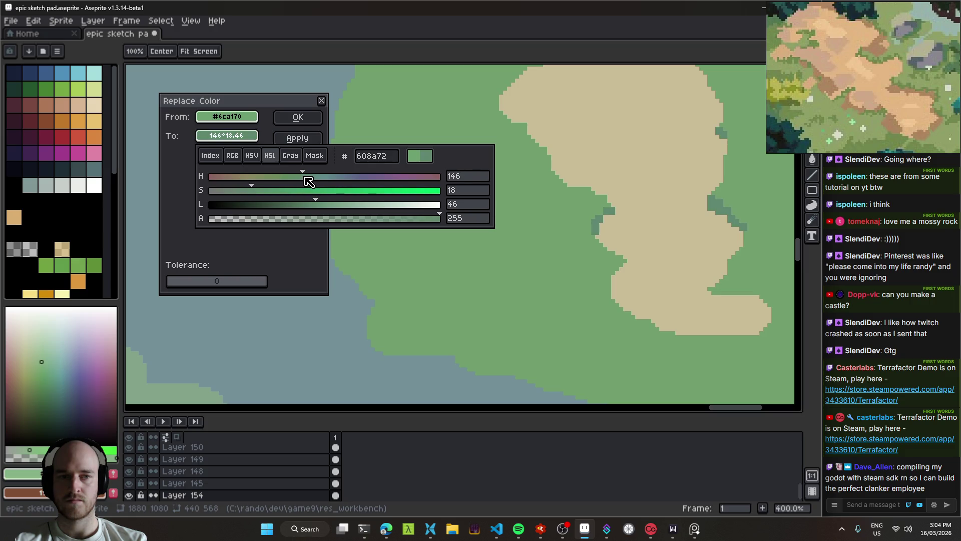
click(304, 117)
click(303, 118)
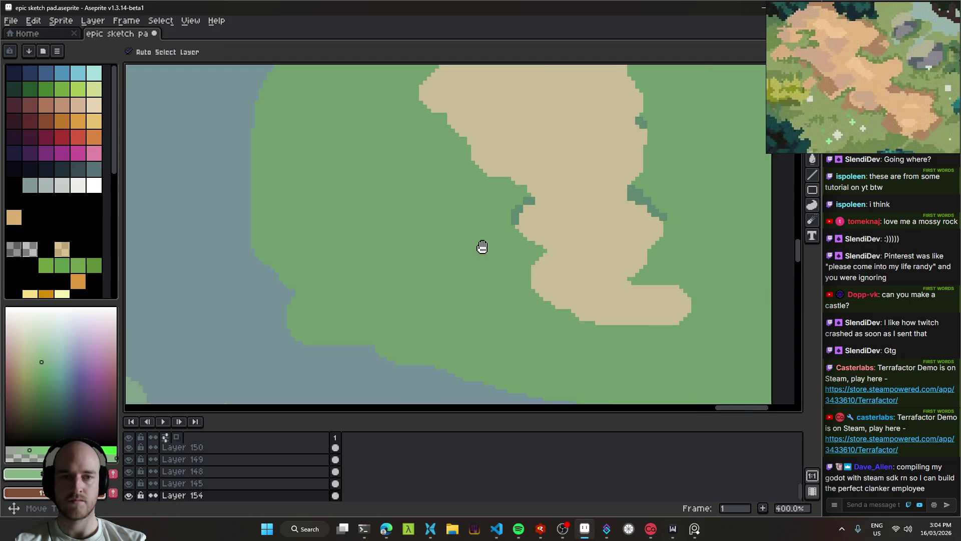
With the Pencil and grass green, carve notches into the sand path's top edges.
scroll(482, 247, down, 3)
scroll(485, 262, up, 2)
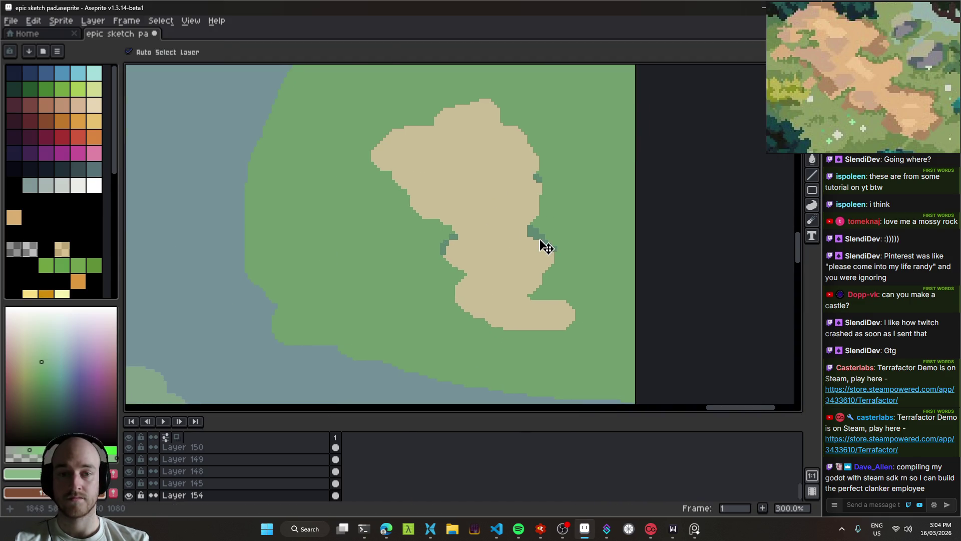
key(b)
alt+click(541, 223)
click(493, 154)
scroll(486, 150, up, 2)
key(ctrl+z)
key(plus)
key(plus)
key(plus)
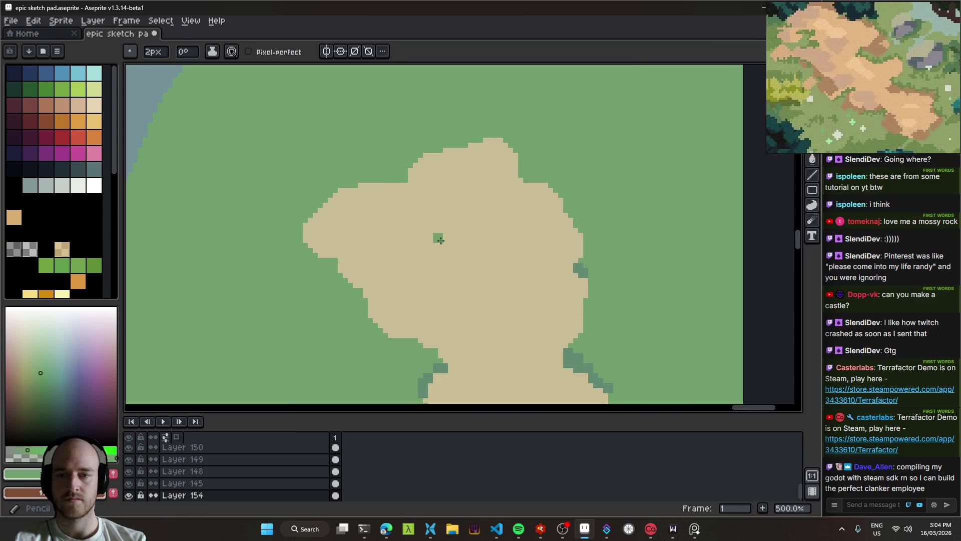
mouse_move(305, 235)
mouse_down()
mouse_move(315, 260)
mouse_move(315, 204)
mouse_move(446, 133)
mouse_move(579, 197)
mouse_move(554, 147)
mouse_move(447, 162)
mouse_up()
key(minus)
key(minus)
key(minus)
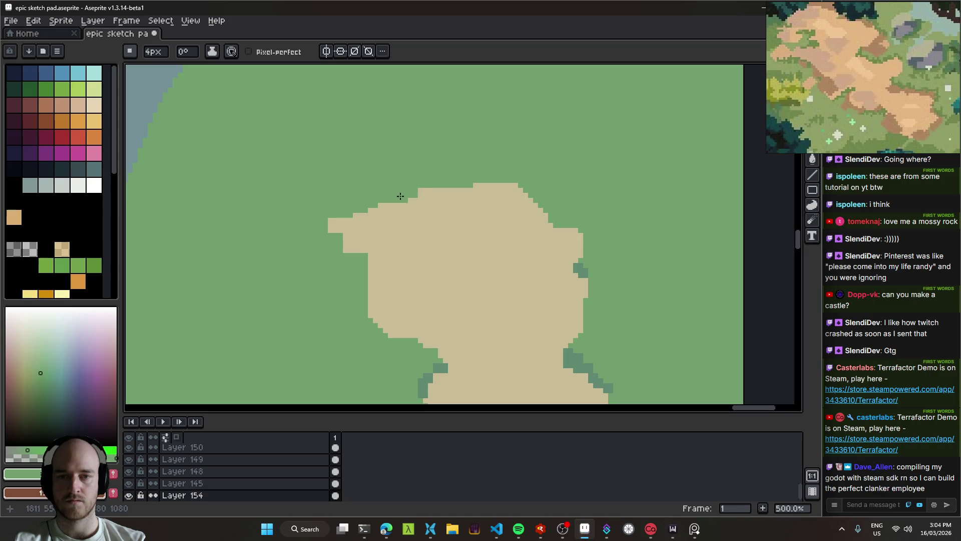
drag(360, 210, 372, 207)
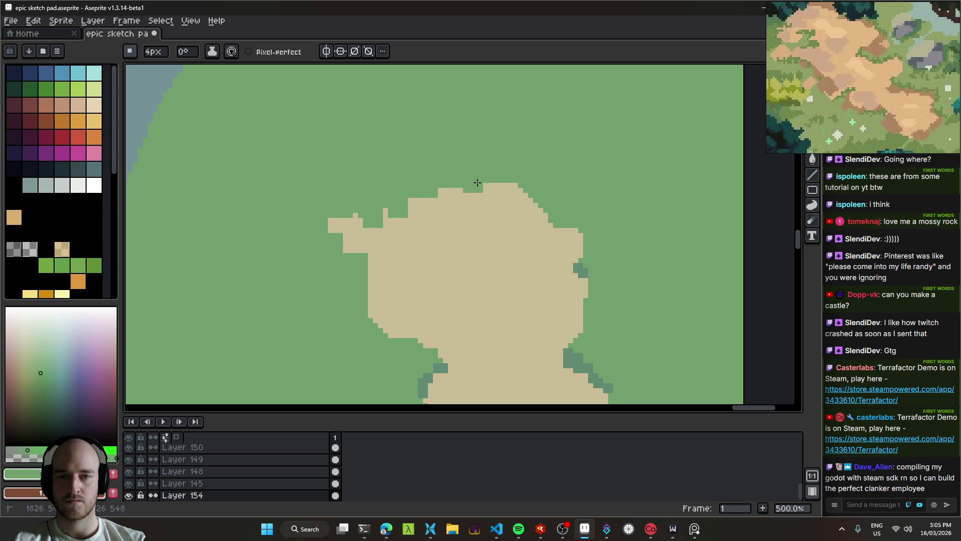
mouse_move(544, 204)
mouse_down()
mouse_move(553, 224)
mouse_move(576, 233)
mouse_up()
Carve a notch into the sand's lower-left edge and paint a green block into it.
scroll(429, 253, down, 3)
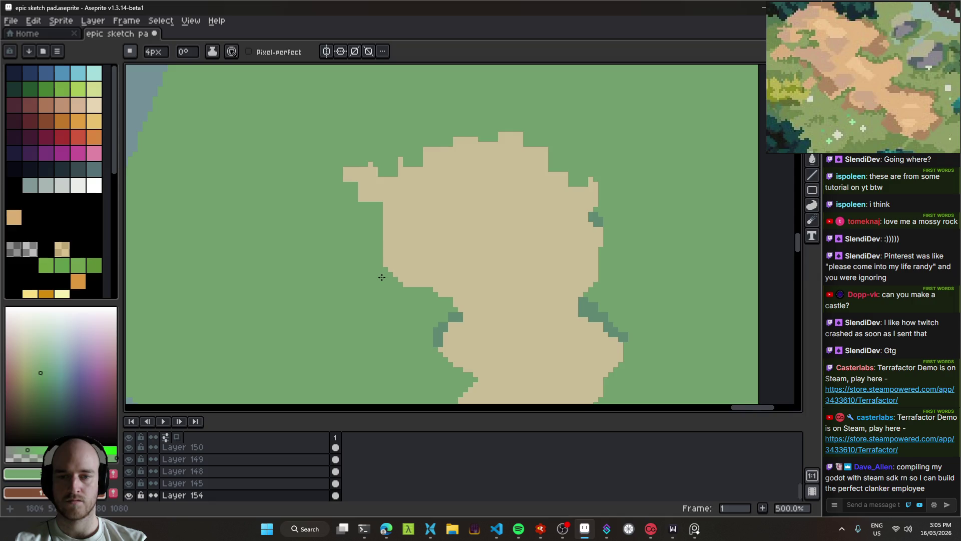
scroll(450, 307, down, 5)
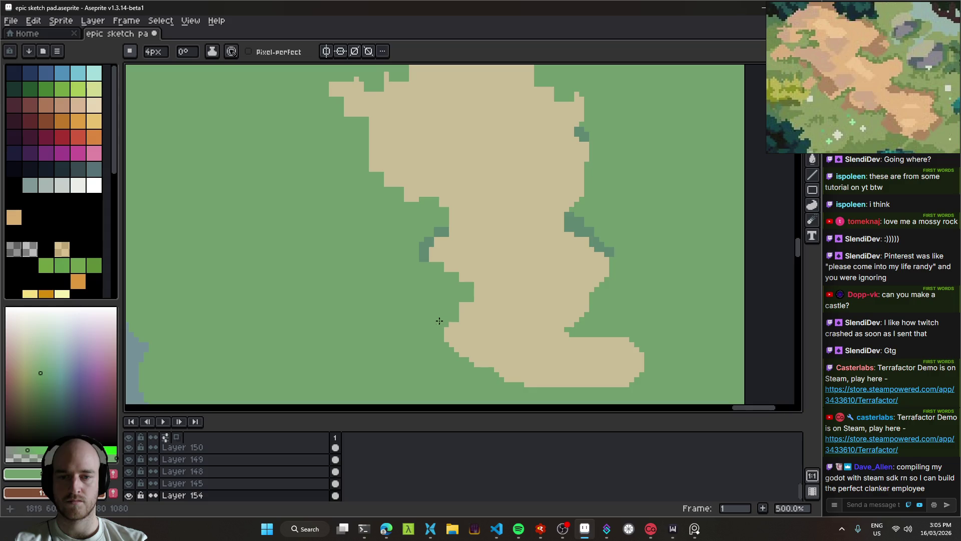
drag(443, 340, 480, 360)
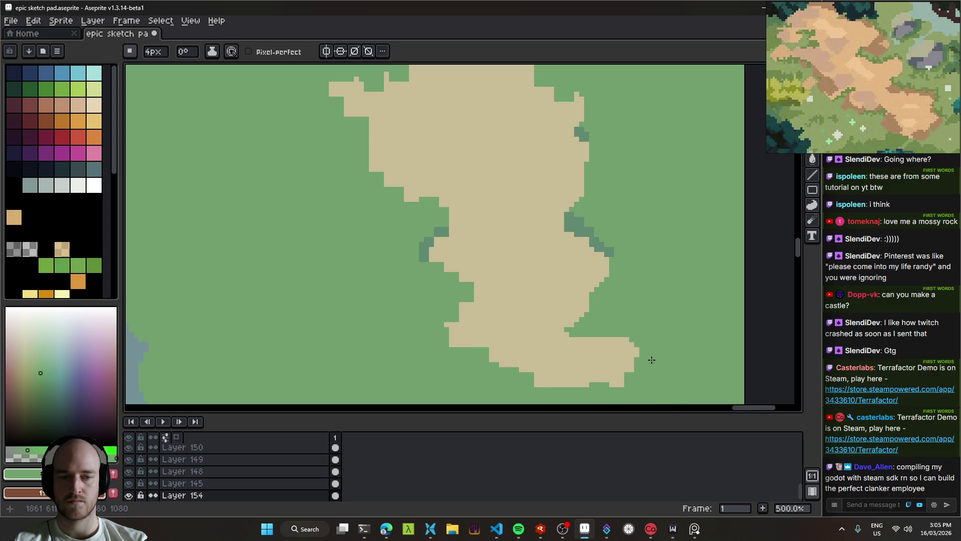
drag(553, 317, 610, 282)
scroll(584, 255, up, 2)
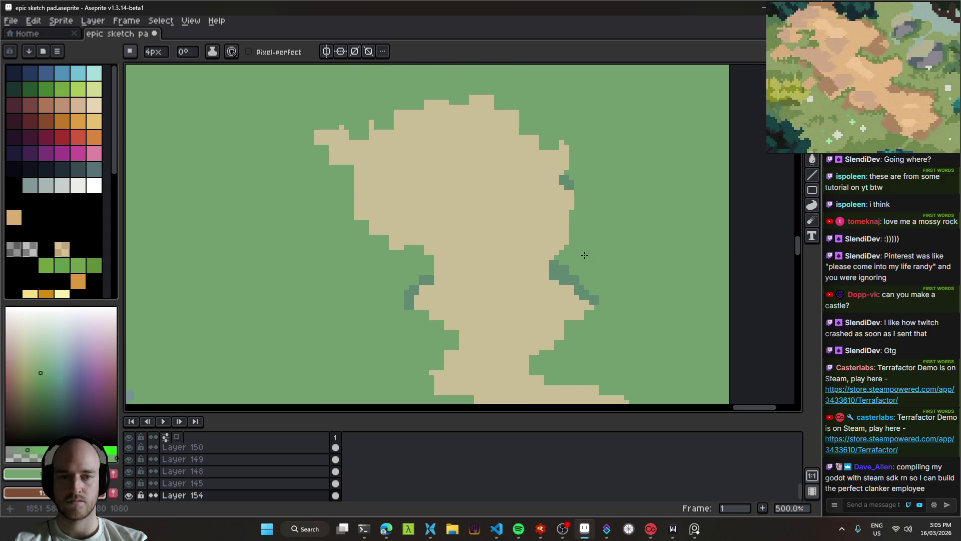
scroll(587, 193, down, 3)
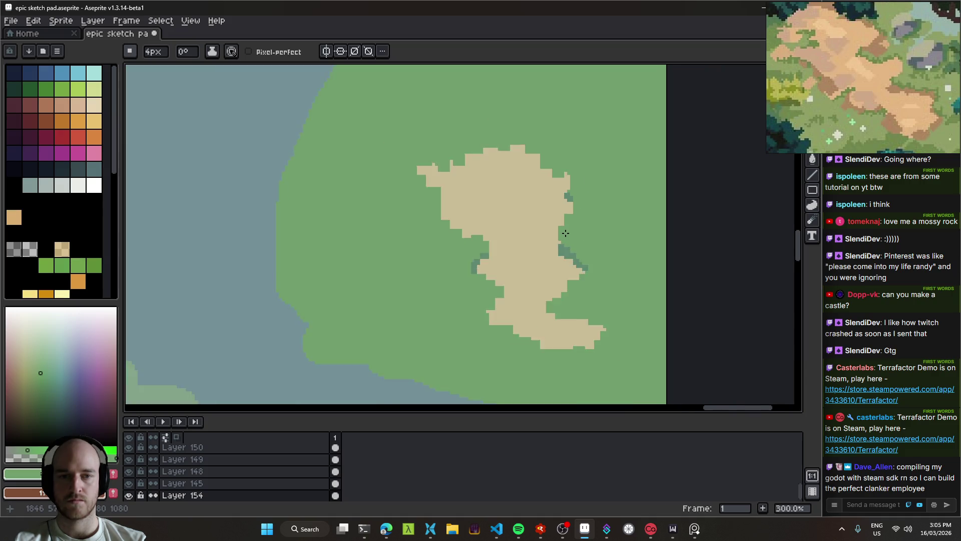
scroll(453, 188, up, 2)
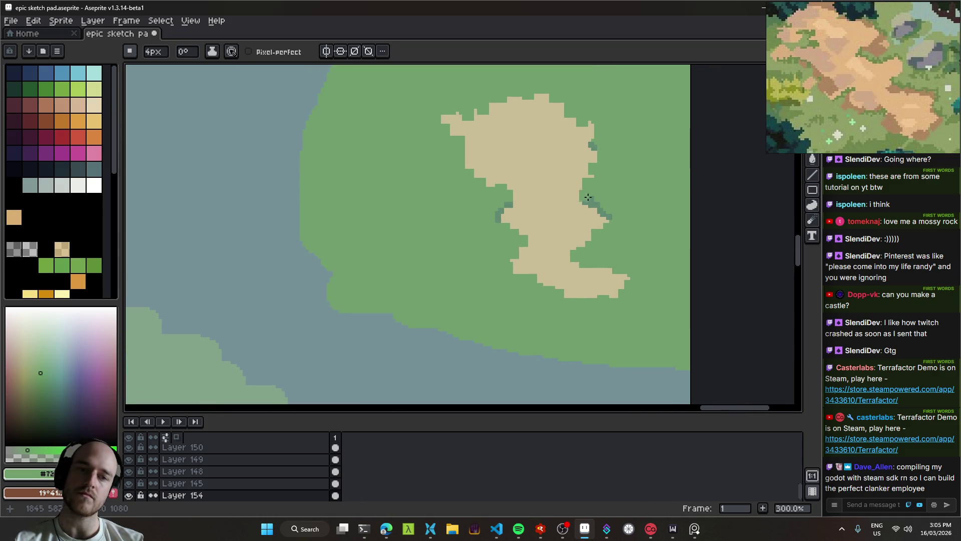
Magic-wand select the sand, paint dark green moss along its top rim, then deselect.
key(w)
click(532, 178)
key(b)
scroll(541, 165, up, 2)
mouse_move(547, 153)
mouse_down()
mouse_move(472, 163)
mouse_move(441, 197)
mouse_move(411, 182)
mouse_move(393, 193)
mouse_up()
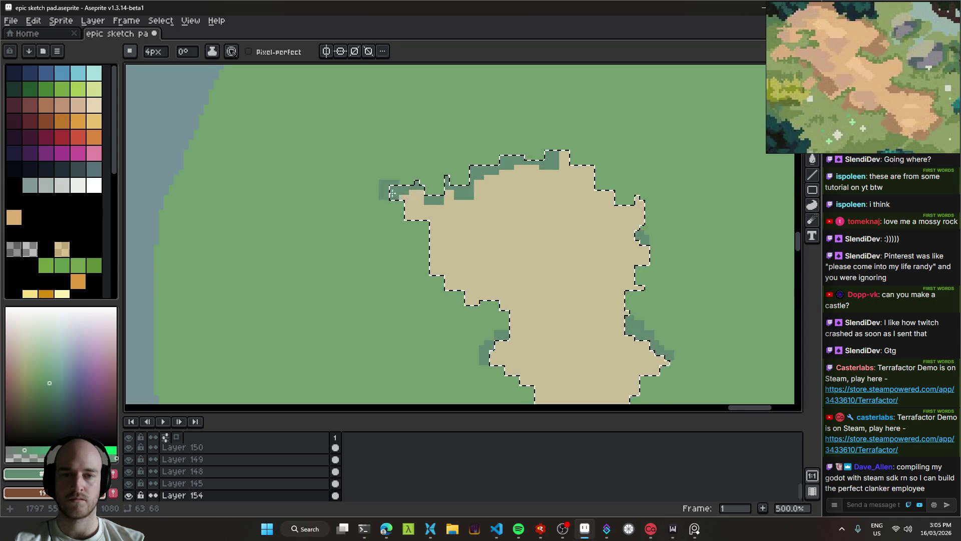
mouse_move(586, 168)
mouse_down()
mouse_move(604, 198)
mouse_move(617, 193)
mouse_up()
key(ctrl+d)
Pick the water blue-grey and save epic sketch pad.aseprite.
scroll(615, 271, down, 4)
scroll(615, 271, up, 2)
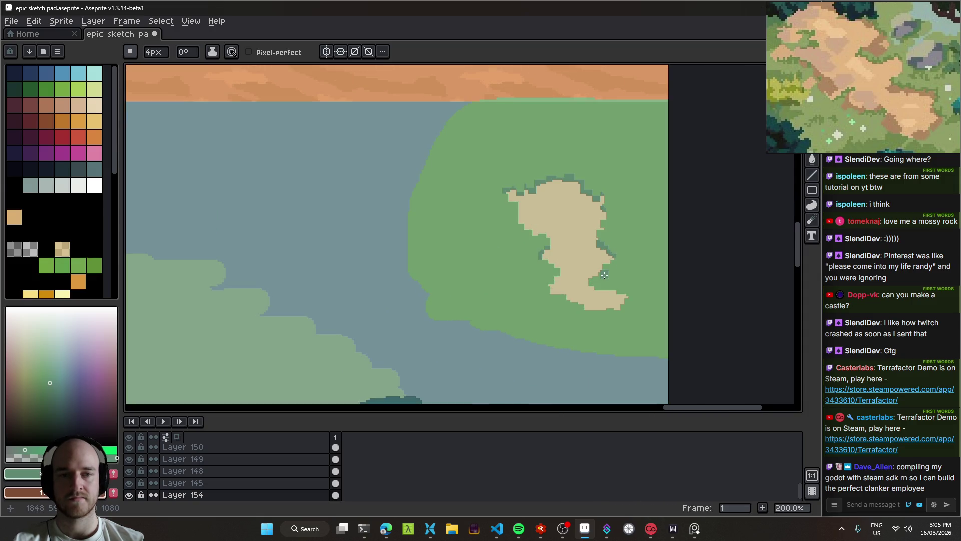
scroll(602, 134, down, 2)
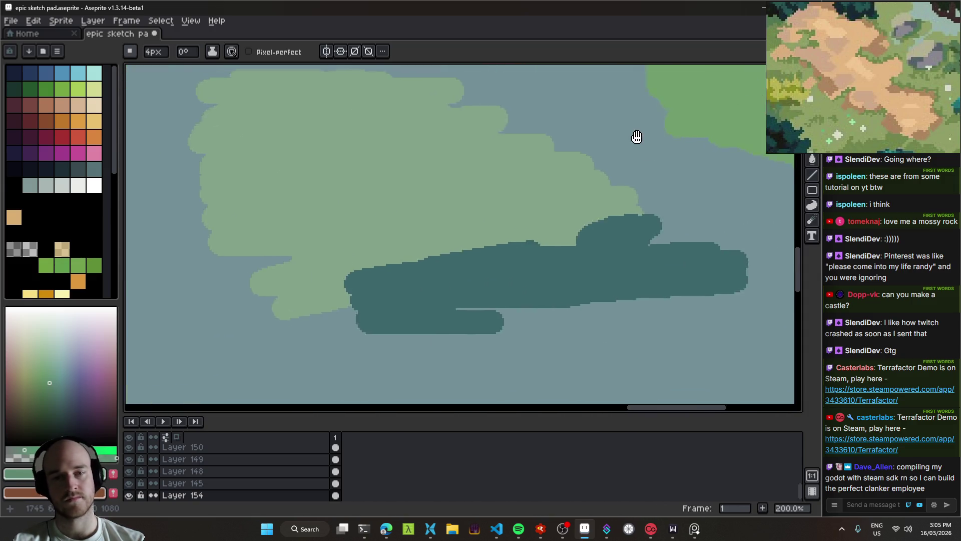
scroll(494, 266, up, 2)
scroll(494, 266, down, 2)
scroll(533, 243, up, 3)
alt+click(346, 281)
mouse_move(377, 227)
mouse_down()
mouse_move(489, 210)
mouse_move(375, 194)
mouse_up()
scroll(375, 194, down, 2)
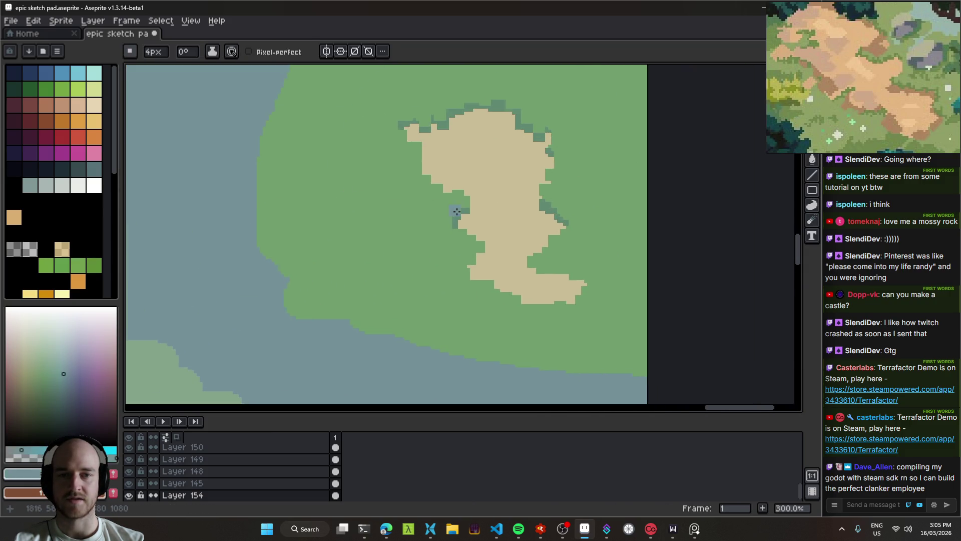
scroll(420, 221, up, 1)
key(ctrl+s)
Pan to the sprite's top-right and pick the sand colour.
mouse_move(419, 221)
mouse_down()
mouse_move(653, 225)
mouse_move(343, 236)
mouse_move(316, 253)
mouse_up()
scroll(376, 240, up, 1)
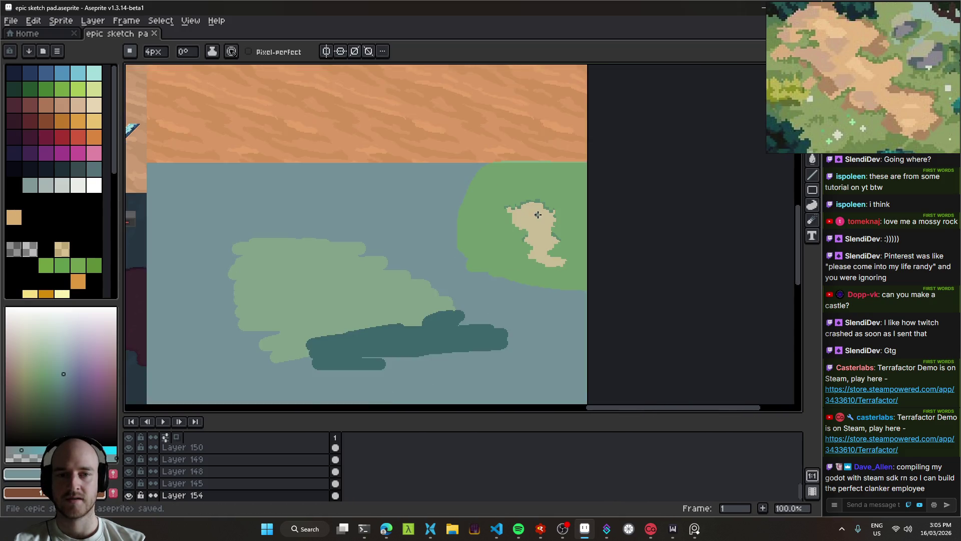
alt+click(523, 204)
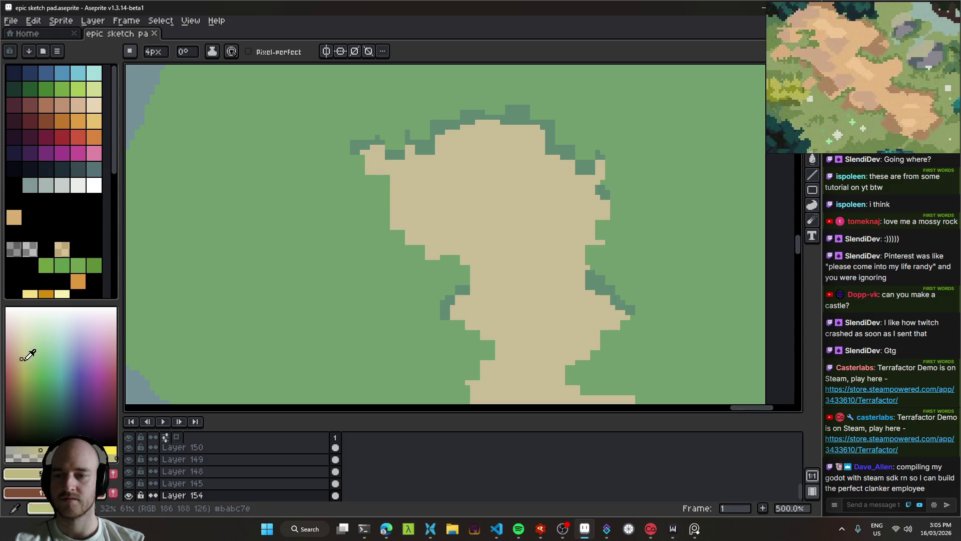
Paint darker tan shading patches on the sand path's upper bulge and middle stretch.
click(17, 361)
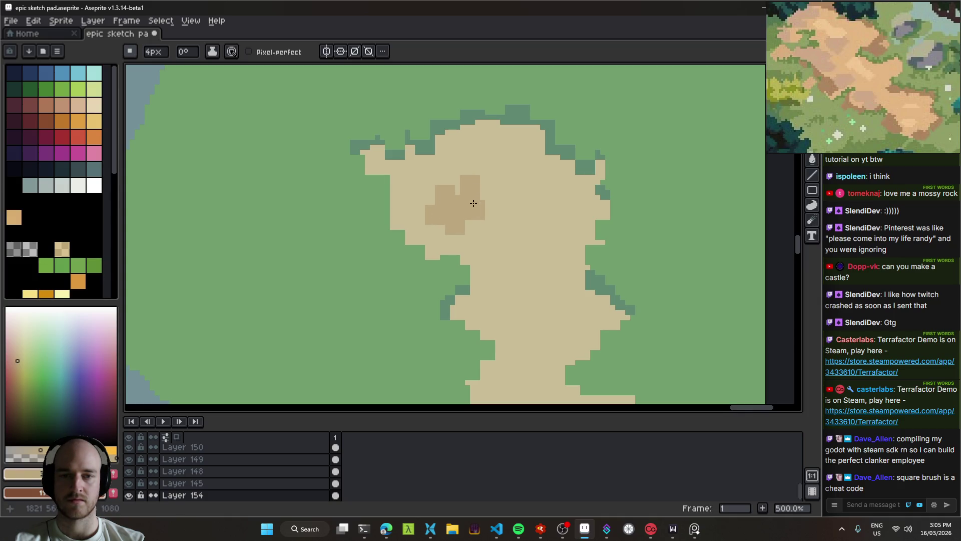
scroll(571, 268, down, 3)
scroll(582, 264, up, 3)
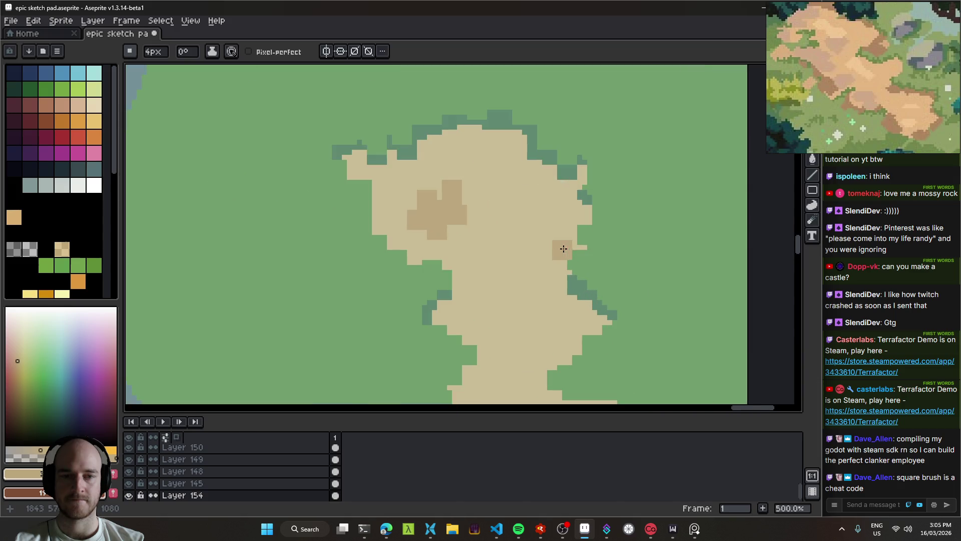
mouse_move(489, 176)
mouse_down()
mouse_move(472, 194)
mouse_move(465, 175)
mouse_up()
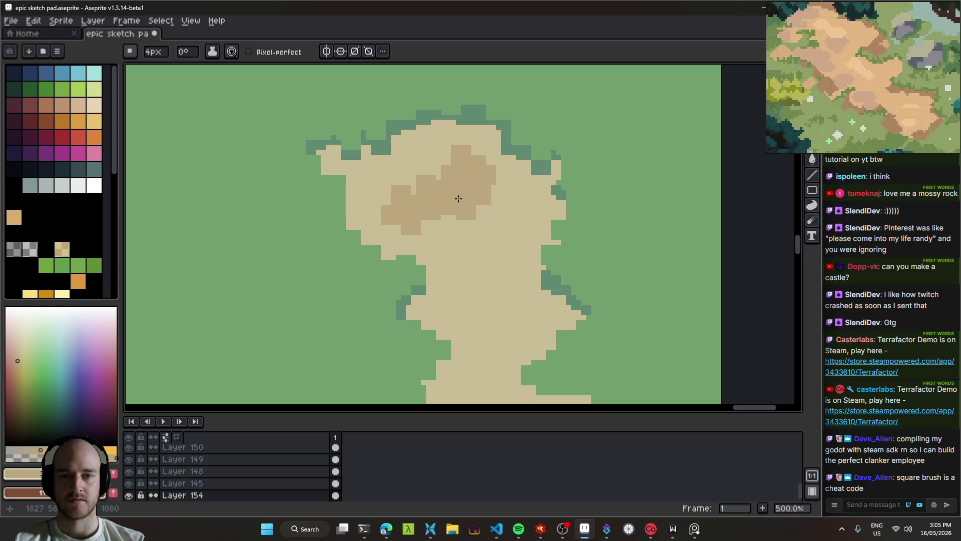
scroll(458, 199, down, 3)
scroll(502, 247, up, 3)
scroll(505, 240, up, 4)
mouse_move(556, 323)
mouse_down()
mouse_move(524, 307)
mouse_move(491, 343)
mouse_move(521, 350)
mouse_up()
mouse_move(515, 267)
mouse_down()
mouse_move(475, 305)
mouse_move(461, 257)
mouse_up()
scroll(521, 337, down, 6)
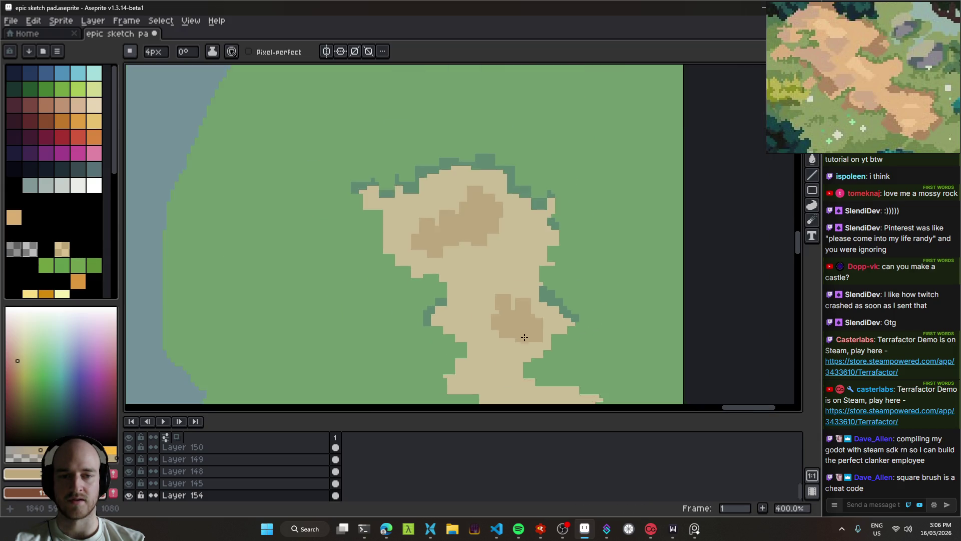
scroll(483, 307, down, 2)
scroll(652, 167, up, 2)
scroll(652, 167, up, 4)
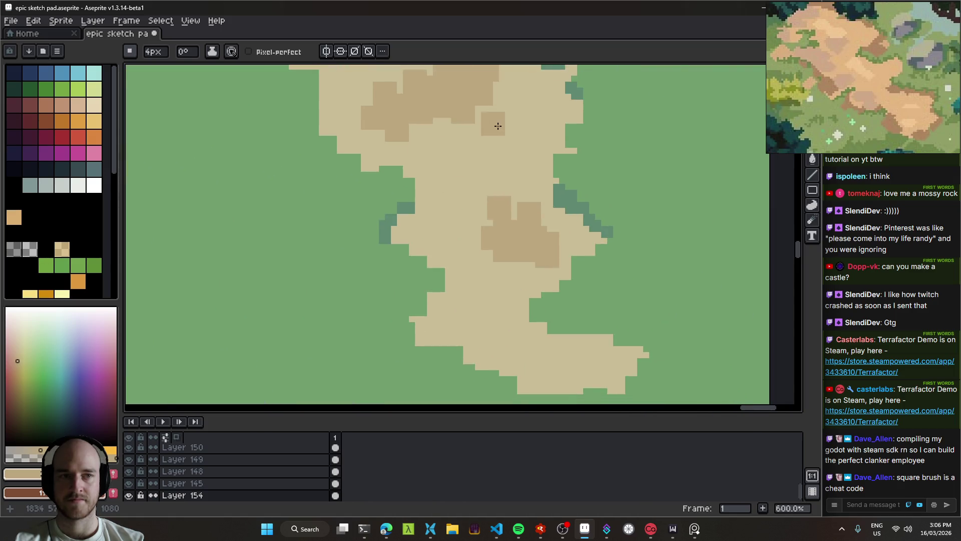
scroll(493, 122, down, 5)
scroll(581, 210, up, 3)
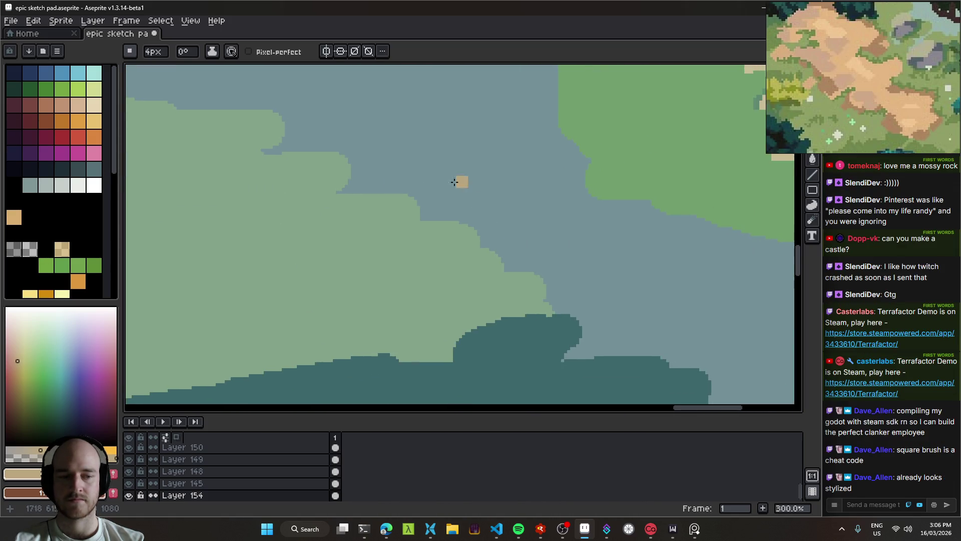
scroll(628, 280, down, 3)
Pan and zoom the PureRef board to centre the mossy rock reference.
drag(587, 256, 456, 238)
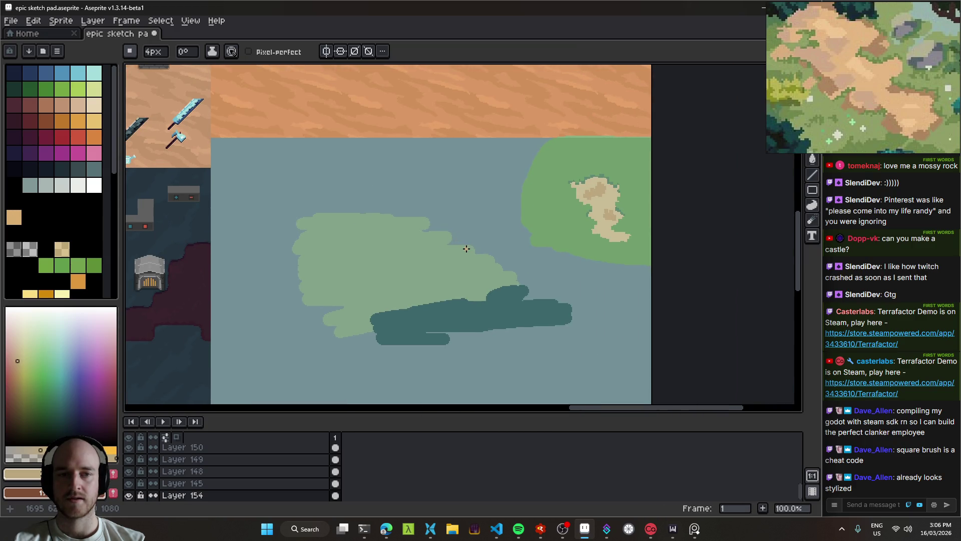
scroll(489, 150, up, 2)
scroll(405, 281, down, 2)
scroll(864, 119, down, 3)
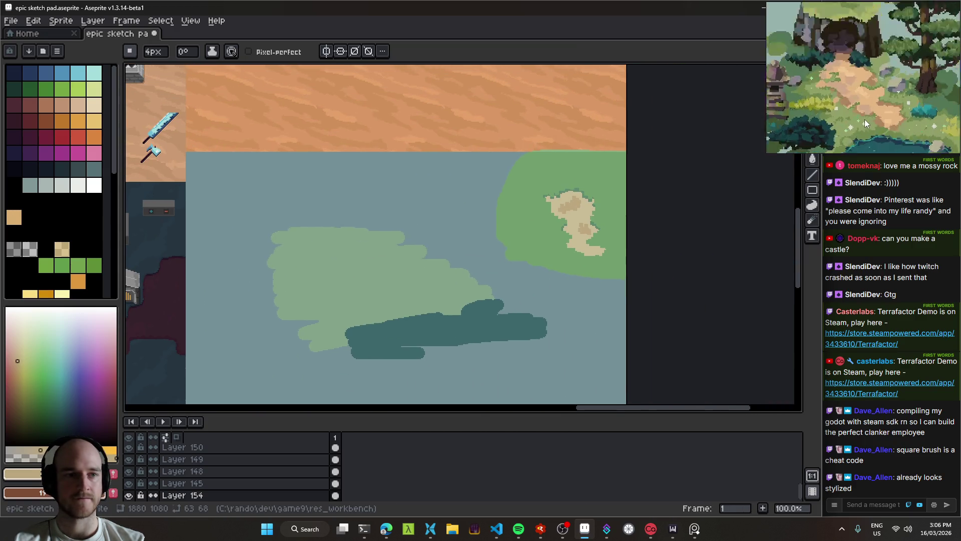
drag(873, 119, 813, 100)
scroll(853, 99, up, 5)
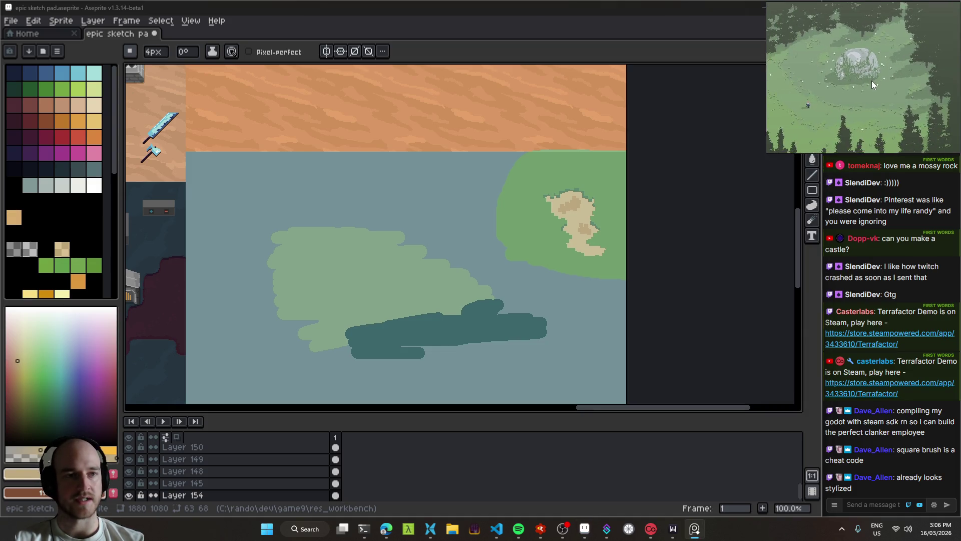
drag(872, 83, 879, 111)
scroll(884, 110, up, 3)
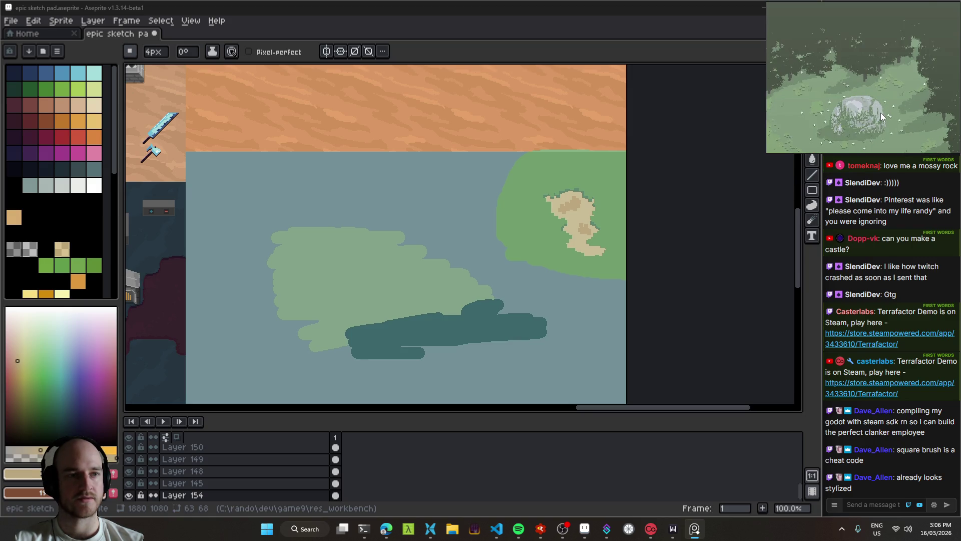
drag(877, 96, 878, 100)
scroll(455, 163, up, 2)
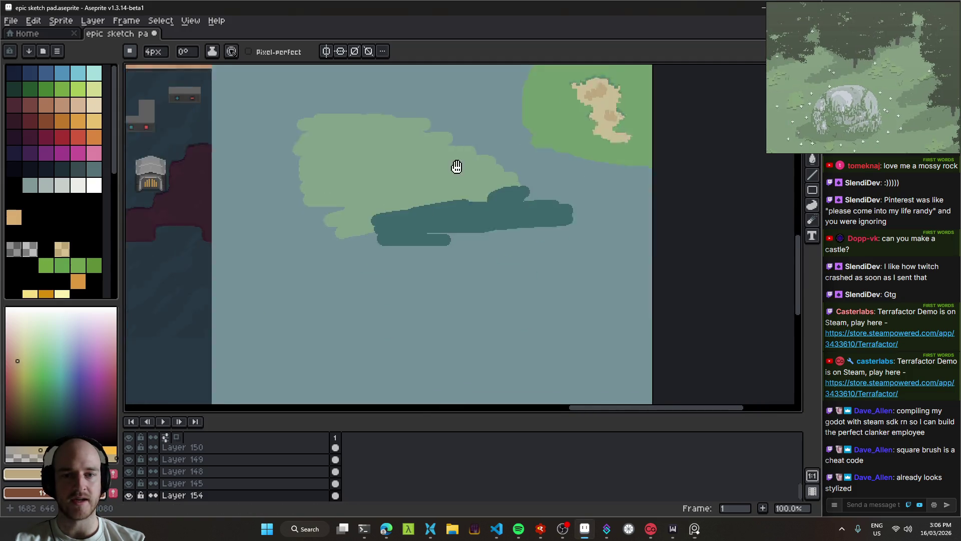
mouse_move(481, 199)
mouse_down()
mouse_move(443, 207)
mouse_move(465, 215)
mouse_move(576, 165)
mouse_move(830, 92)
mouse_up()
Sample the mossy rock's green with the PowerToys Color Picker and copy hex 849f80.
key(super+shift+c)
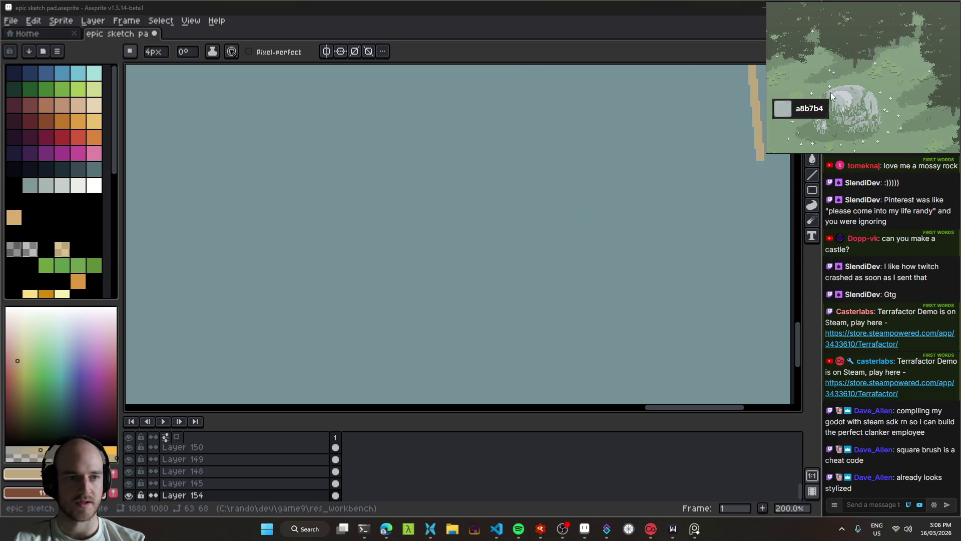
click(818, 91)
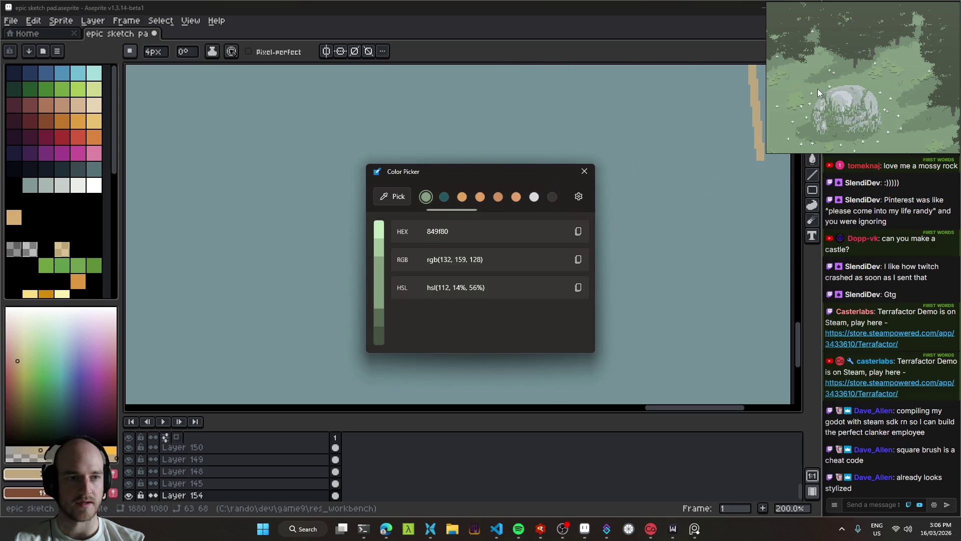
click(580, 231)
click(584, 171)
Paste 849f80 into Aseprite's foreground colour editor to make it the drawing colour.
mouse_move(380, 385)
mouse_down()
mouse_move(407, 240)
mouse_move(429, 230)
mouse_up()
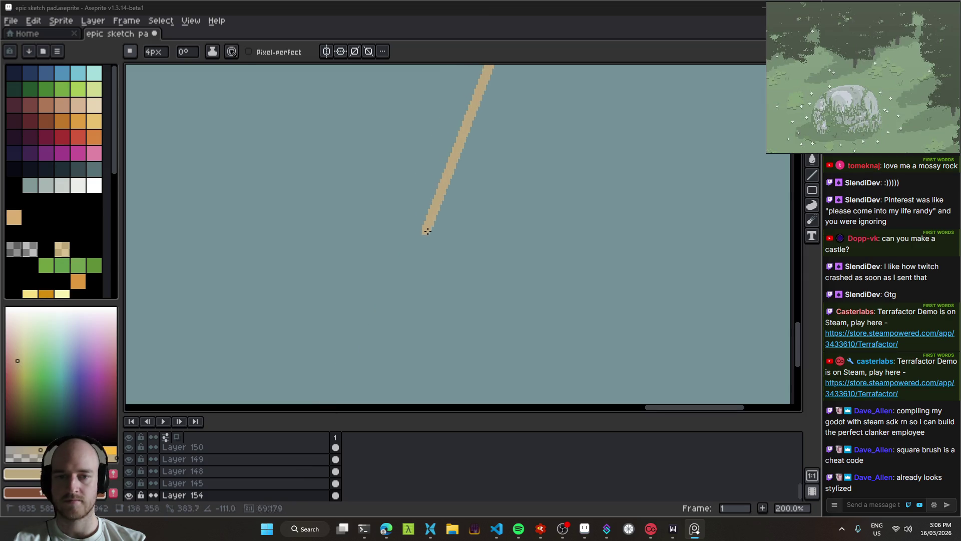
scroll(496, 210, down, 6)
scroll(466, 241, up, 4)
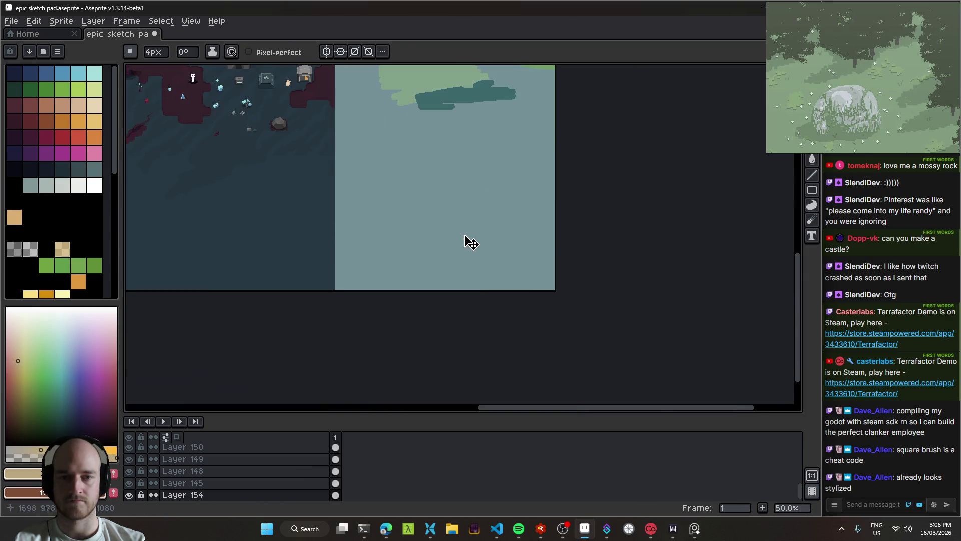
key(v)
scroll(463, 249, up, 2)
scroll(458, 270, down, 5)
scroll(454, 280, up, 5)
scroll(453, 278, down, 5)
key(b)
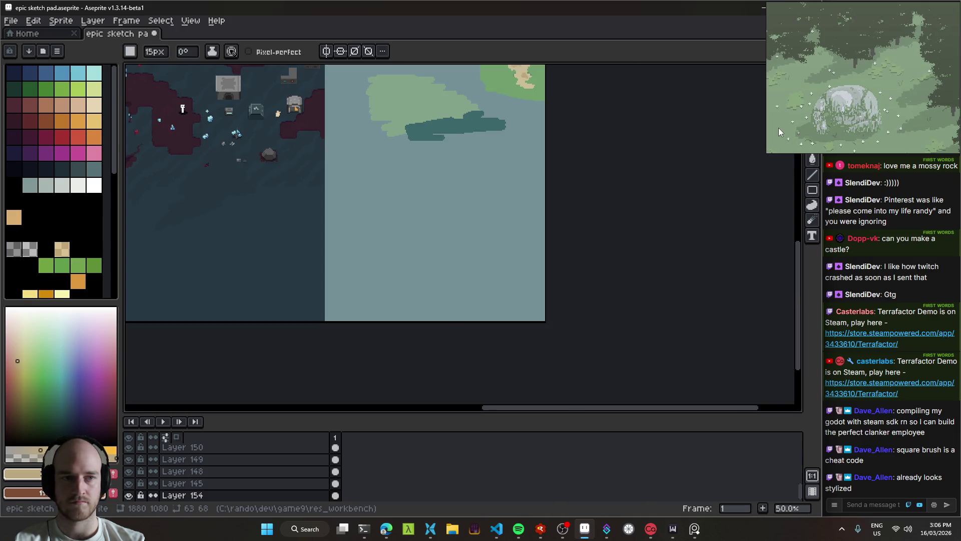
click(22, 473)
key(ctrl+v)
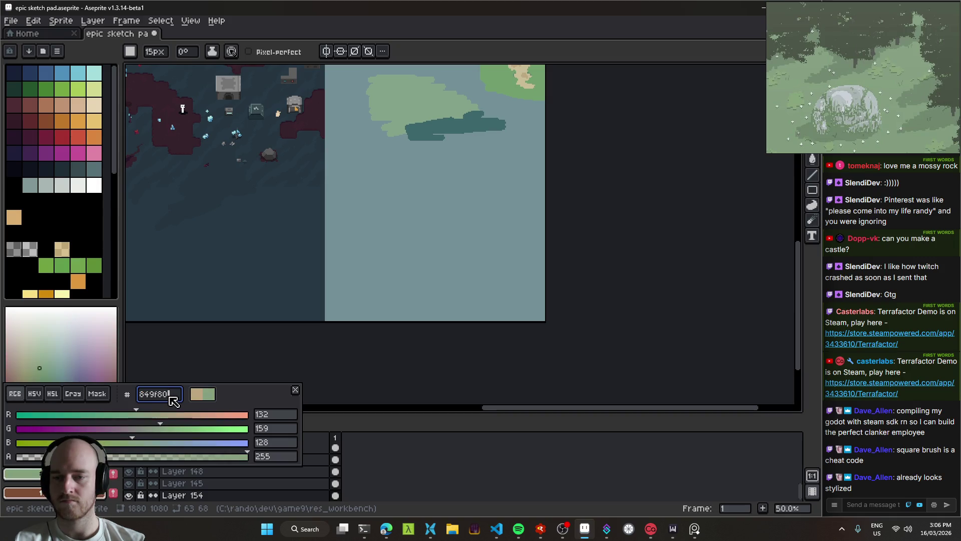
key(Return)
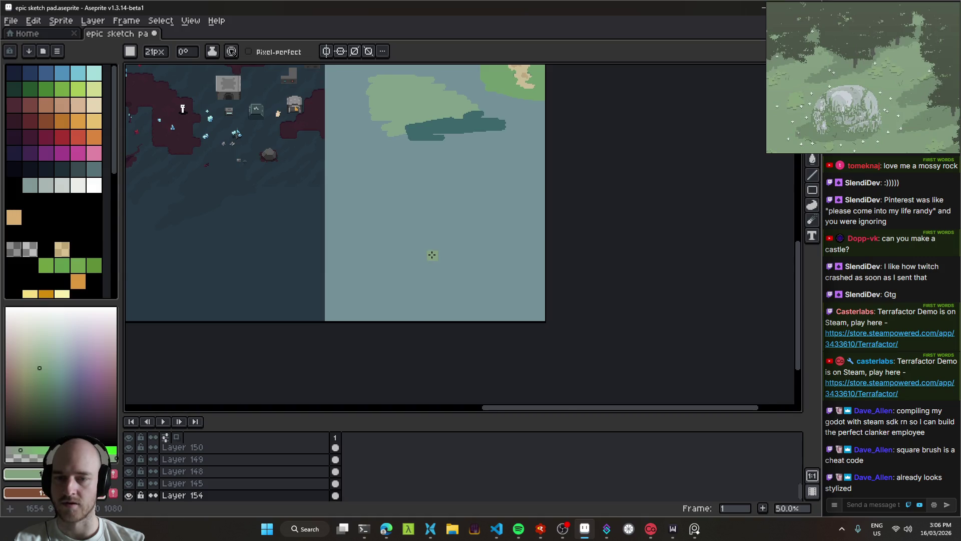
scroll(432, 255, up, 1)
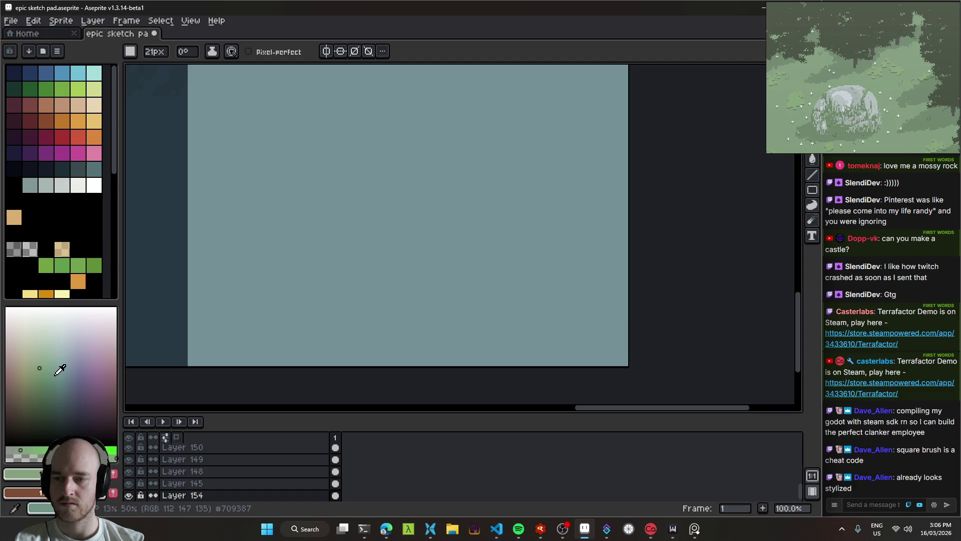
Test grey-green, lavender and bright green marks on the canvas, undoing each.
mouse_move(406, 212)
mouse_down()
mouse_move(440, 212)
mouse_move(403, 259)
mouse_move(419, 265)
mouse_up()
key(ctrl+z)
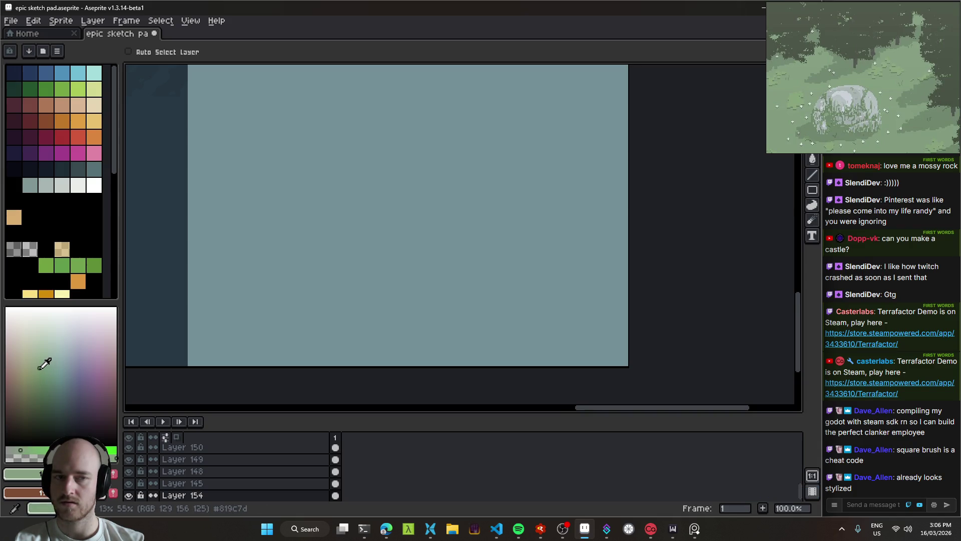
click(82, 339)
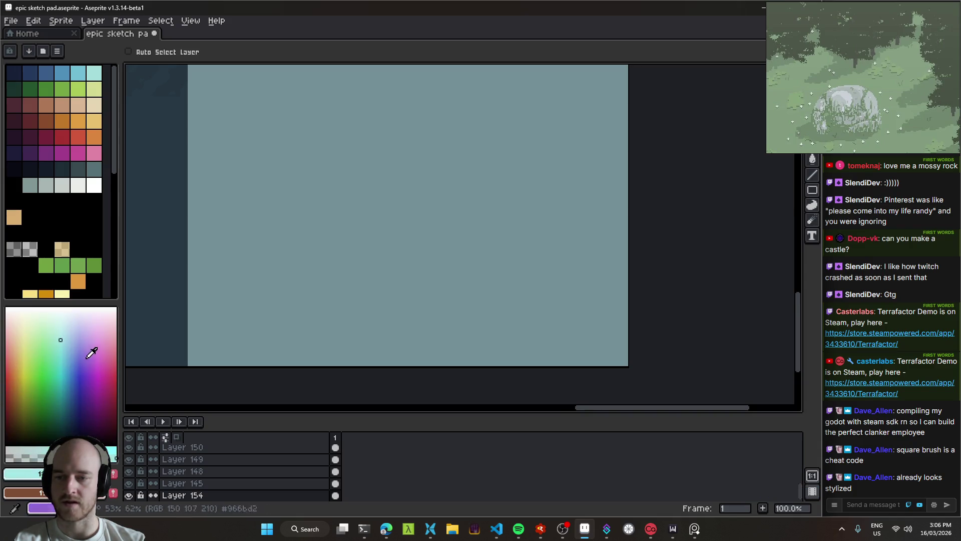
key(b)
click(228, 261)
key(ctrl+z)
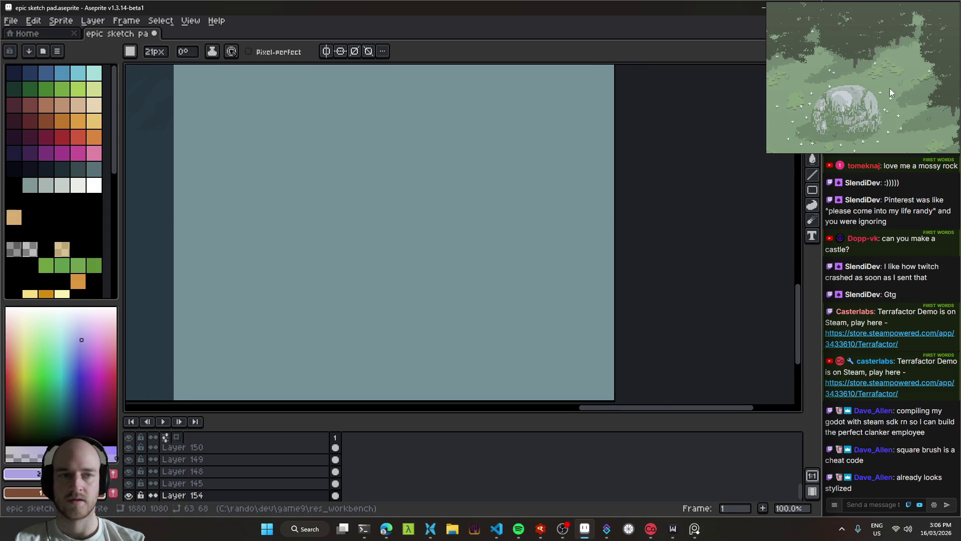
click(34, 368)
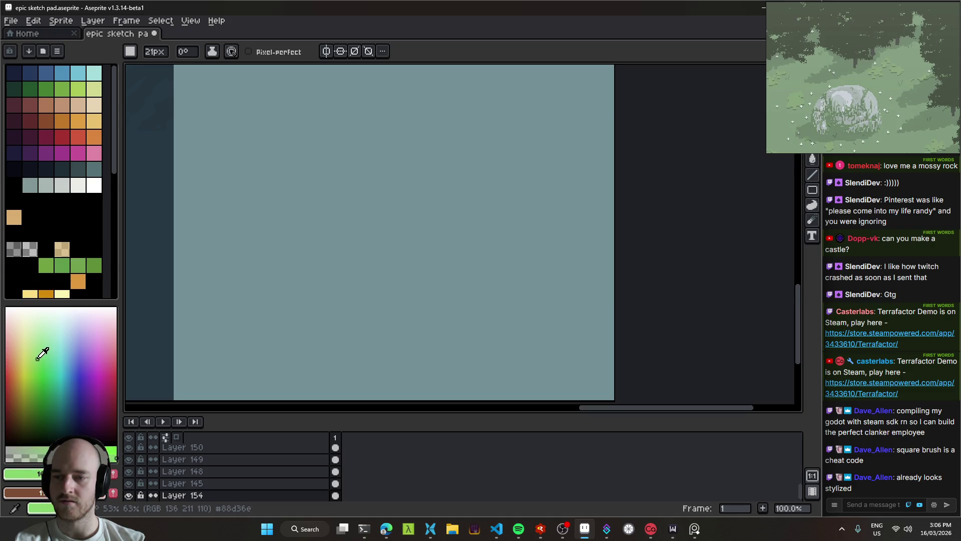
drag(393, 261, 395, 268)
key(ctrl+z)
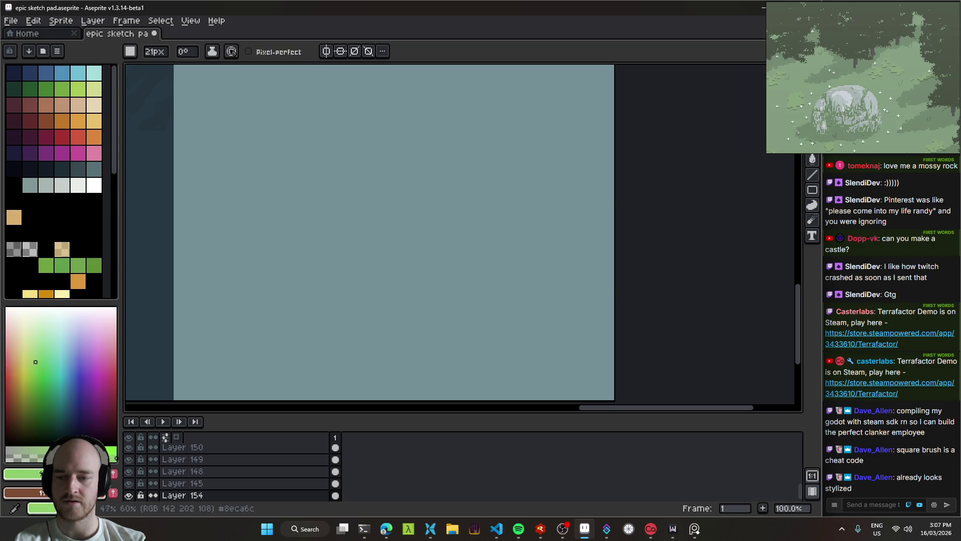
Choose a duller desaturated green and paint a rock blob, redoing it once.
click(33, 448)
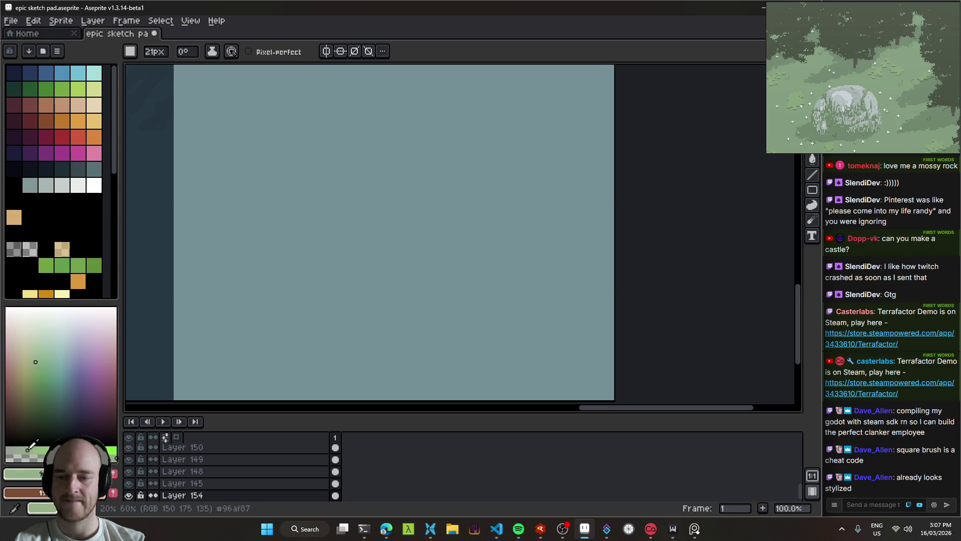
mouse_move(401, 273)
mouse_down()
mouse_move(406, 299)
mouse_move(467, 273)
mouse_move(344, 216)
mouse_move(512, 194)
mouse_move(451, 294)
mouse_move(433, 212)
mouse_move(280, 235)
mouse_up()
scroll(460, 305, up, 1)
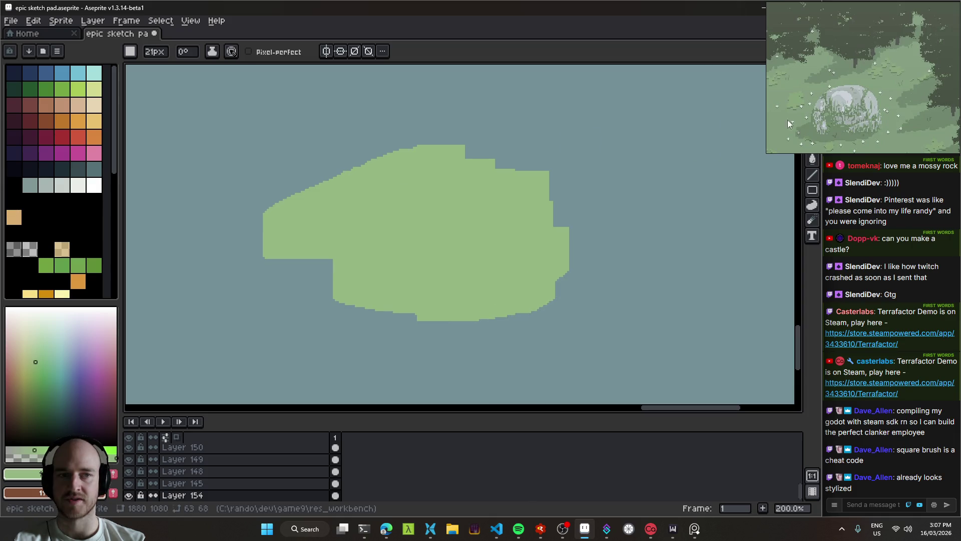
scroll(395, 285, down, 5)
scroll(439, 271, up, 3)
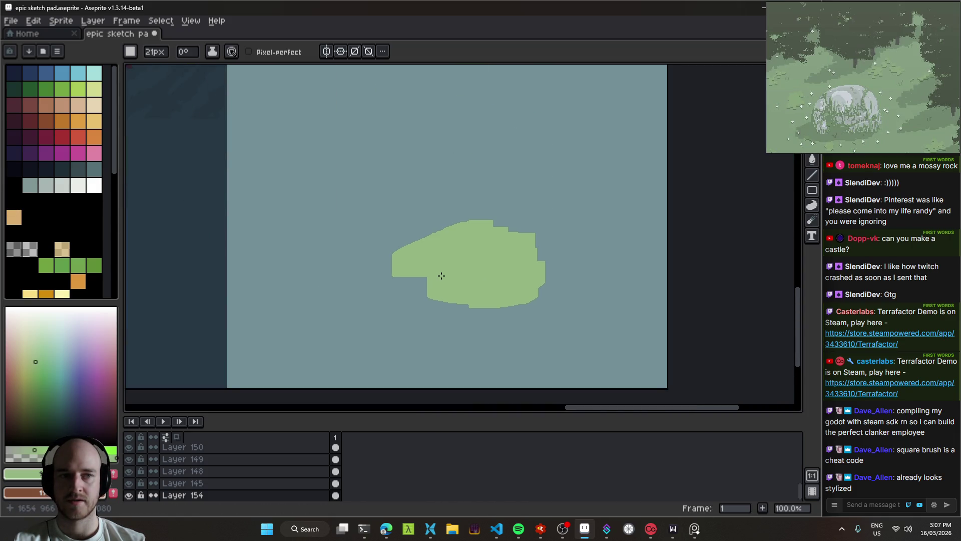
key(ctrl+z)
key(ctrl+z)
key(ctrl+z)
mouse_move(403, 193)
mouse_down()
mouse_move(432, 196)
mouse_move(420, 243)
mouse_move(401, 253)
mouse_move(271, 277)
mouse_move(242, 265)
mouse_move(251, 235)
mouse_up()
scroll(420, 243, up, 3)
scroll(294, 236, left, 2)
Extend the dull green outline across the top and down the left, then bucket-fill it.
mouse_move(249, 276)
mouse_down()
mouse_move(257, 204)
mouse_move(373, 184)
mouse_move(616, 186)
mouse_move(533, 198)
mouse_move(598, 108)
mouse_up()
key(v)
key(b)
mouse_move(306, 216)
mouse_down()
mouse_move(318, 232)
mouse_move(324, 341)
mouse_up()
key(g)
click(351, 275)
Inspect the filled green block and undo an accidental layer shift.
drag(514, 230, 464, 244)
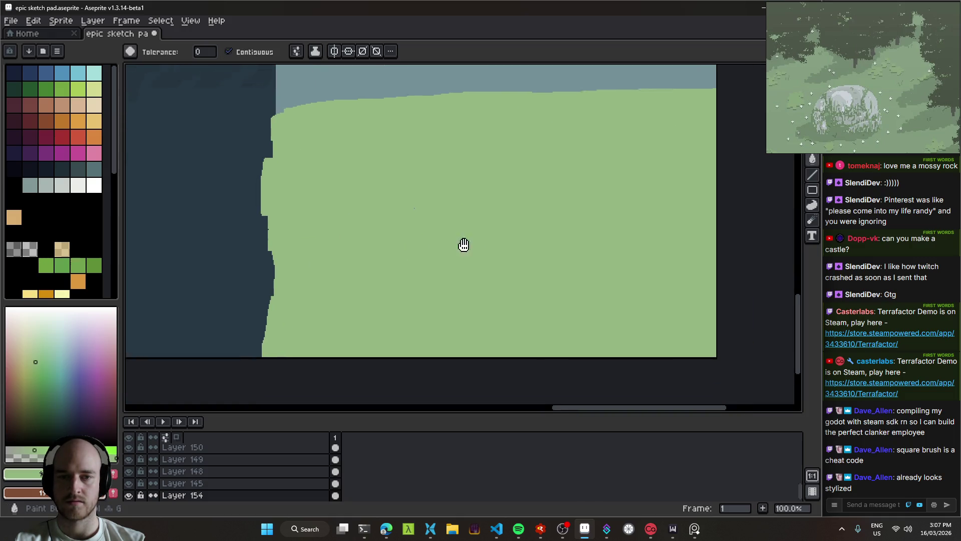
scroll(409, 256, up, 1)
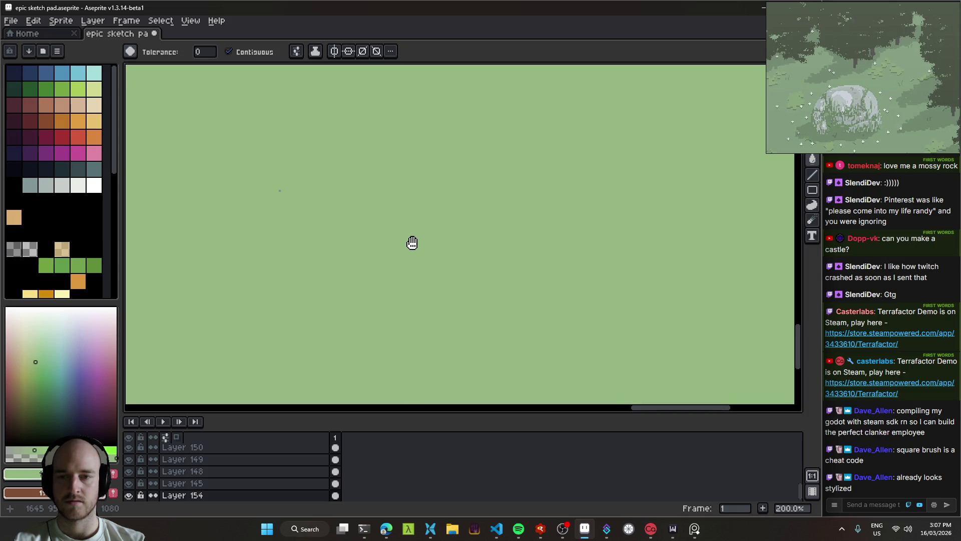
key(b)
scroll(304, 210, down, 1)
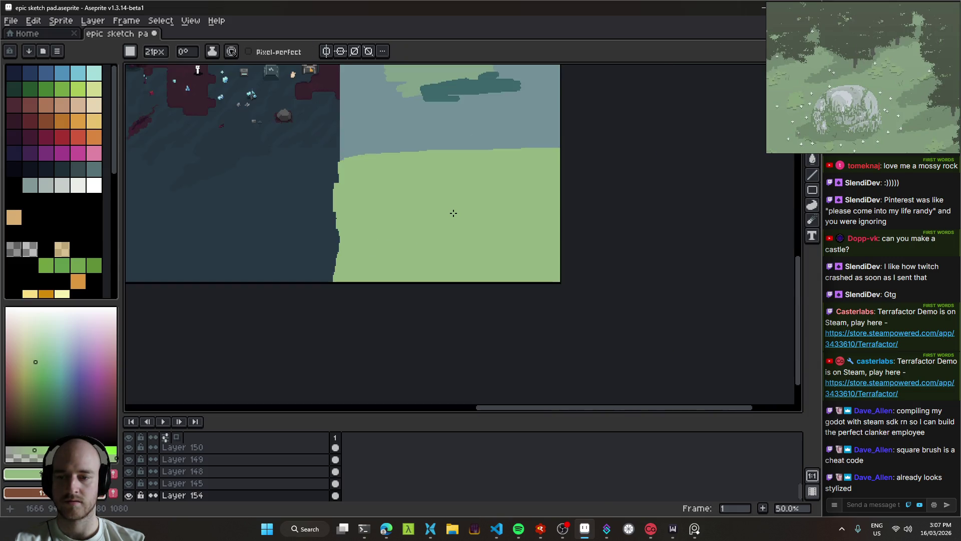
drag(443, 210, 453, 255)
key(ctrl+z)
scroll(373, 207, up, 1)
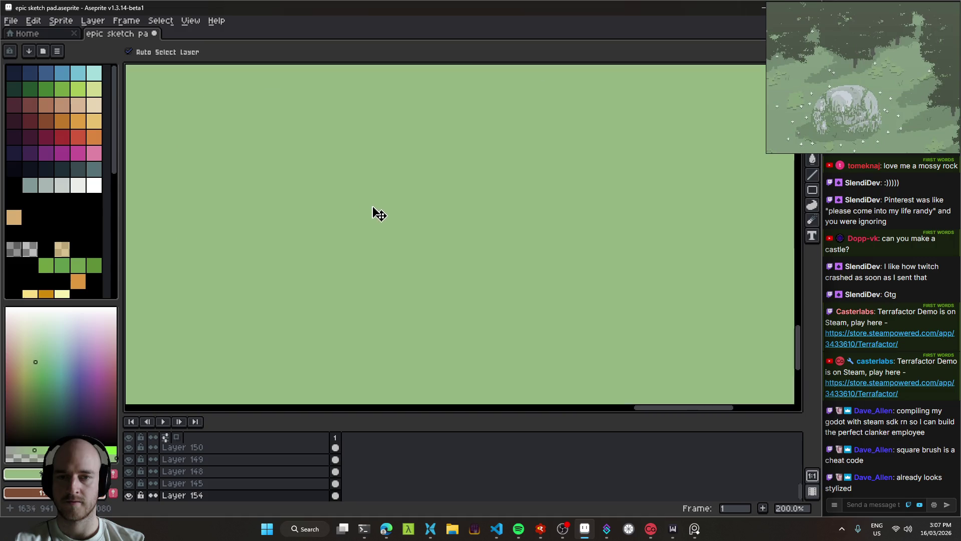
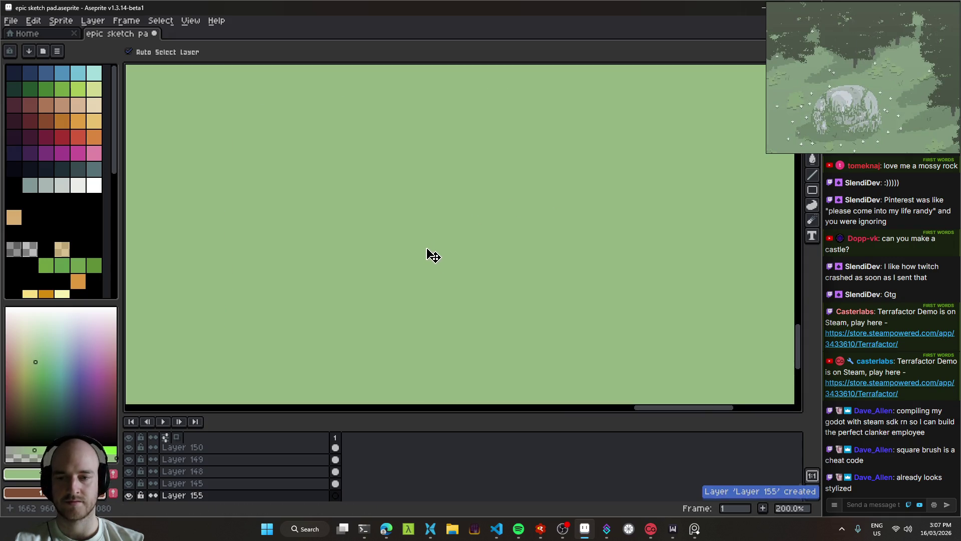
Add Layer 155 above Layer 154 and create a new layer group, Group 3.
key(shift+n)
click(214, 486)
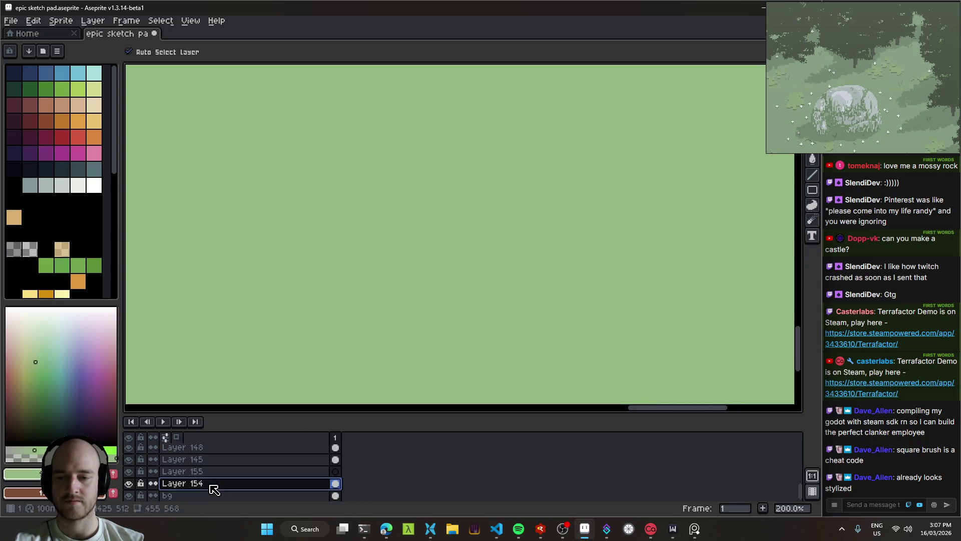
shift+click(209, 473)
right_click(206, 472)
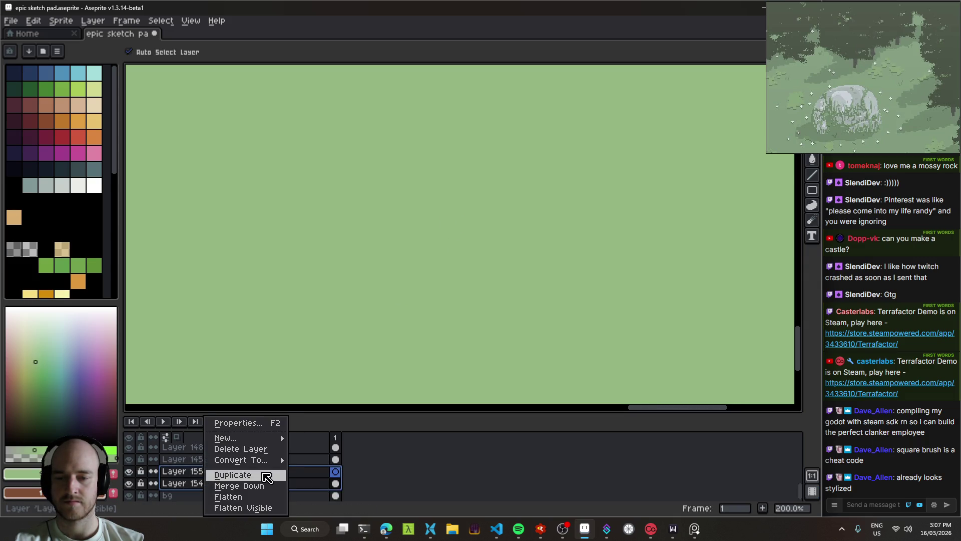
mouse_move(225, 437)
click(318, 449)
Select only Layer 155 and switch to the Pencil tool.
scroll(249, 488, down, 3)
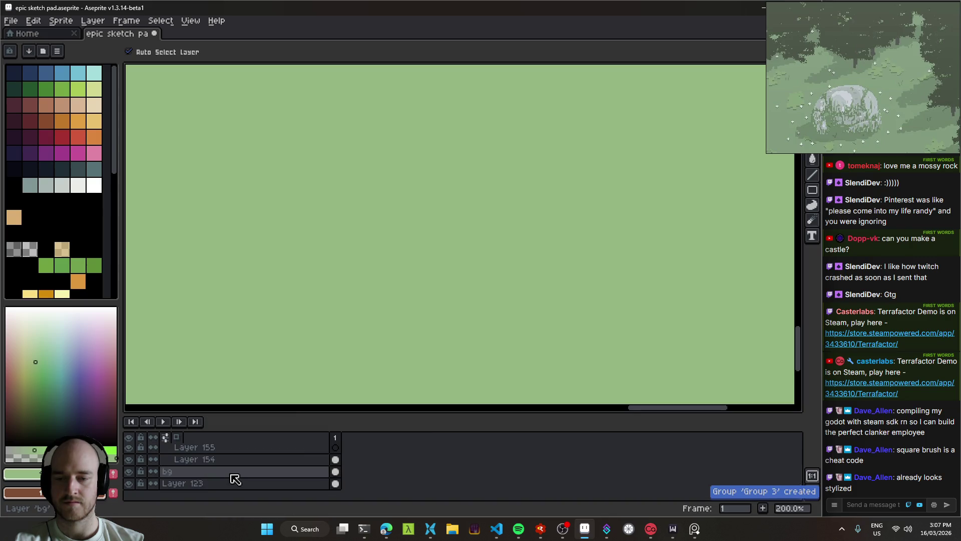
click(215, 450)
scroll(425, 270, up, 2)
key(b)
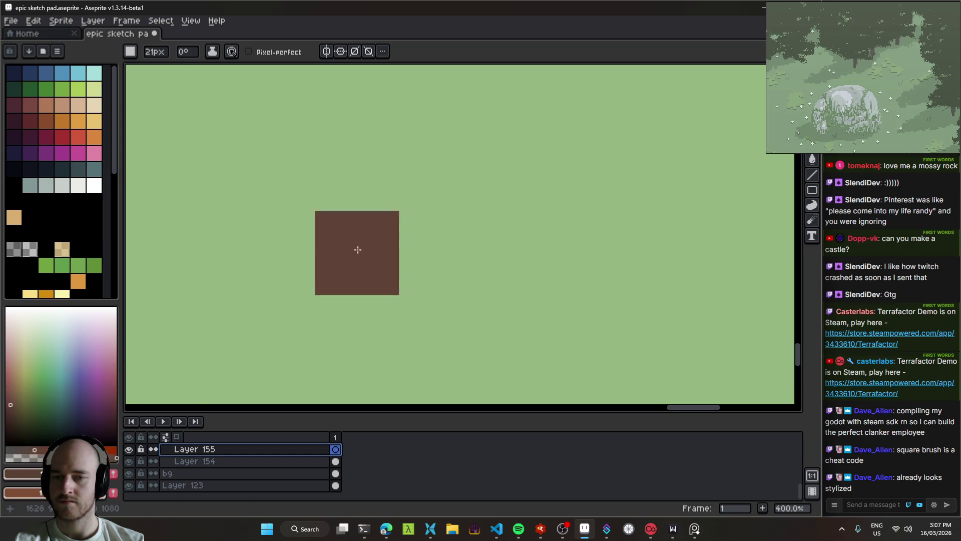
With a smaller brush, draw a brown vertical trunk stroke and move it up and left.
key(minus)
key(minus)
key(minus)
key(minus)
key(minus)
key(minus)
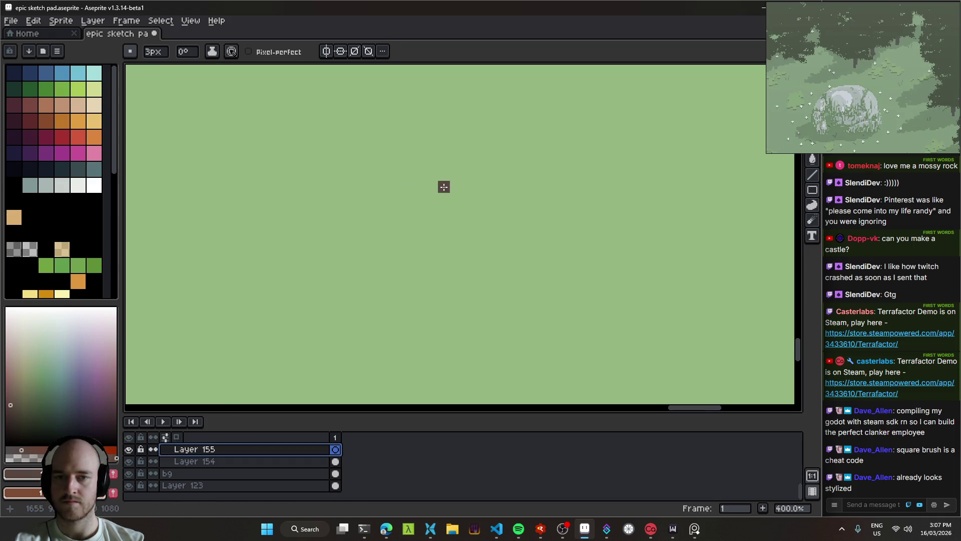
drag(398, 199, 409, 129)
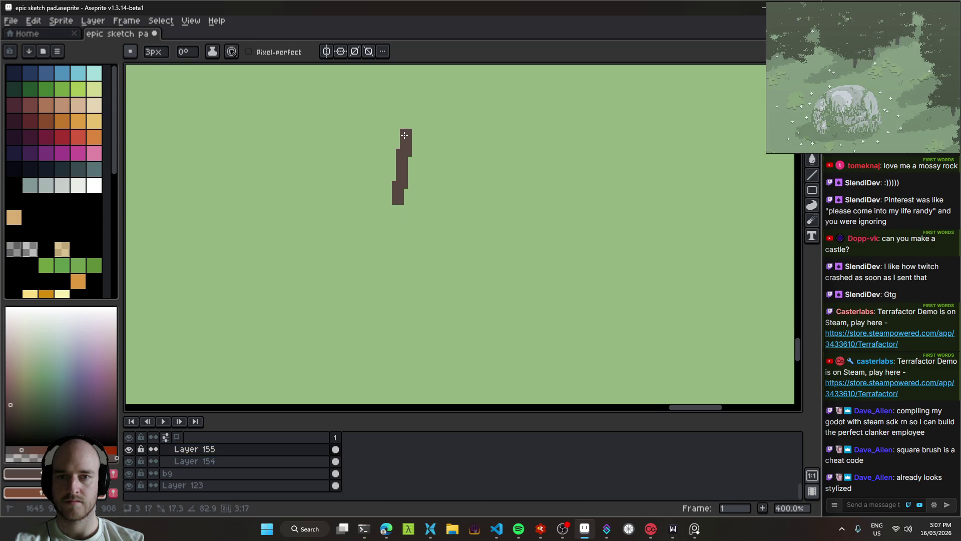
scroll(450, 210, down, 4)
scroll(448, 206, up, 3)
key(v)
mouse_move(430, 200)
mouse_down()
mouse_move(391, 173)
mouse_move(423, 187)
mouse_up()
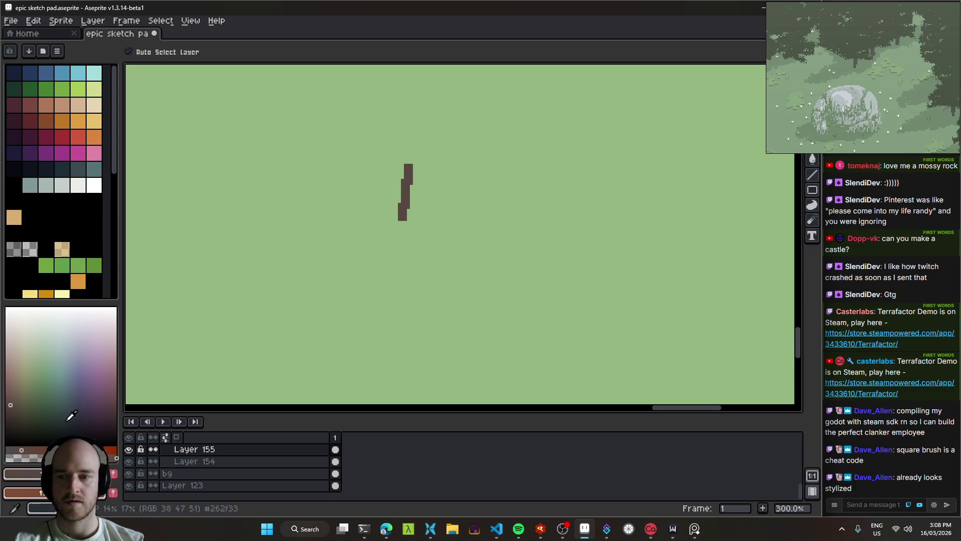
Try a dark green foliage stroke, undo it, and enlarge the brush slightly.
click(38, 404)
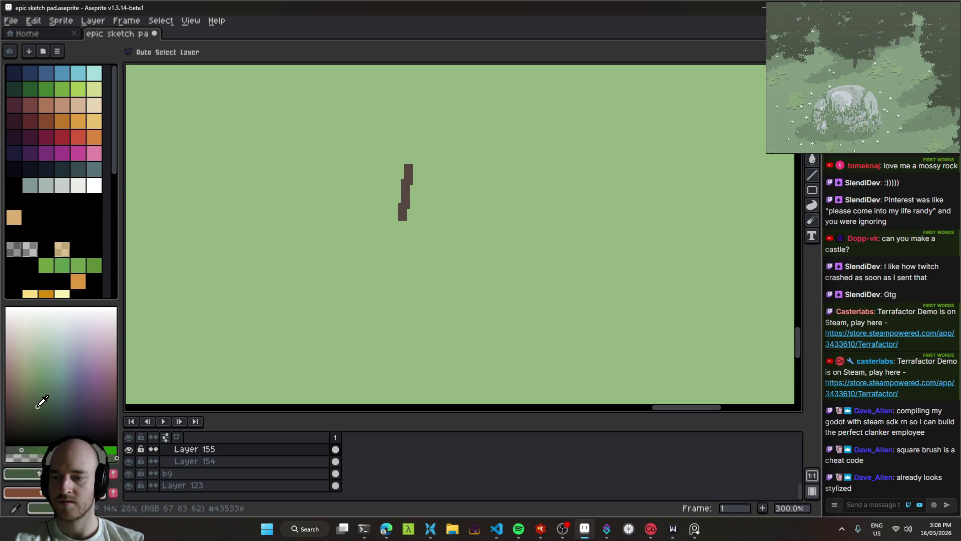
key(b)
mouse_move(334, 159)
mouse_down()
mouse_move(313, 172)
mouse_move(416, 141)
mouse_move(440, 167)
mouse_move(463, 148)
mouse_up()
key(ctrl+z)
key(v)
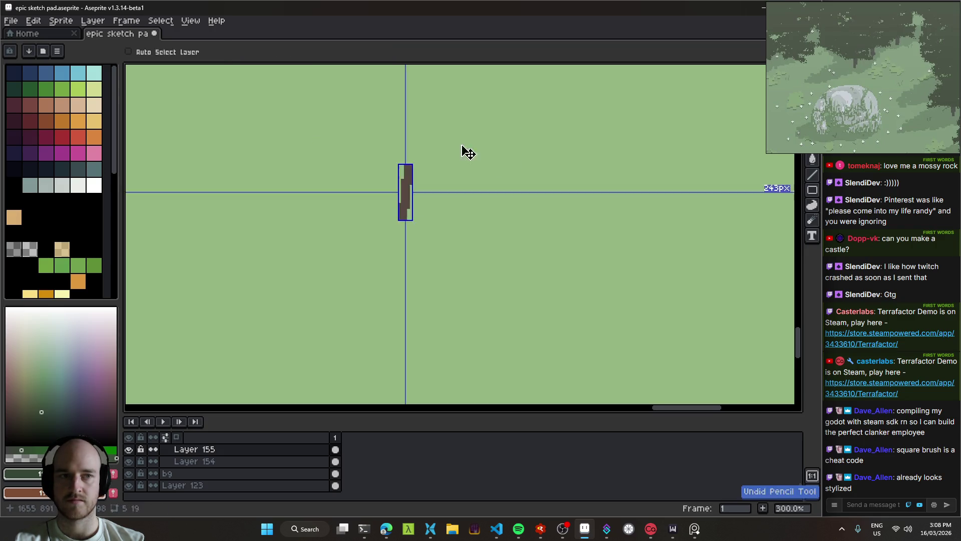
key(ctrl+z)
key(b)
key(plus)
Paint a large dark green canopy above the trunk, extending it to the right.
click(351, 196)
mouse_move(378, 197)
mouse_down()
mouse_move(435, 192)
mouse_move(445, 159)
mouse_move(395, 100)
mouse_move(444, 73)
mouse_move(441, 156)
mouse_move(400, 115)
mouse_move(383, 161)
mouse_up()
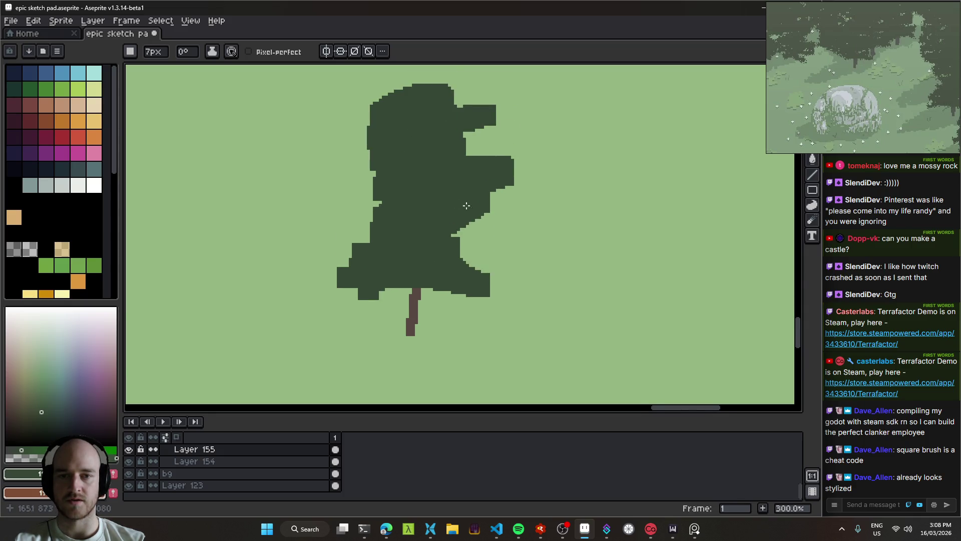
scroll(466, 205, down, 2)
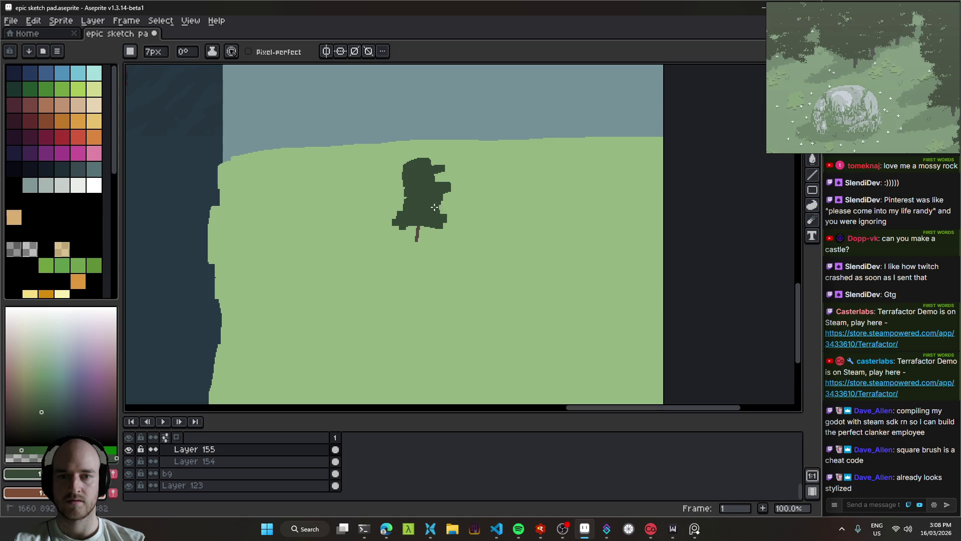
drag(481, 184, 460, 170)
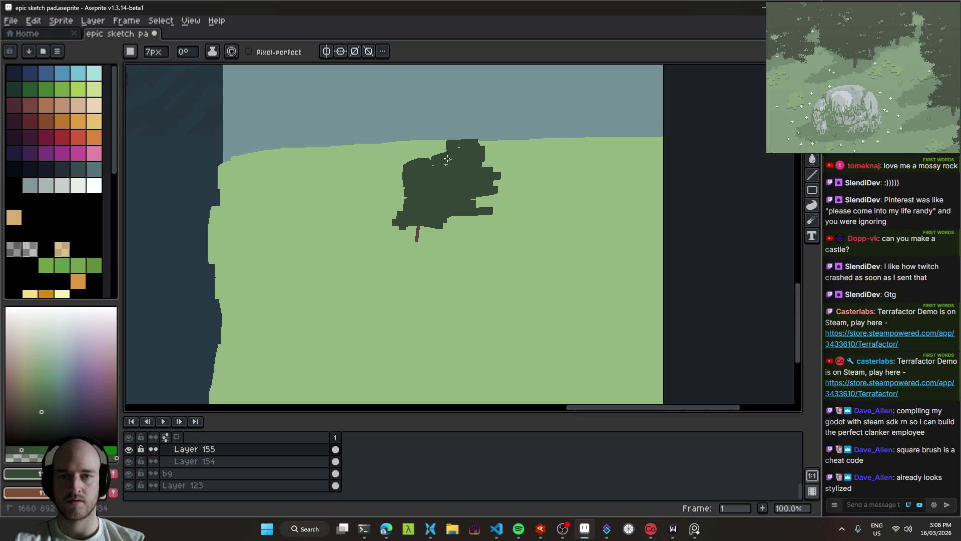
scroll(431, 200, left, 2)
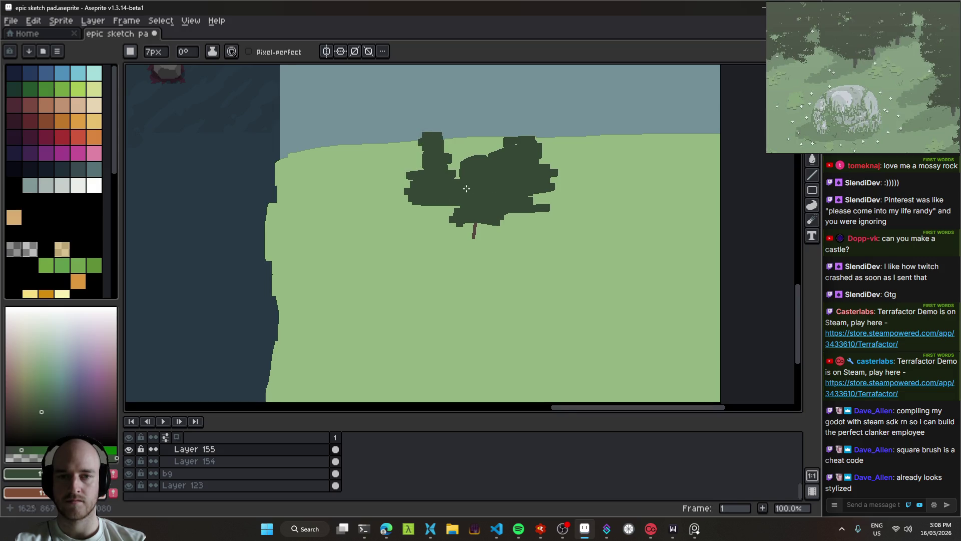
scroll(466, 188, right, 2)
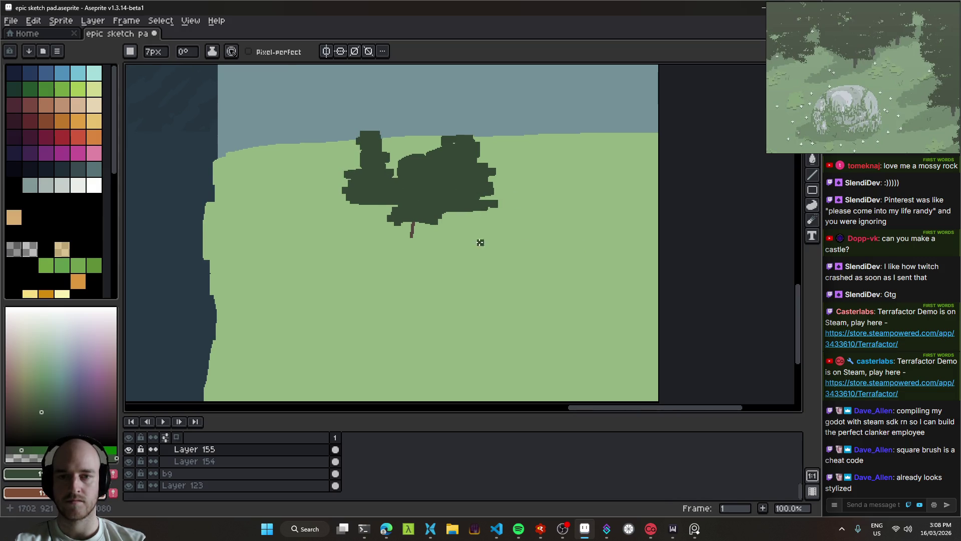
mouse_move(504, 225)
mouse_down()
mouse_move(556, 221)
mouse_move(521, 213)
mouse_move(538, 174)
mouse_move(506, 196)
mouse_move(522, 165)
mouse_move(505, 160)
mouse_move(486, 239)
mouse_up()
scroll(556, 189, up, 9)
Paint a dark green tree mass left of the trees, reframing the reference picture.
mouse_move(303, 234)
mouse_down()
mouse_move(316, 230)
mouse_move(296, 231)
mouse_up()
scroll(843, 82, down, 4)
drag(845, 89, 889, 65)
scroll(887, 76, up, 2)
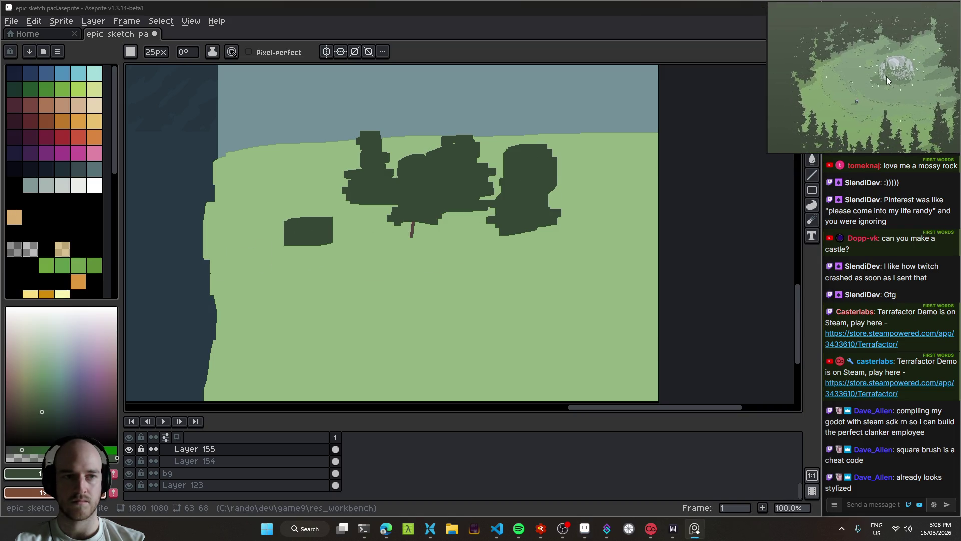
mouse_move(300, 232)
mouse_down()
mouse_move(292, 173)
mouse_move(275, 249)
mouse_move(299, 215)
mouse_up()
scroll(289, 172, down, 3)
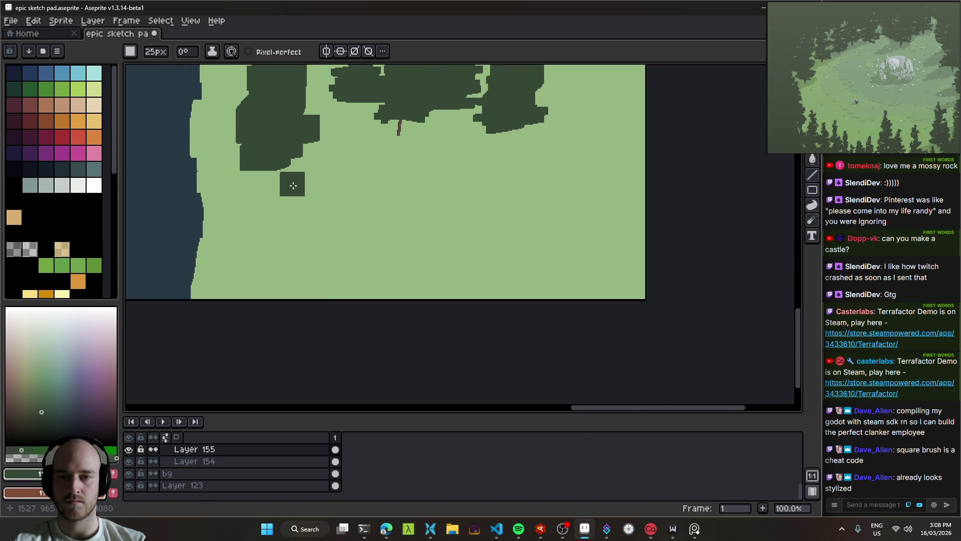
Add several more dark green tree masses along the bottom and right of the field.
drag(320, 301, 333, 232)
drag(295, 296, 281, 293)
mouse_move(513, 293)
mouse_down()
mouse_move(476, 289)
mouse_move(455, 235)
mouse_up()
mouse_move(418, 293)
mouse_down()
mouse_move(396, 301)
mouse_move(417, 273)
mouse_up()
drag(550, 298, 549, 233)
mouse_move(638, 189)
mouse_down()
mouse_move(572, 222)
mouse_move(556, 207)
mouse_move(565, 114)
mouse_move(578, 186)
mouse_up()
mouse_move(538, 193)
mouse_down()
mouse_move(506, 200)
mouse_move(550, 223)
mouse_move(537, 180)
mouse_up()
Erase part of the tree mass right of centre with the Eraser.
key(e)
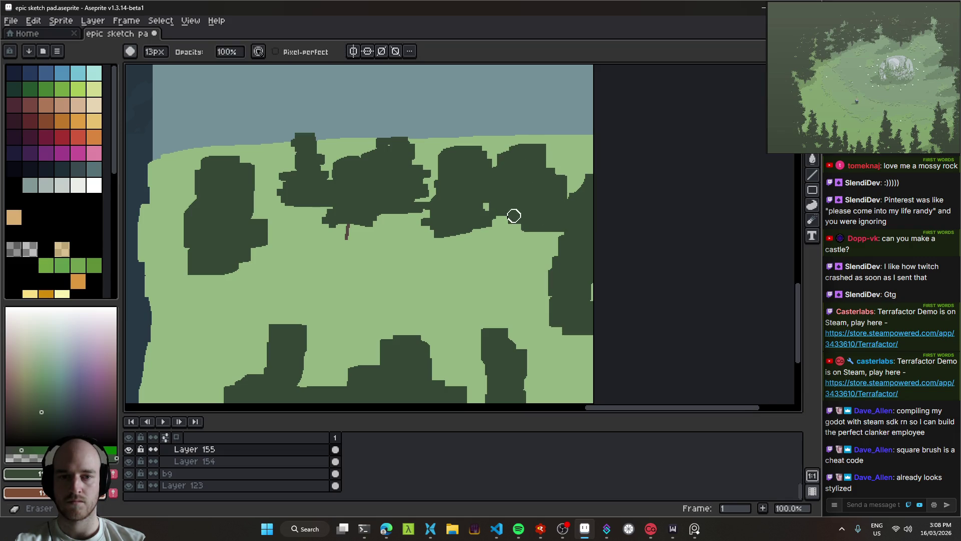
mouse_move(508, 245)
mouse_down()
mouse_move(506, 197)
mouse_move(538, 165)
mouse_move(553, 165)
mouse_move(531, 232)
mouse_up()
drag(419, 232, 526, 203)
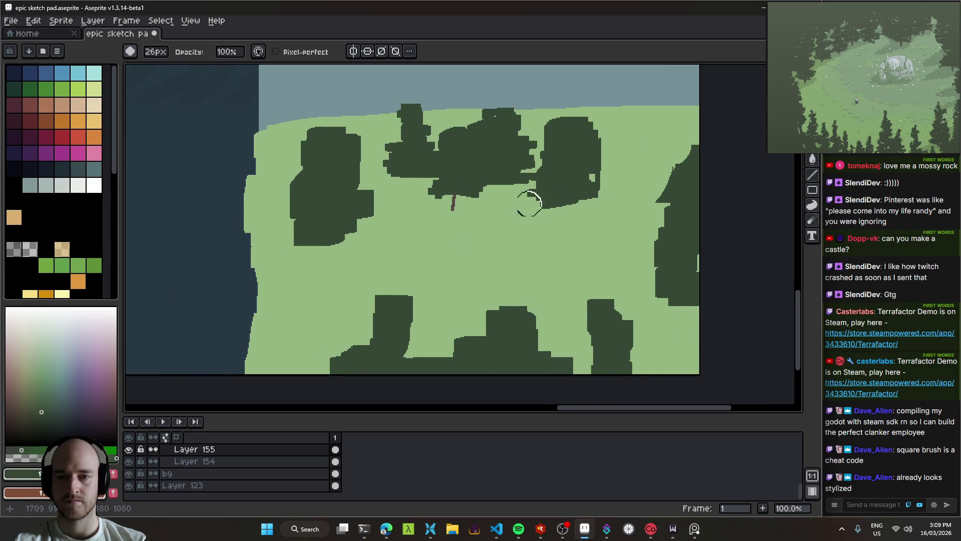
key(b)
Extend the dark green forest up into the sky, covering the upper canvas.
mouse_move(311, 311)
mouse_down()
mouse_move(322, 317)
mouse_move(293, 263)
mouse_move(286, 192)
mouse_move(287, 347)
mouse_move(303, 360)
mouse_move(255, 351)
mouse_move(260, 300)
mouse_move(250, 278)
mouse_move(268, 181)
mouse_move(289, 157)
mouse_move(270, 137)
mouse_up()
mouse_move(350, 189)
mouse_down()
mouse_move(373, 173)
mouse_move(378, 145)
mouse_move(354, 112)
mouse_move(333, 115)
mouse_up()
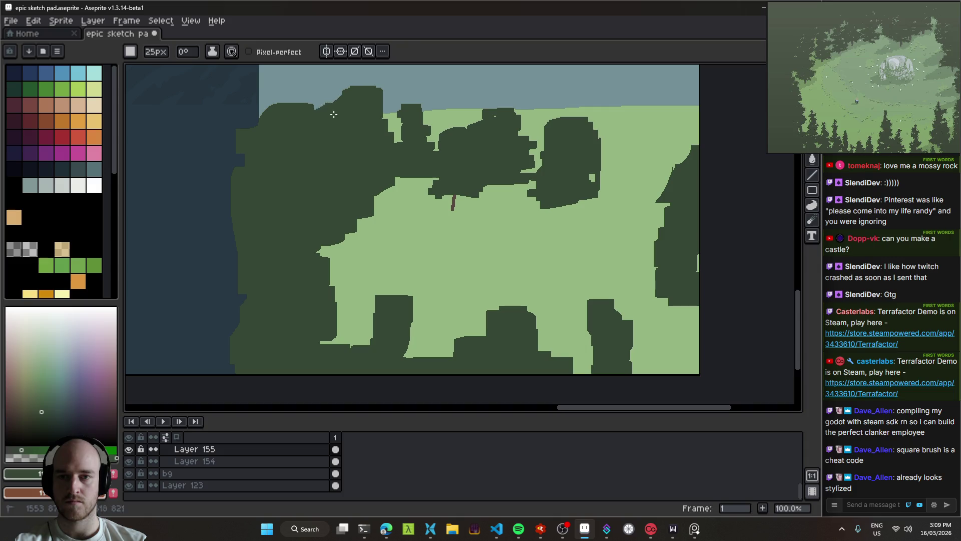
scroll(362, 132, up, 2)
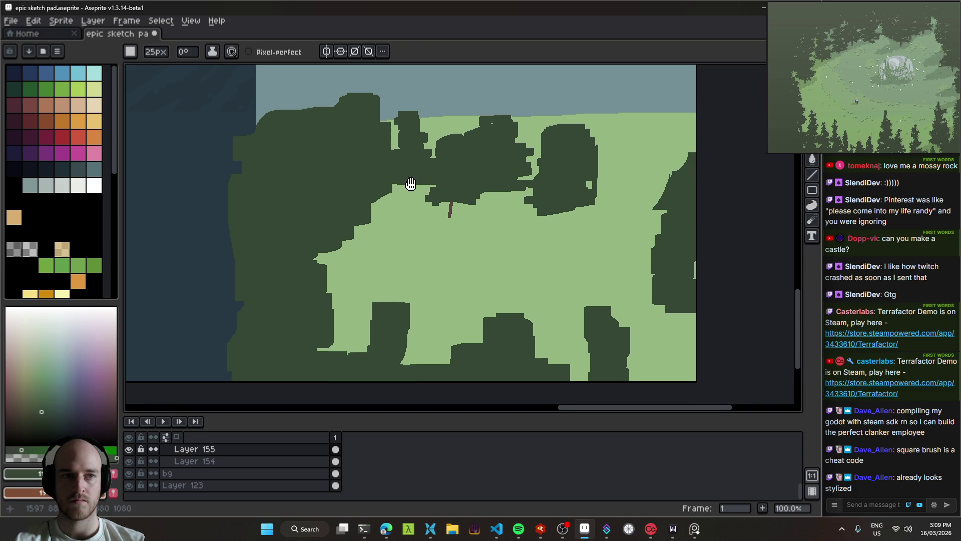
mouse_move(506, 216)
mouse_down()
mouse_move(579, 144)
mouse_move(388, 133)
mouse_move(325, 200)
mouse_up()
drag(602, 166, 474, 174)
Fill out the right side of the canopy and pick the trunk's brown colour.
scroll(473, 174, down, 2)
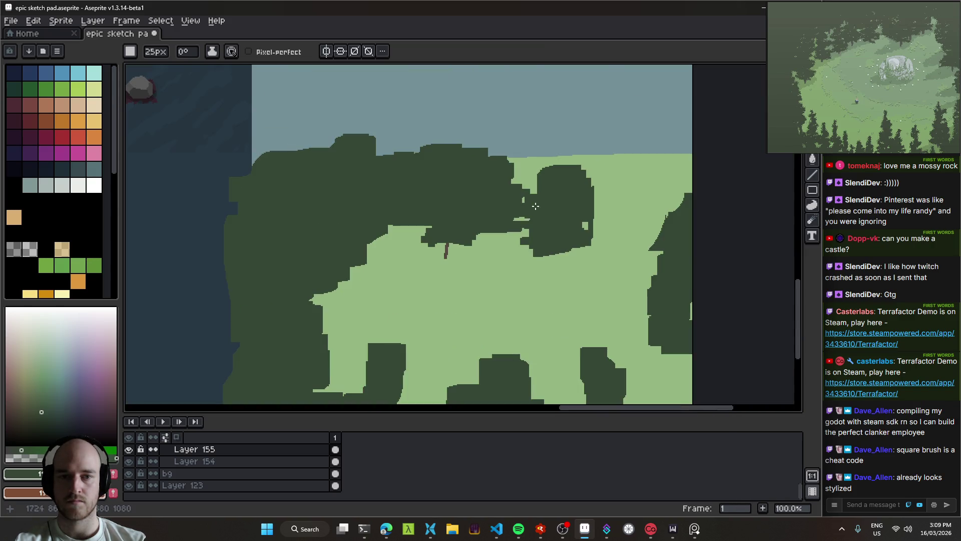
mouse_move(518, 195)
mouse_down()
mouse_move(515, 146)
mouse_move(549, 169)
mouse_up()
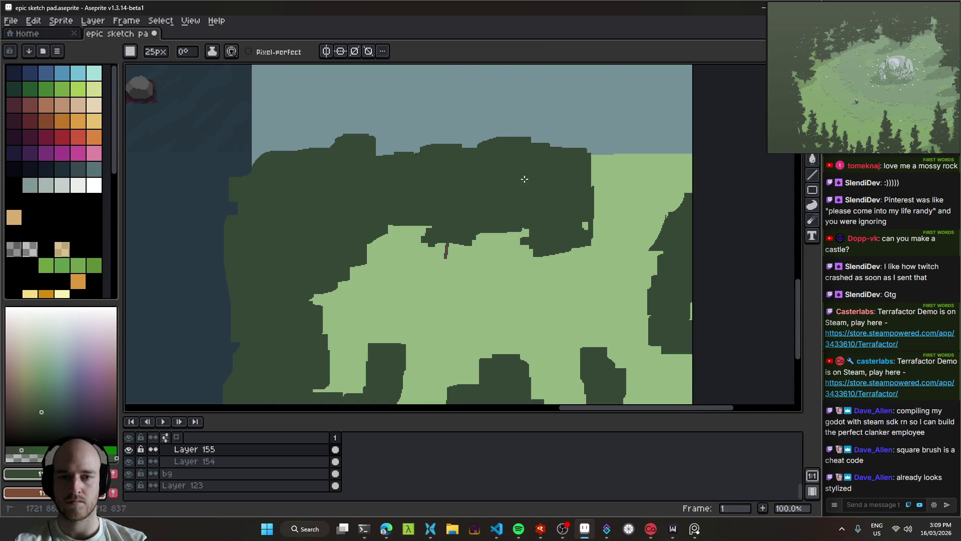
scroll(524, 178, up, 1)
mouse_move(450, 259)
mouse_down()
mouse_move(439, 225)
mouse_move(435, 233)
mouse_up()
alt+click(409, 155)
With a smaller brush, draw four short brown trunks beneath the canopy edge.
key(minus)
key(minus)
key(minus)
key(minus)
key(minus)
key(minus)
scroll(527, 162, up, 1)
drag(511, 180, 513, 150)
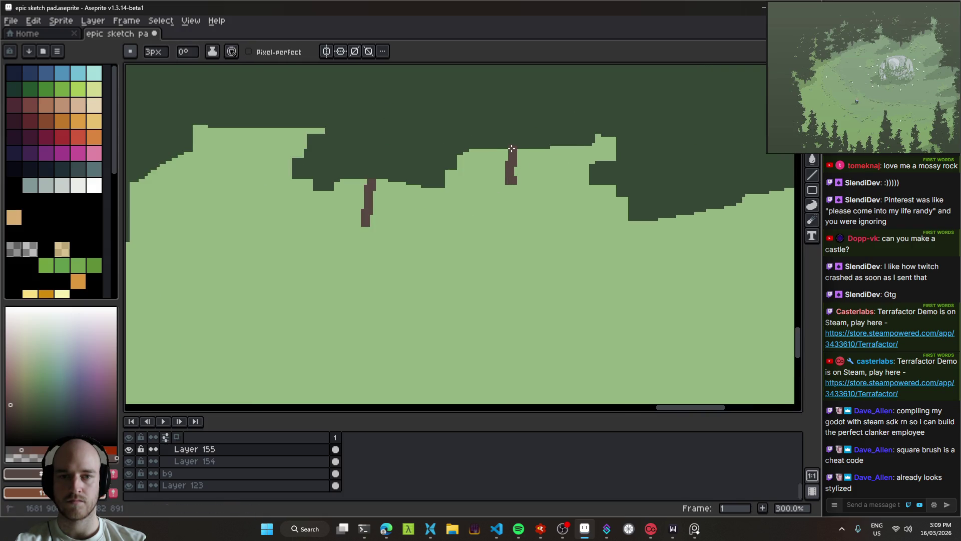
drag(509, 170, 512, 151)
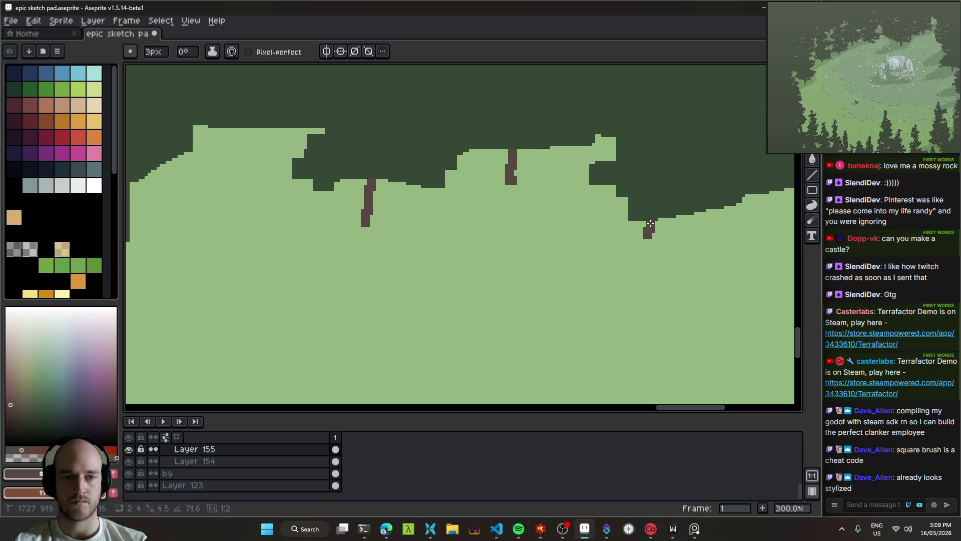
scroll(587, 232, right, 5)
drag(614, 232, 610, 215)
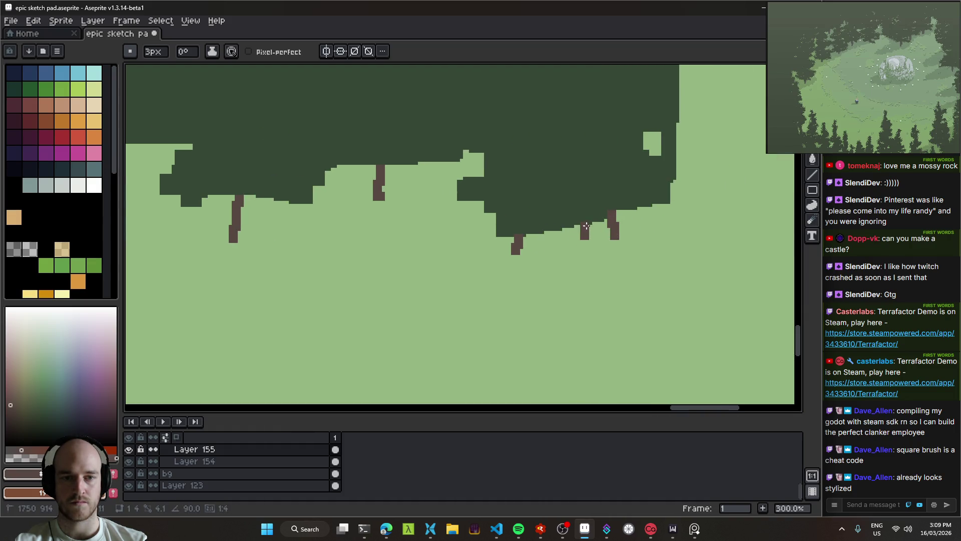
scroll(521, 223, left, 10)
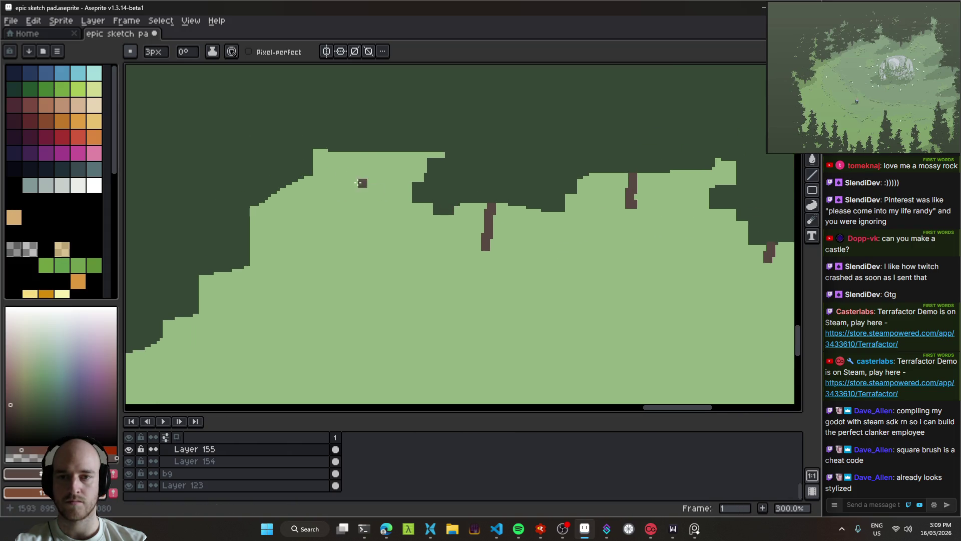
drag(368, 174, 376, 153)
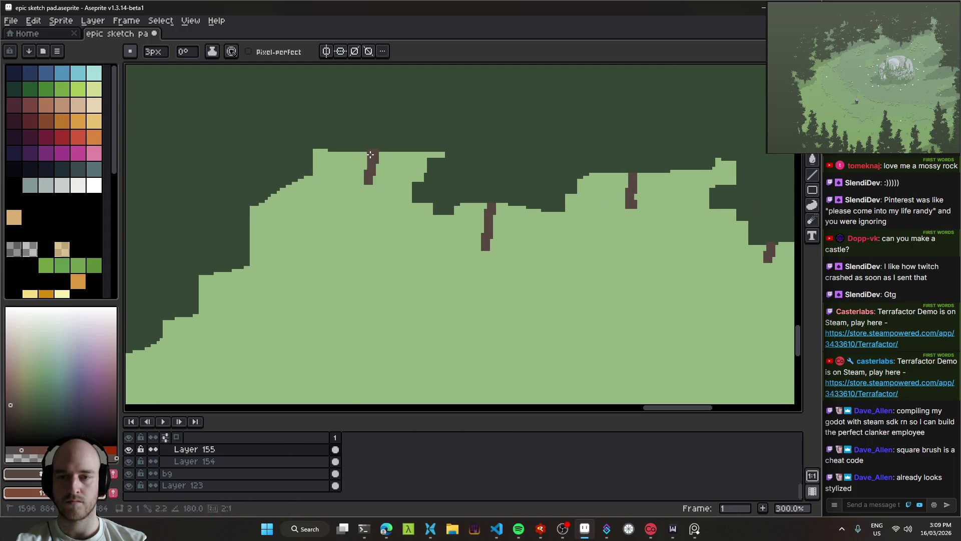
scroll(314, 209, left, 2)
drag(314, 209, 312, 187)
Pan along the tree-line canopy and pick the light grass green from the canvas.
scroll(306, 237, left, 3)
scroll(305, 236, down, 2)
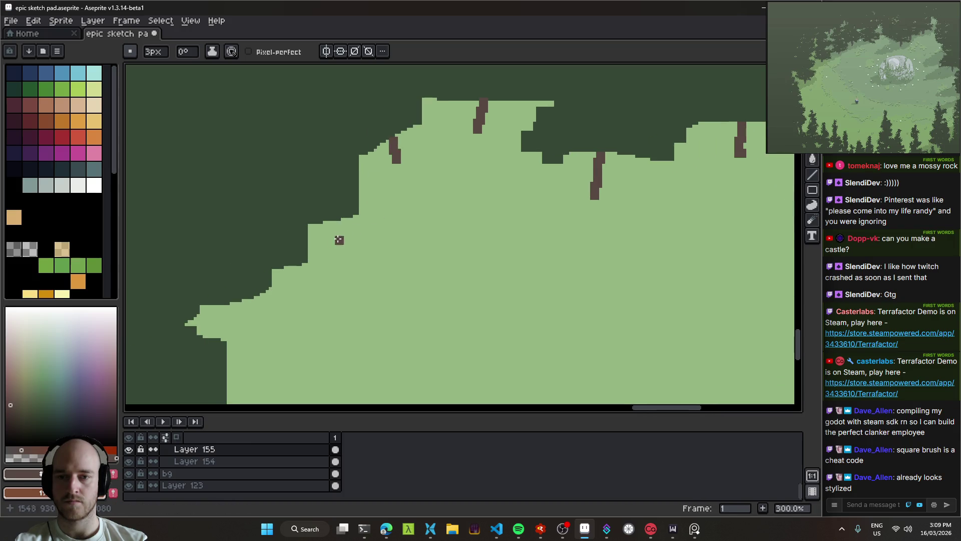
scroll(334, 230, down, 4)
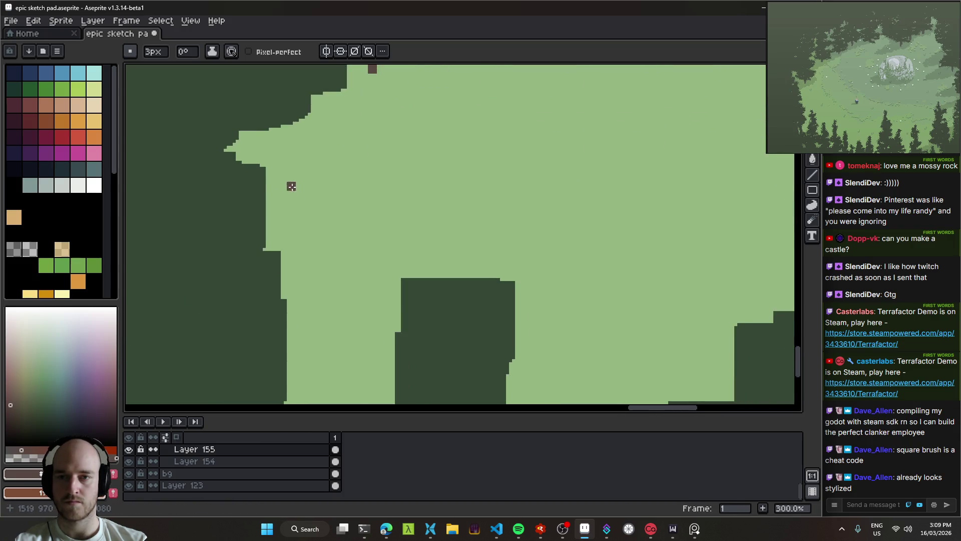
scroll(285, 128, down, 1)
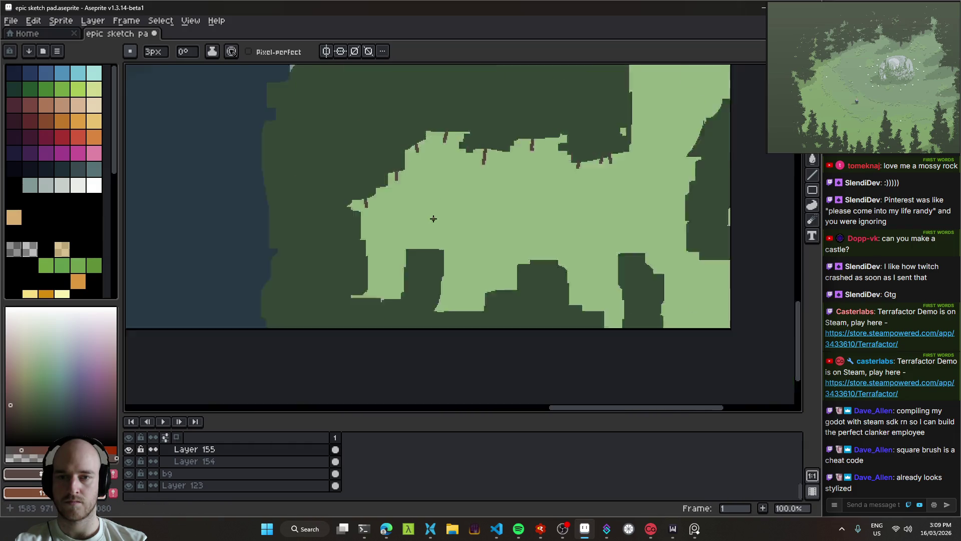
drag(351, 166, 434, 194)
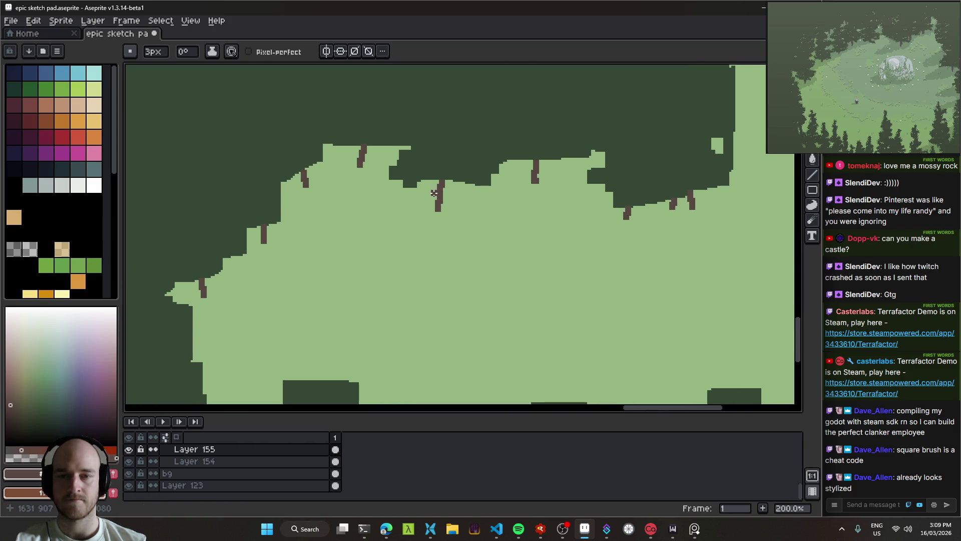
scroll(416, 204, up, 1)
alt+click(422, 183)
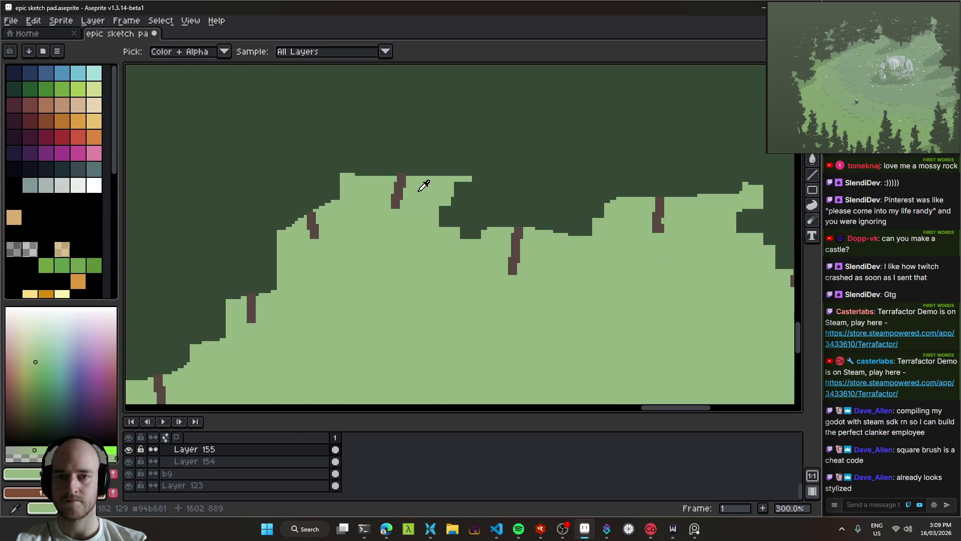
Set a small square brush tip and dab light green onto the canopy edge.
alt+click(420, 161)
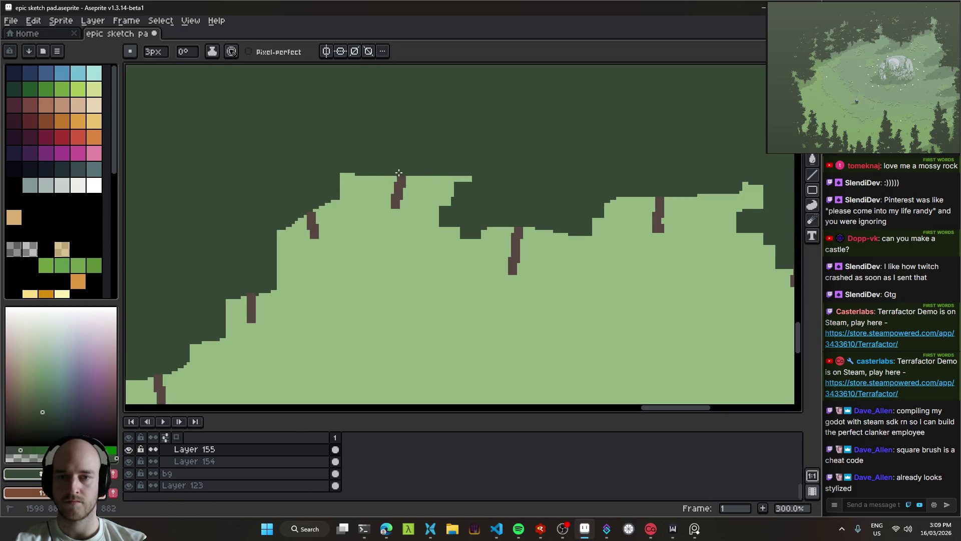
drag(409, 167, 388, 198)
key(e)
key(minus)
key(minus)
key(minus)
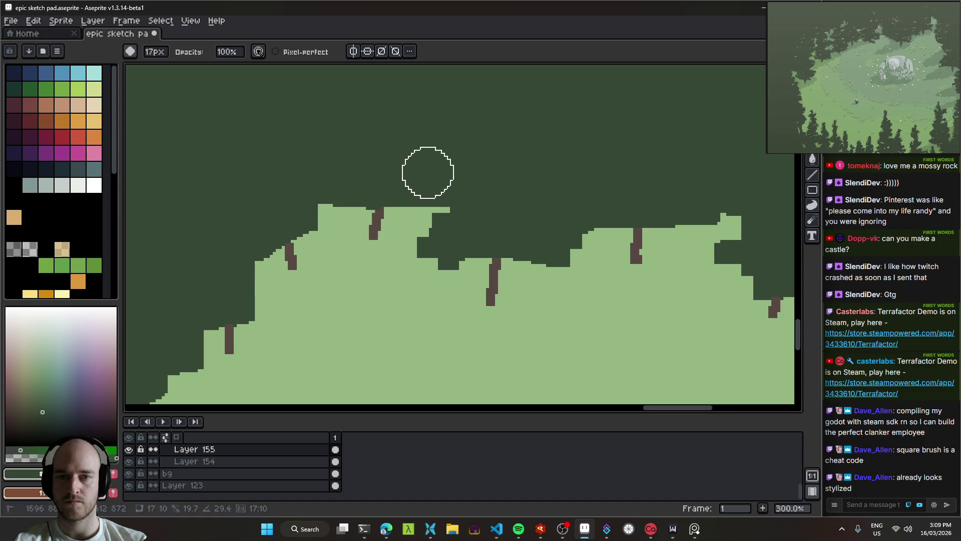
click(129, 51)
click(149, 68)
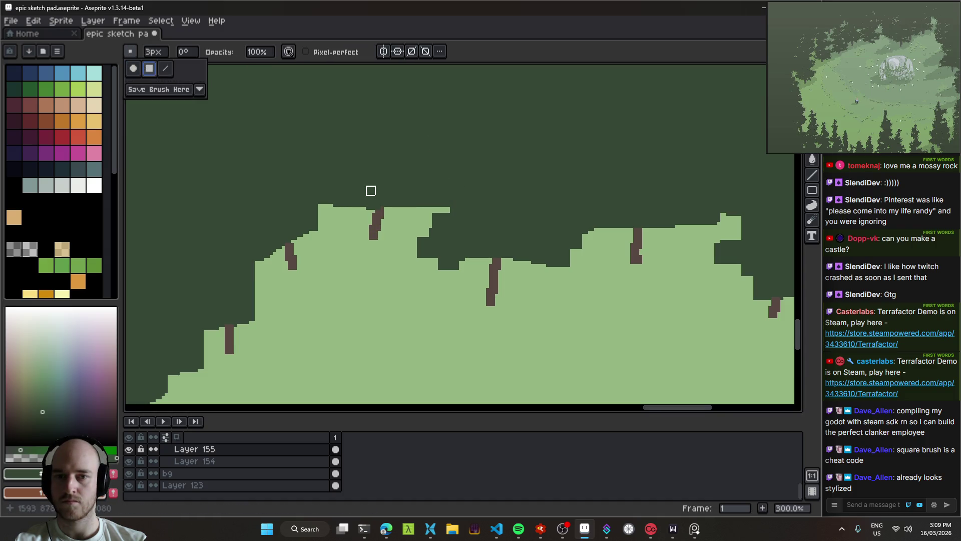
click(433, 206)
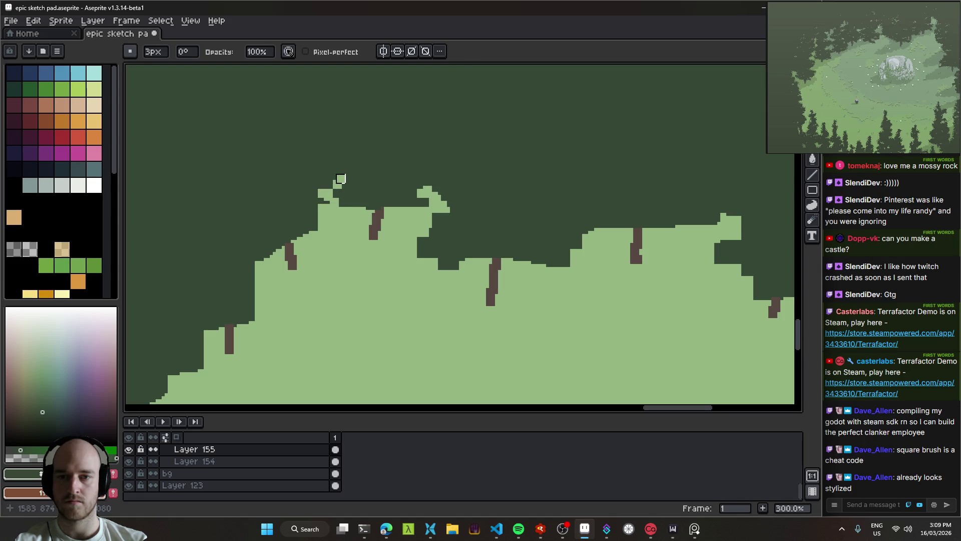
Scroll around the canopy edge to inspect the light-green tufts.
scroll(340, 179, up, 3)
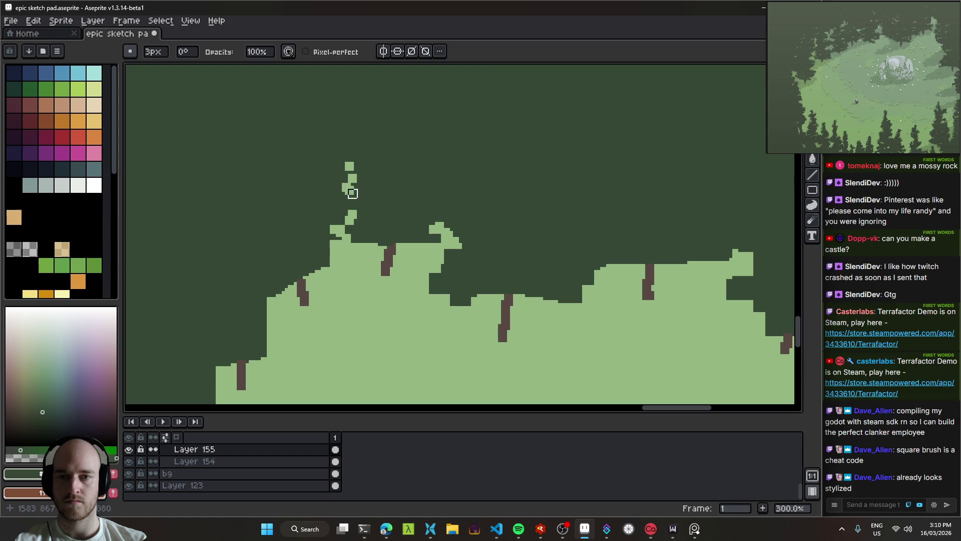
scroll(350, 173, down, 1)
scroll(479, 208, up, 1)
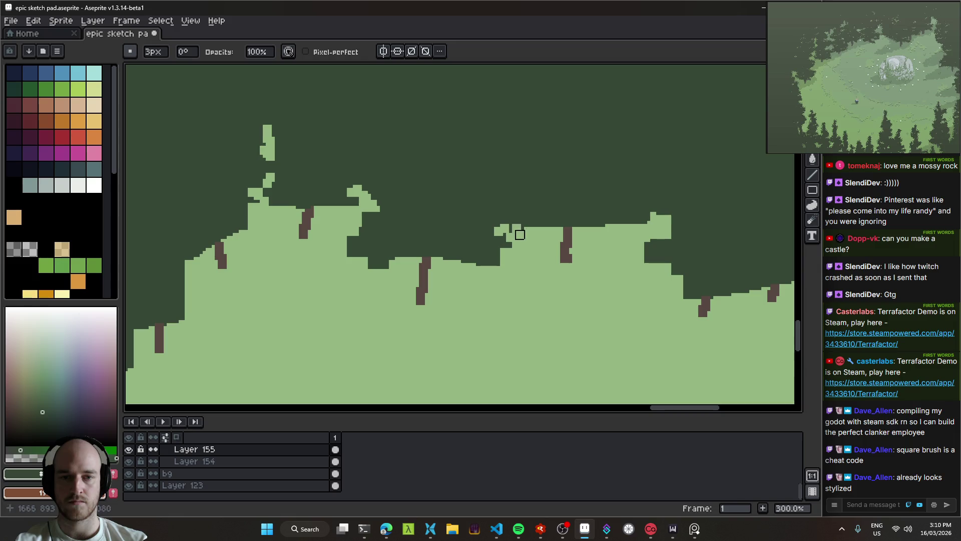
scroll(514, 232, right, 2)
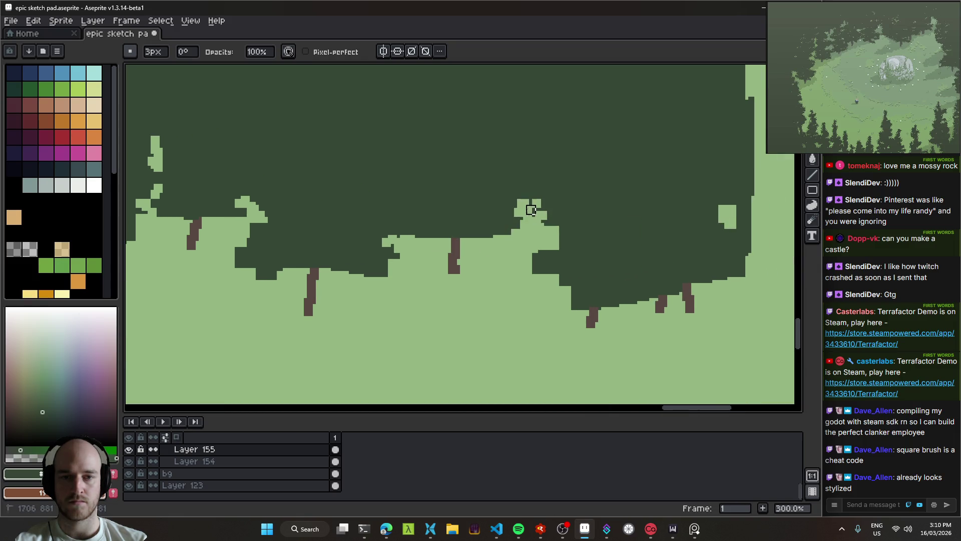
scroll(515, 249, up, 1)
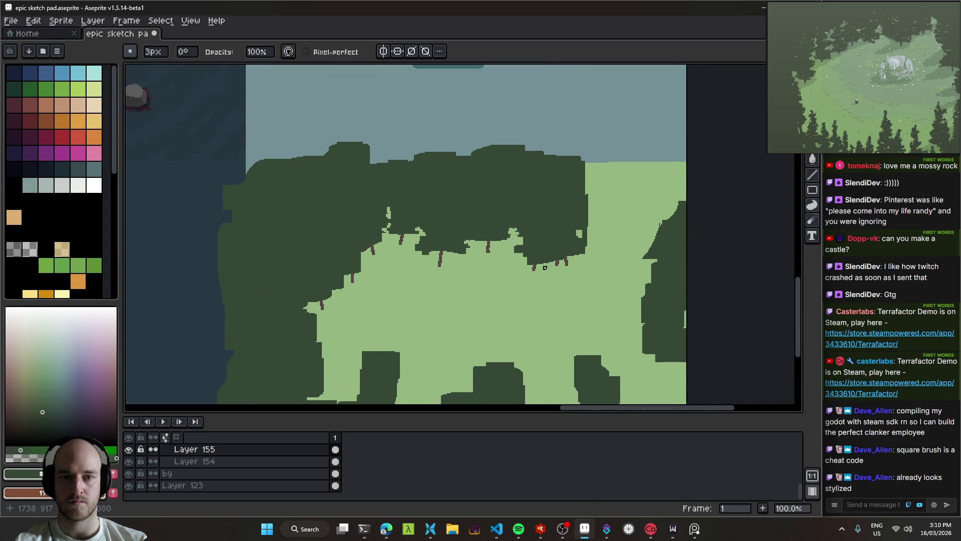
scroll(501, 245, down, 2)
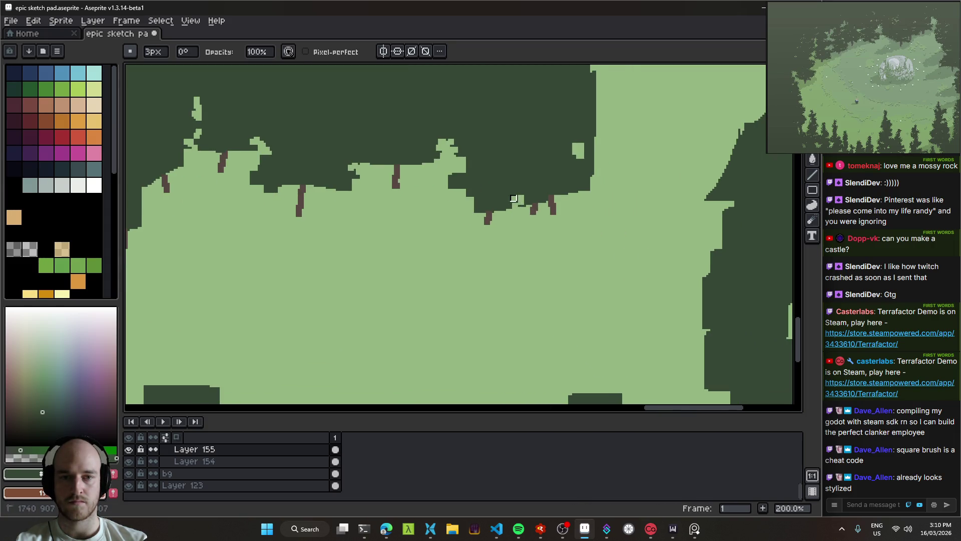
scroll(530, 220, up, 2)
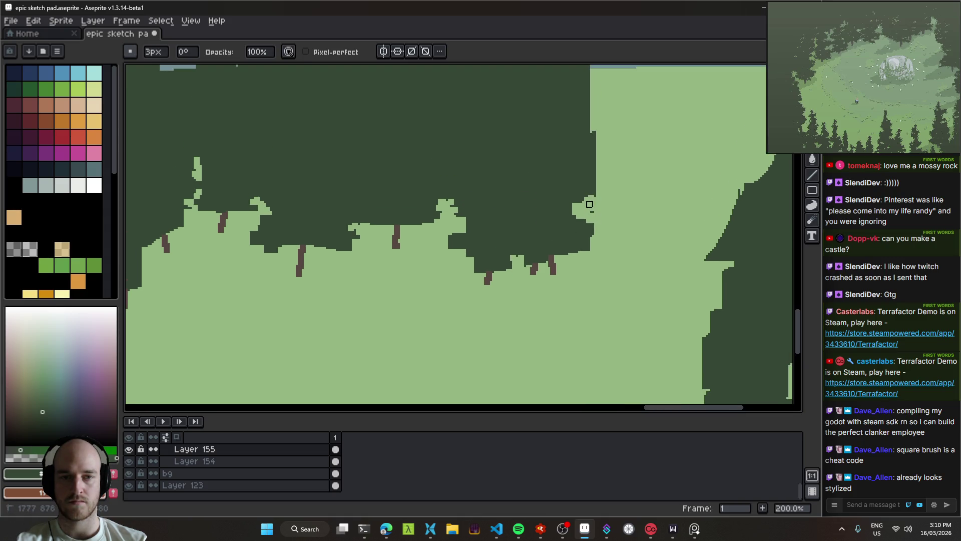
Enlarge the brush to 12px and paint light green over the canopy's right edge.
key(plus)
key(plus)
key(plus)
drag(597, 183, 588, 187)
drag(571, 135, 591, 153)
scroll(593, 130, up, 3)
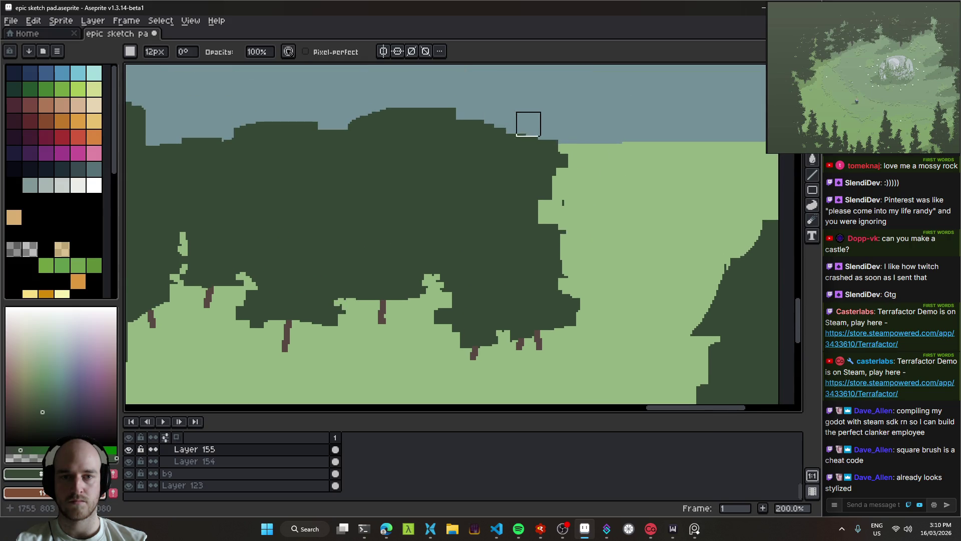
drag(275, 105, 414, 119)
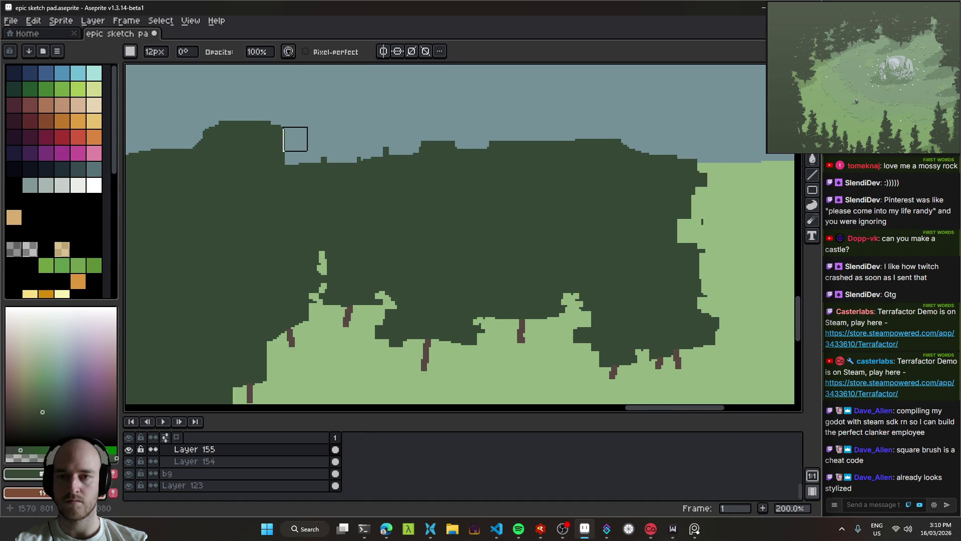
drag(270, 122, 412, 133)
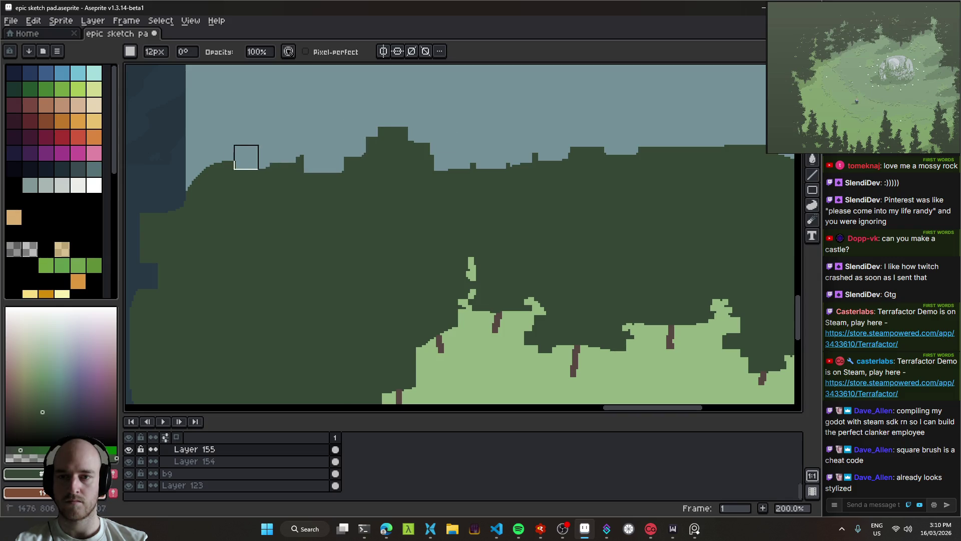
drag(543, 160, 432, 126)
scroll(432, 125, down, 6)
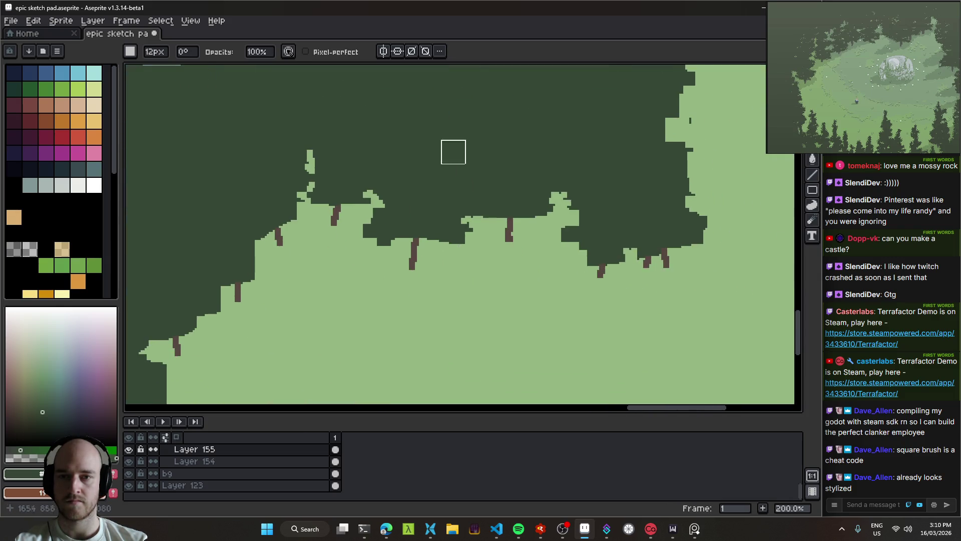
scroll(471, 242, down, 2)
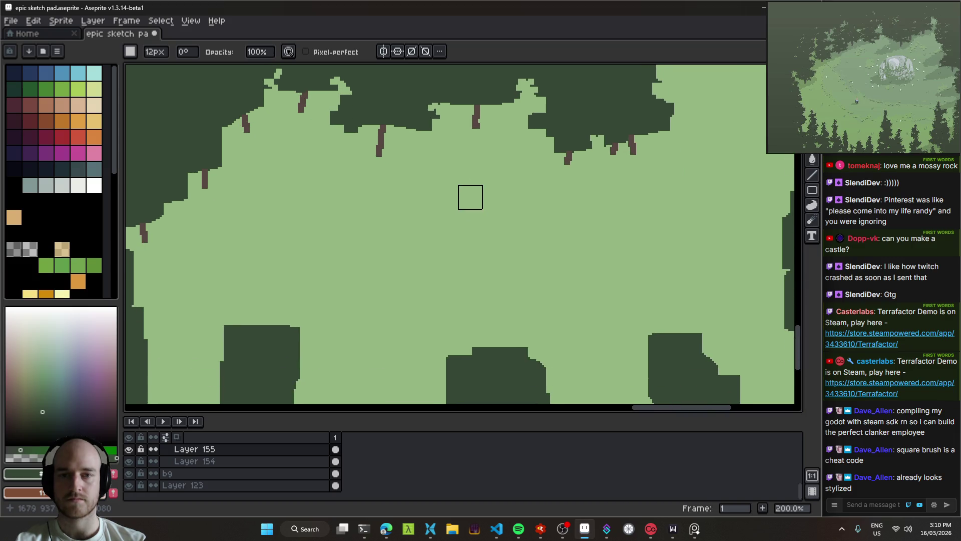
scroll(443, 196, up, 1)
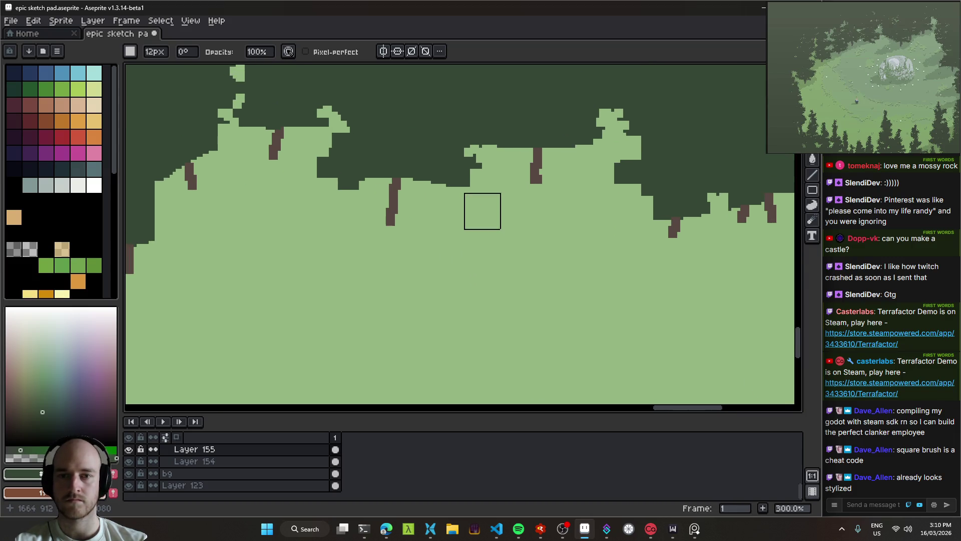
Paint test green foliage patches under the canopy with a 7px pencil.
key(b)
click(14, 249)
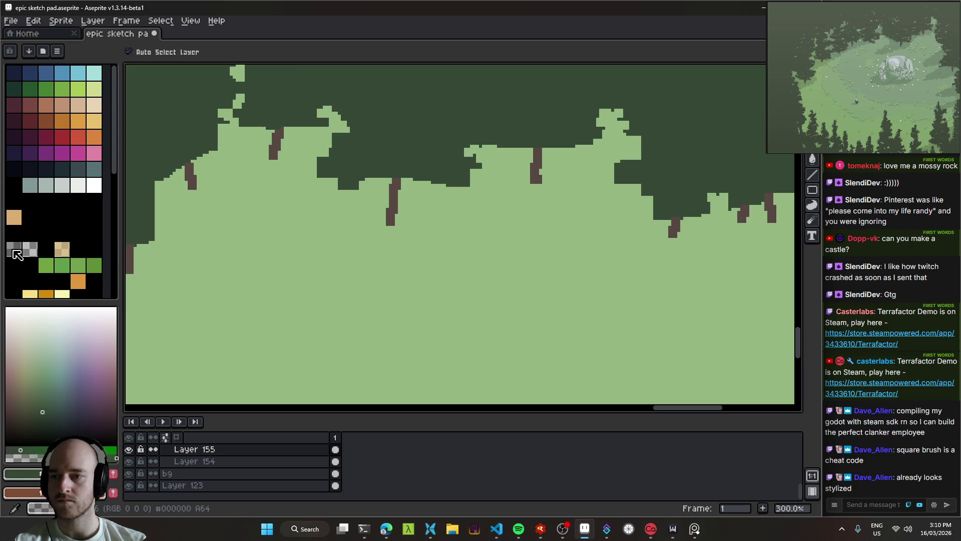
mouse_move(426, 211)
mouse_down()
mouse_move(546, 221)
mouse_move(493, 221)
mouse_move(393, 174)
mouse_move(377, 193)
mouse_up()
key(plus)
mouse_move(417, 331)
mouse_down()
mouse_move(575, 238)
mouse_move(551, 270)
mouse_up()
scroll(581, 230, down, 1)
scroll(581, 231, down, 1)
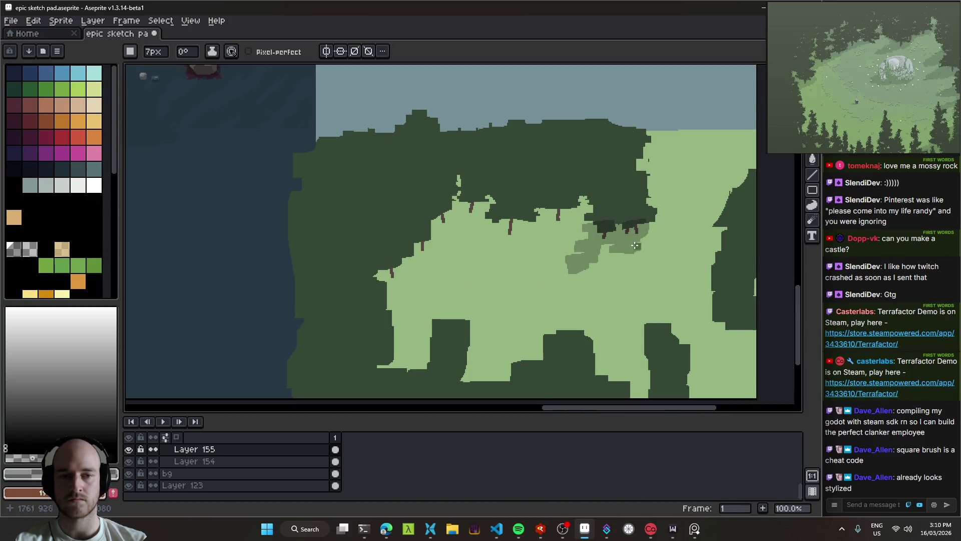
Cut the patch area, undo the cut, and add a new Layer 156 on top.
key(v)
key(m)
drag(662, 303, 546, 206)
key(ctrl+x)
key(ctrl+z)
key(ctrl+z)
key(ctrl+z)
key(ctrl+z)
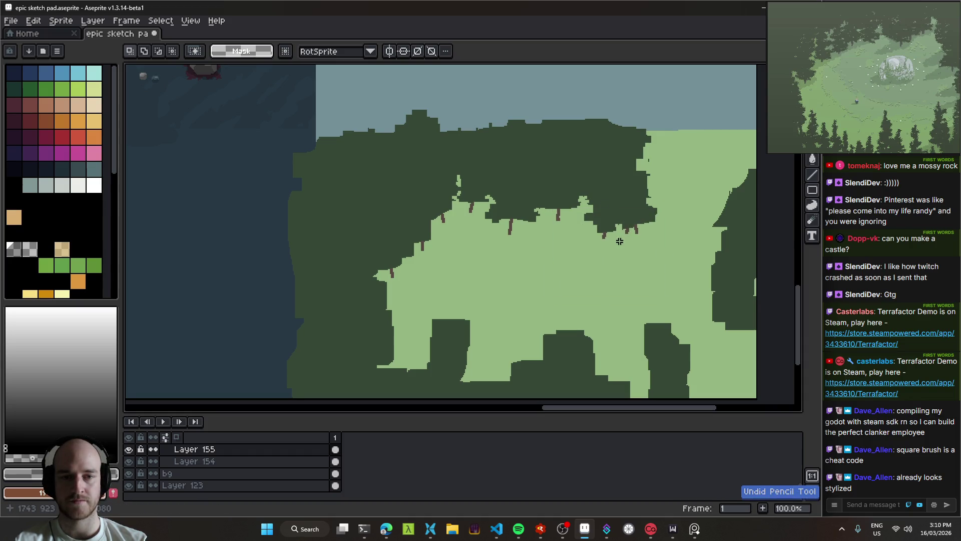
scroll(617, 231, up, 1)
key(shift+n)
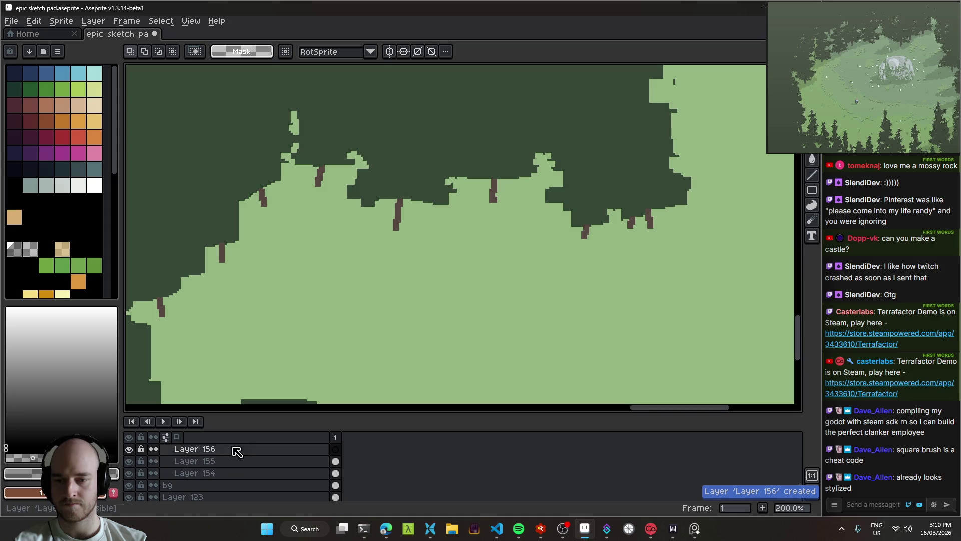
Try a medium green patch under the canopy, reorder Layer 156 below Layer 155, then erase the test patch.
key(b)
drag(579, 239, 626, 236)
drag(213, 454, 214, 468)
scroll(626, 234, up, 1)
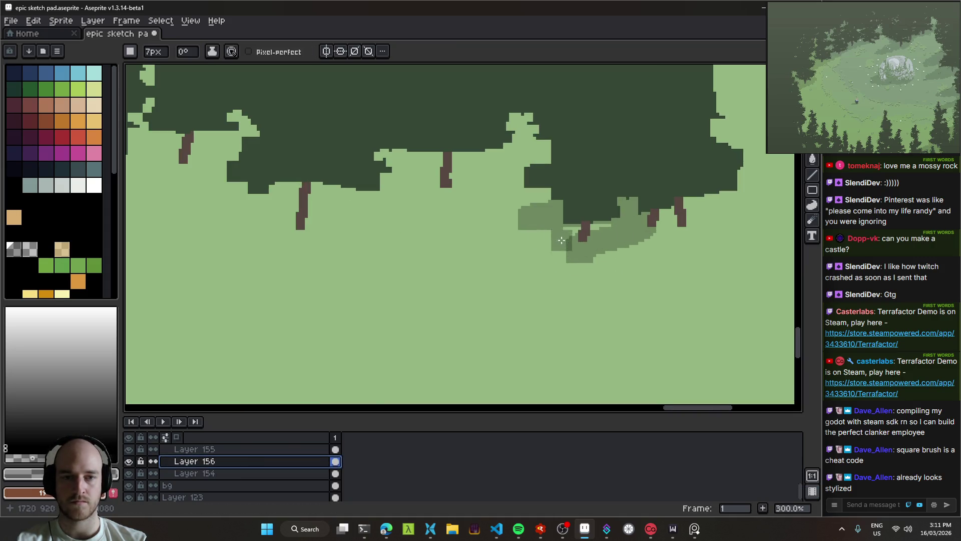
key(ctrl+z)
key(ctrl+z)
key(ctrl+y)
key(ctrl+y)
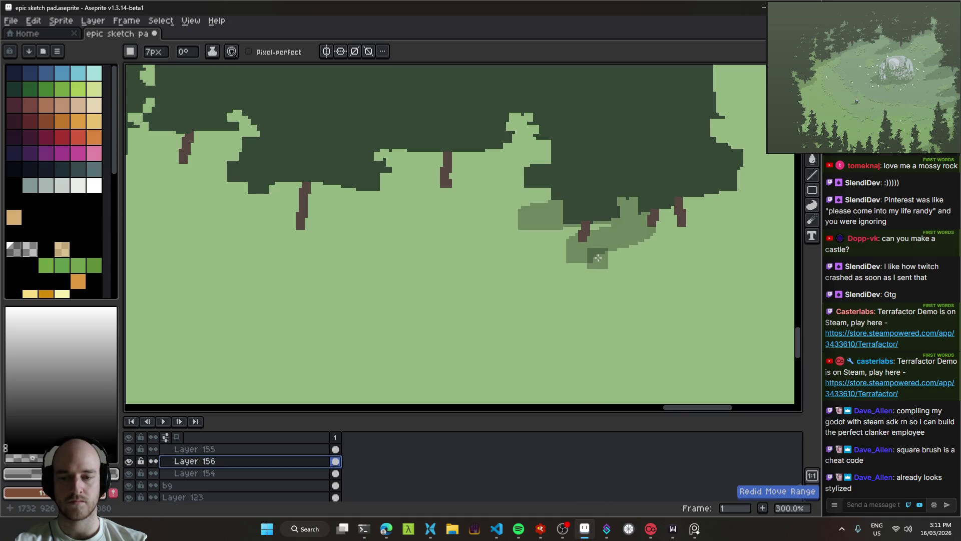
key(e)
mouse_move(601, 253)
mouse_down()
mouse_move(623, 199)
mouse_move(576, 260)
mouse_move(601, 235)
mouse_move(696, 201)
mouse_move(618, 242)
mouse_up()
Paint mid-green shadow under the middle canopy and around the trunks.
key(b)
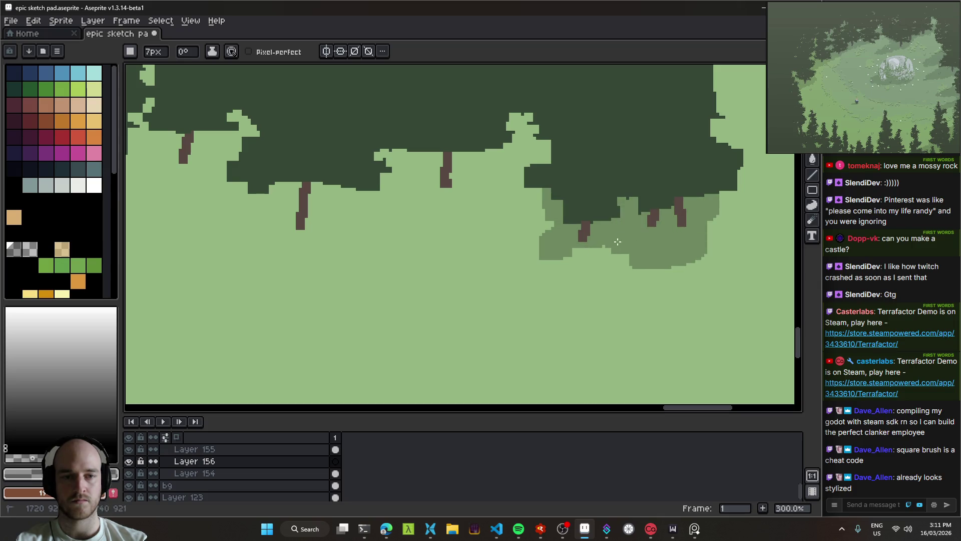
mouse_move(577, 208)
mouse_down()
mouse_move(450, 185)
mouse_move(380, 156)
mouse_move(496, 126)
mouse_up()
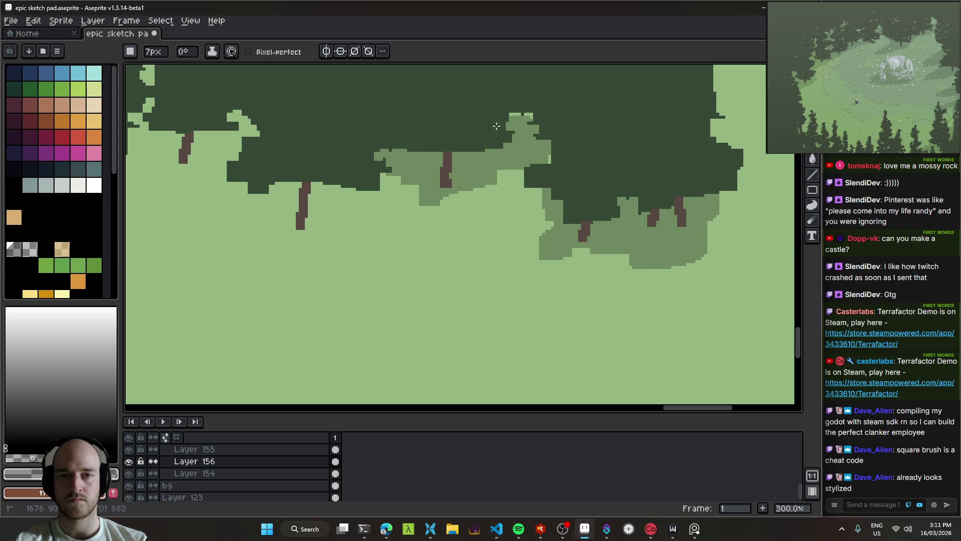
mouse_move(312, 178)
mouse_down()
mouse_move(300, 228)
mouse_move(243, 186)
mouse_up()
drag(319, 177, 604, 222)
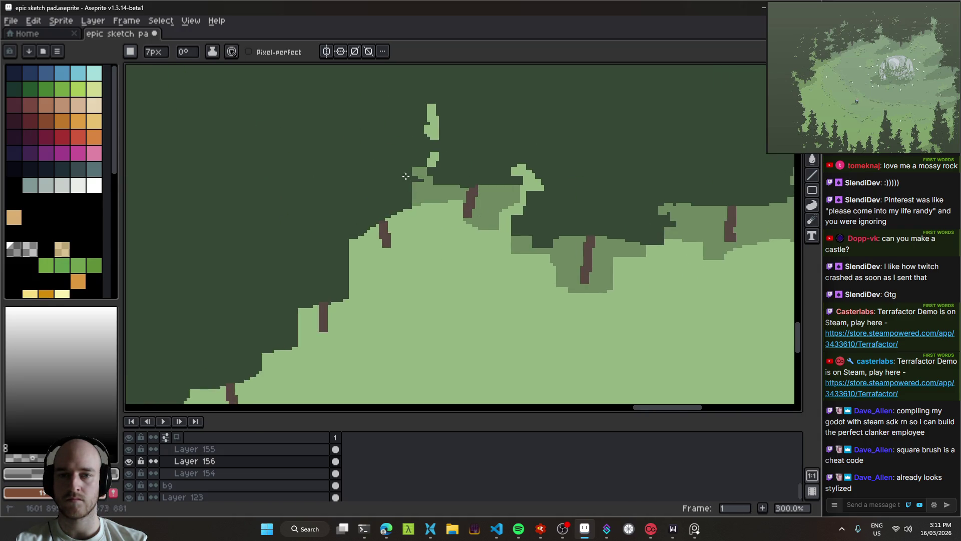
key(ctrl+z)
key(ctrl+z)
mouse_move(416, 173)
mouse_down()
mouse_move(521, 210)
mouse_move(463, 200)
mouse_move(371, 240)
mouse_move(361, 251)
mouse_move(380, 270)
mouse_move(372, 272)
mouse_up()
scroll(372, 272, down, 5)
scroll(372, 272, left, 3)
mouse_move(426, 180)
mouse_down()
mouse_move(380, 210)
mouse_move(407, 234)
mouse_up()
mouse_move(314, 266)
mouse_down()
mouse_move(313, 304)
mouse_move(322, 258)
mouse_up()
Pick Layer 155 by clicking the dark ground, then paint light green over a dark block's corner.
scroll(585, 217, down, 2)
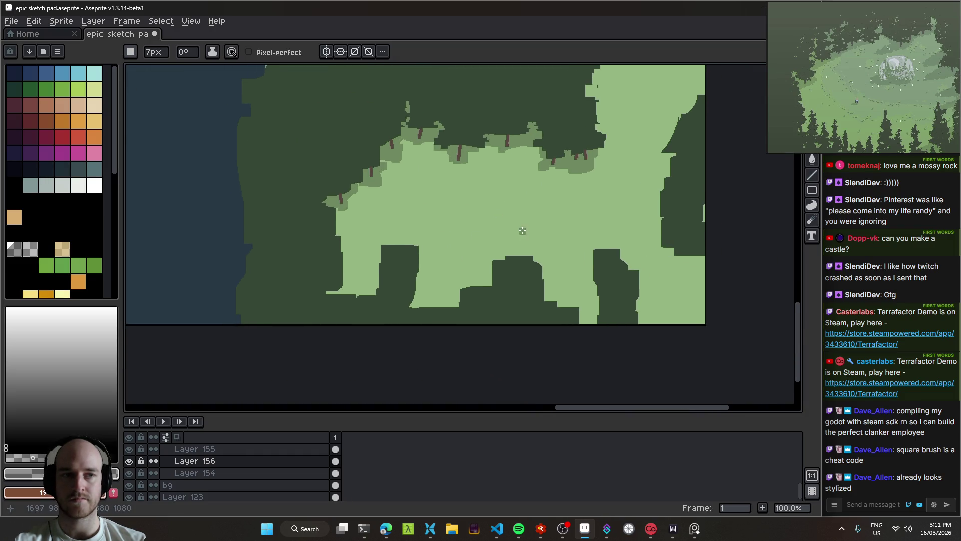
scroll(514, 221, up, 1)
drag(514, 218, 629, 298)
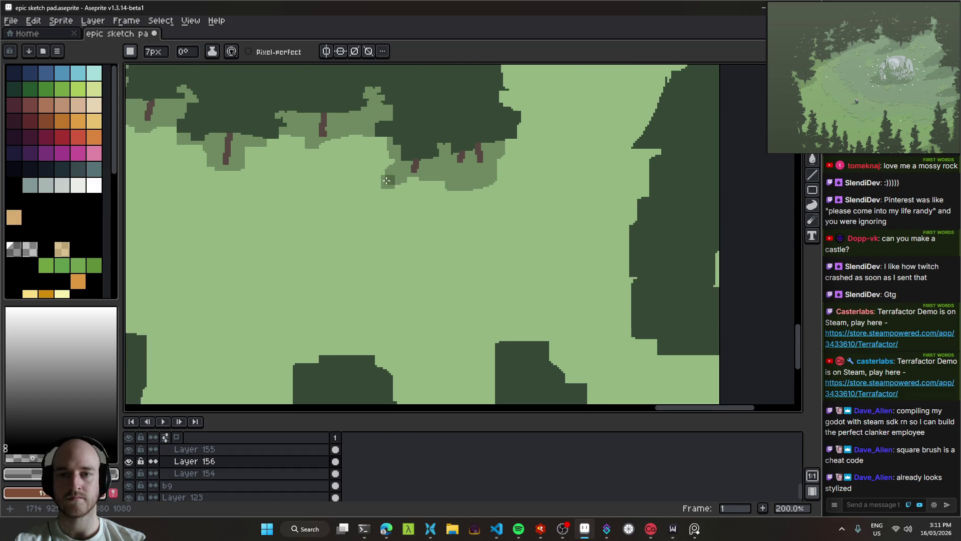
scroll(397, 198, down, 1)
drag(397, 198, 525, 269)
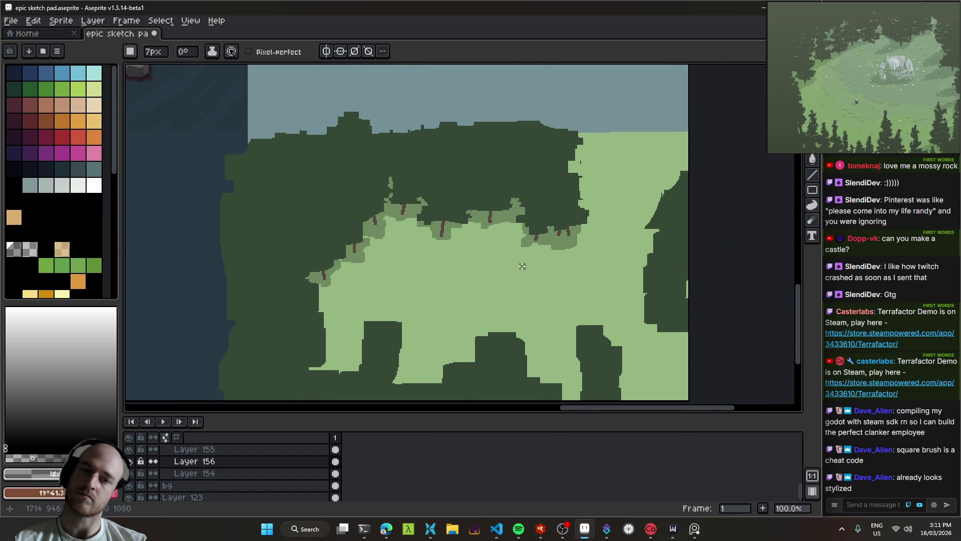
drag(458, 309, 467, 260)
key(v)
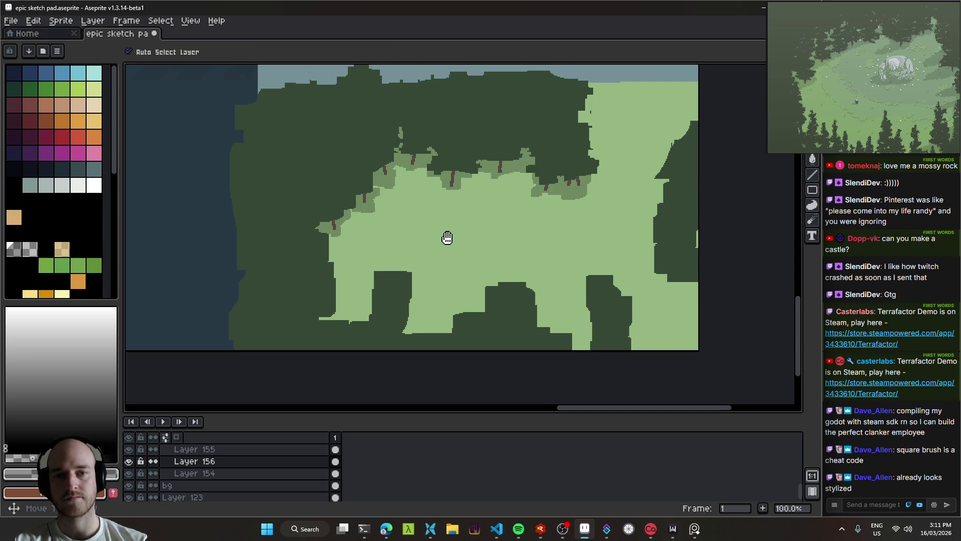
scroll(445, 250, up, 1)
click(352, 323)
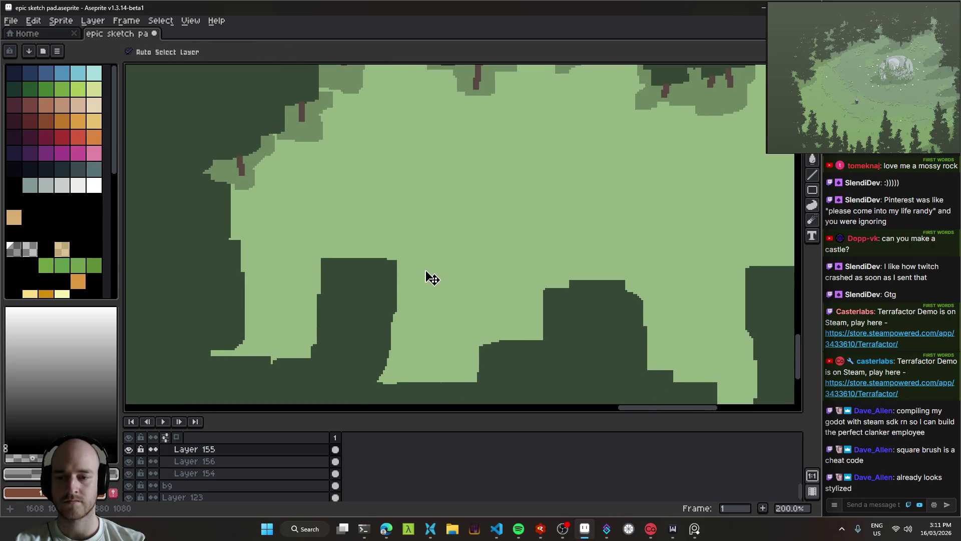
key(b)
mouse_move(322, 268)
mouse_down()
mouse_move(322, 310)
mouse_move(403, 260)
mouse_move(360, 278)
mouse_move(395, 276)
mouse_move(395, 350)
mouse_move(417, 364)
mouse_up()
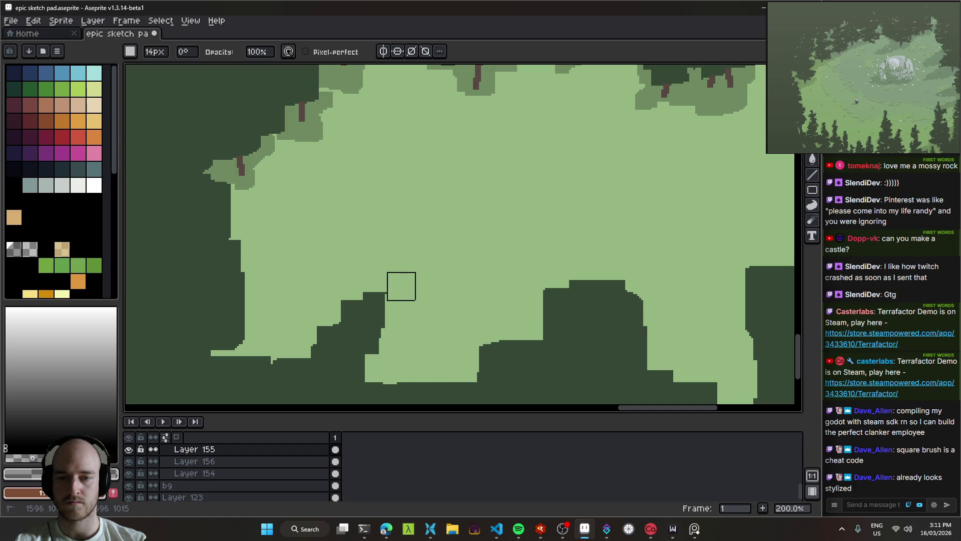
Trim the dark ground blocks in the lower meadow and the right forest edge with light green.
mouse_move(569, 276)
mouse_down()
mouse_move(538, 294)
mouse_move(539, 326)
mouse_move(570, 285)
mouse_up()
mouse_move(671, 310)
mouse_down()
mouse_move(639, 323)
mouse_move(631, 306)
mouse_up()
mouse_move(715, 371)
mouse_down()
mouse_move(509, 305)
mouse_move(530, 301)
mouse_move(553, 241)
mouse_up()
mouse_move(605, 269)
mouse_down()
mouse_move(607, 281)
mouse_move(648, 294)
mouse_move(631, 317)
mouse_move(633, 365)
mouse_move(614, 279)
mouse_move(576, 329)
mouse_up()
drag(321, 254, 445, 286)
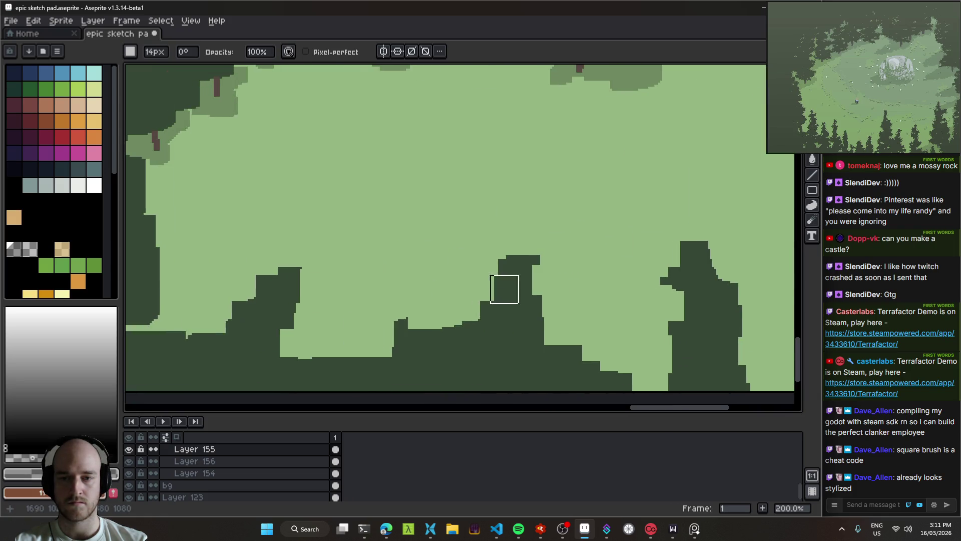
drag(410, 325, 438, 347)
drag(296, 353, 328, 354)
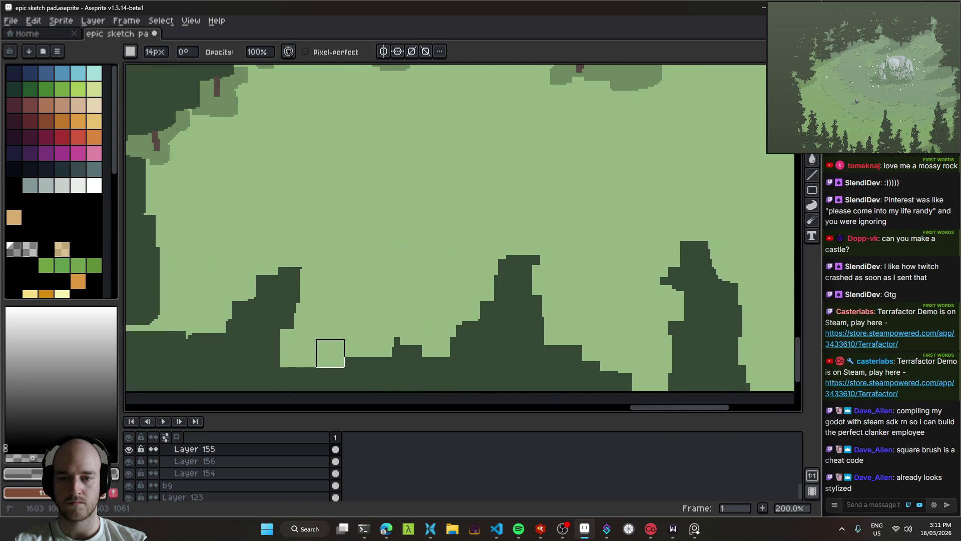
mouse_move(627, 192)
mouse_down()
mouse_move(497, 255)
mouse_move(403, 278)
mouse_up()
mouse_move(580, 279)
mouse_down()
mouse_move(565, 190)
mouse_move(584, 173)
mouse_move(589, 147)
mouse_move(486, 269)
mouse_up()
mouse_move(511, 240)
mouse_down()
mouse_move(536, 232)
mouse_move(554, 189)
mouse_move(591, 163)
mouse_move(541, 210)
mouse_up()
mouse_move(527, 254)
mouse_down()
mouse_move(527, 311)
mouse_move(527, 295)
mouse_up()
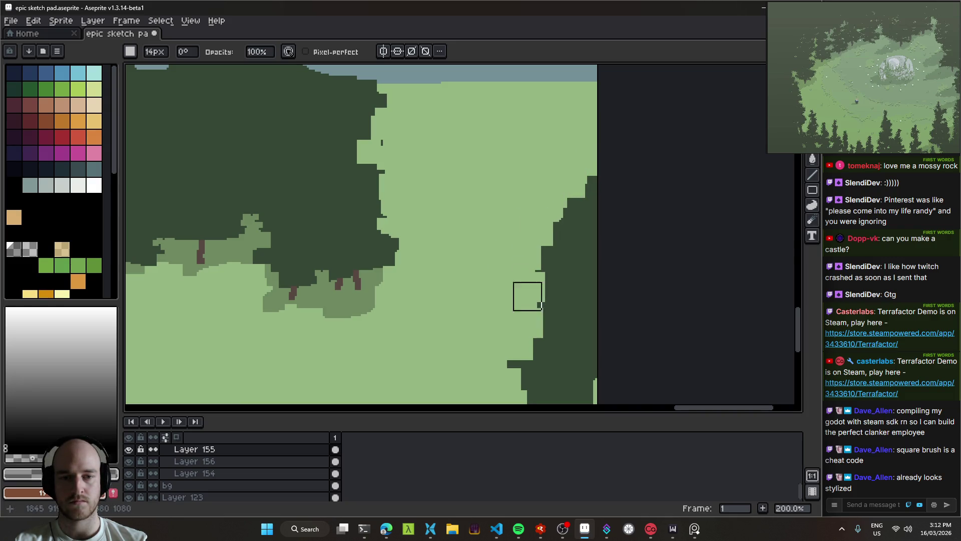
Move to the right forest edge, set the pencil to 3px and step down to the layer below.
scroll(497, 249, down, 1)
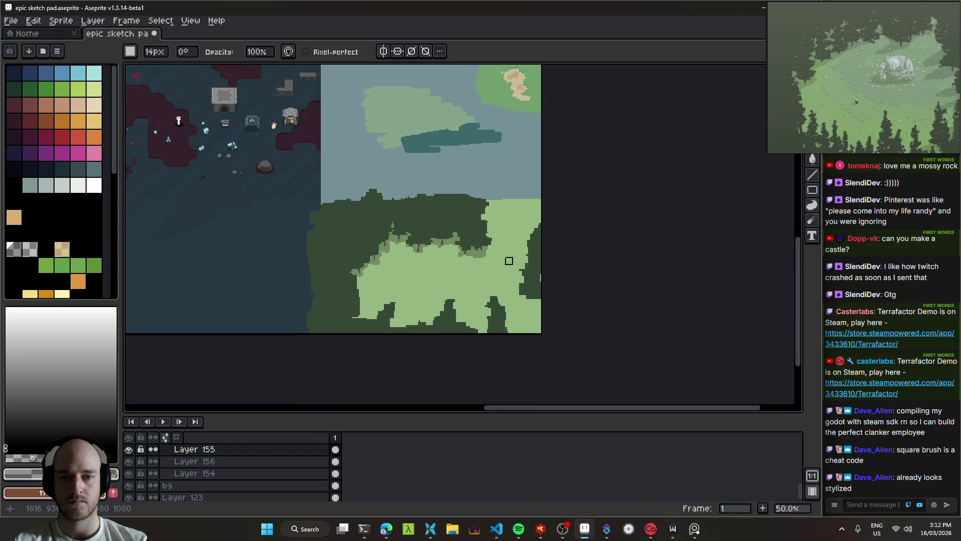
scroll(508, 259, up, 1)
key(v)
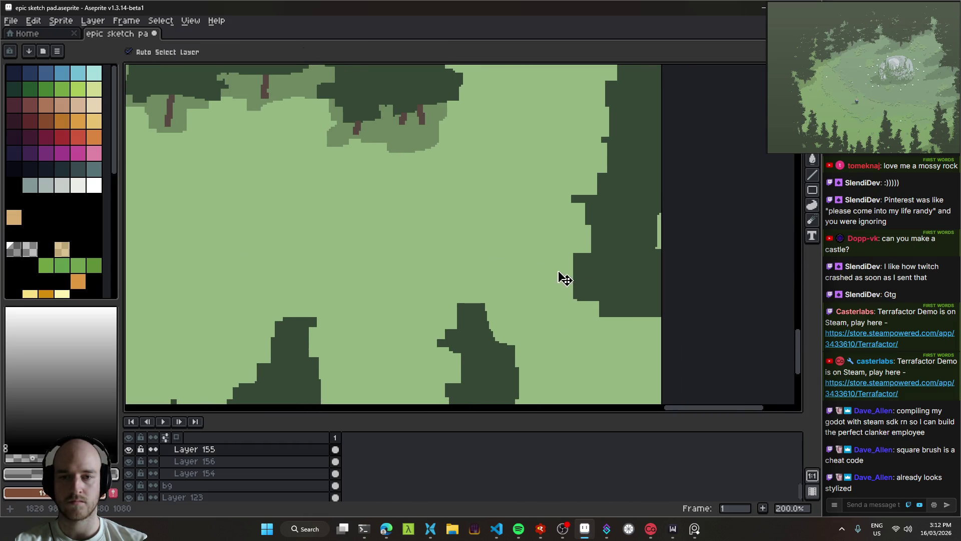
scroll(543, 275, down, 2)
key(b)
key(v)
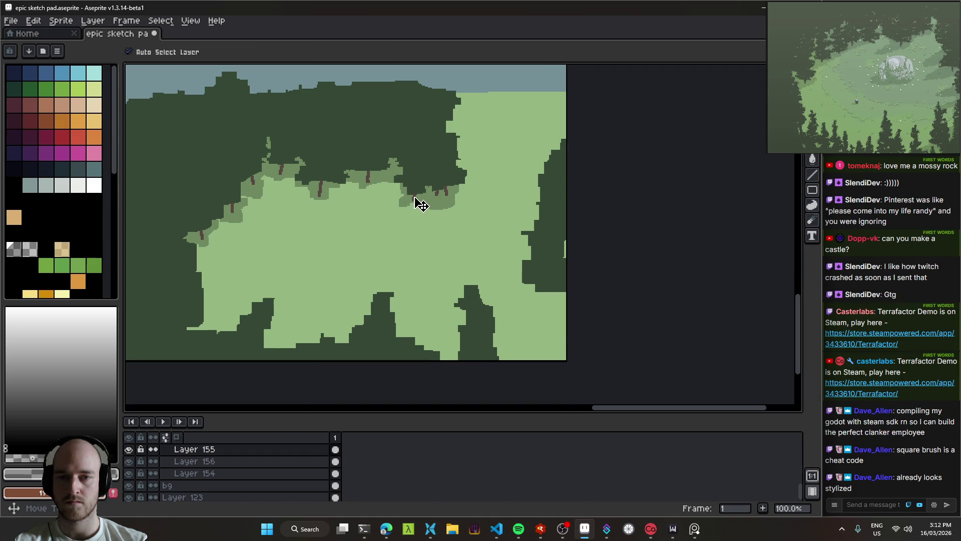
scroll(543, 290, up, 1)
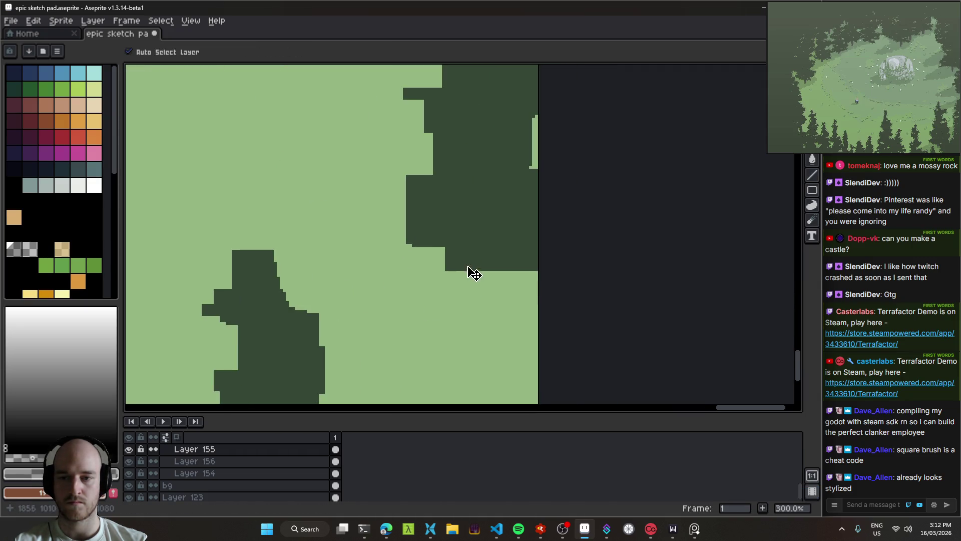
scroll(410, 306, up, 1)
drag(522, 318, 391, 211)
key(b)
key(plus)
key(plus)
key(plus)
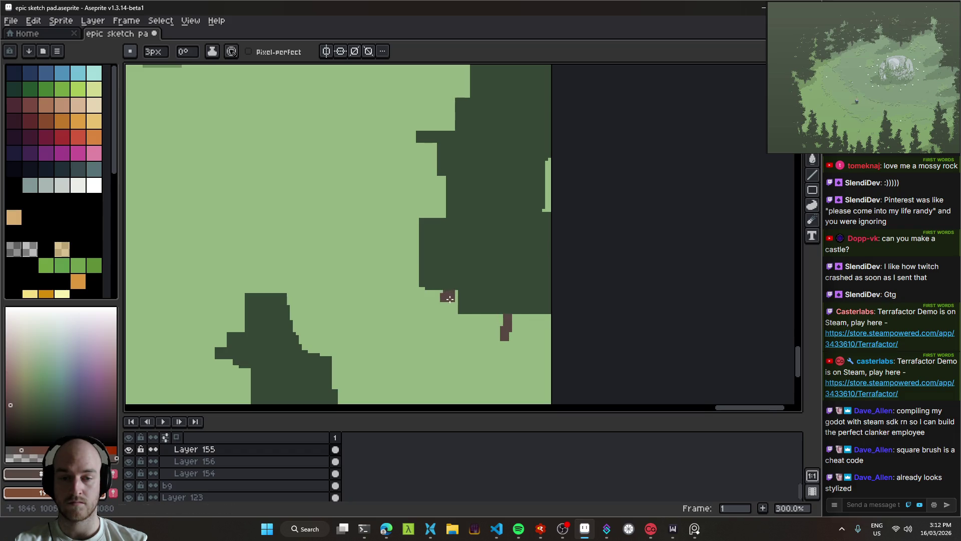
scroll(450, 299, down, 3)
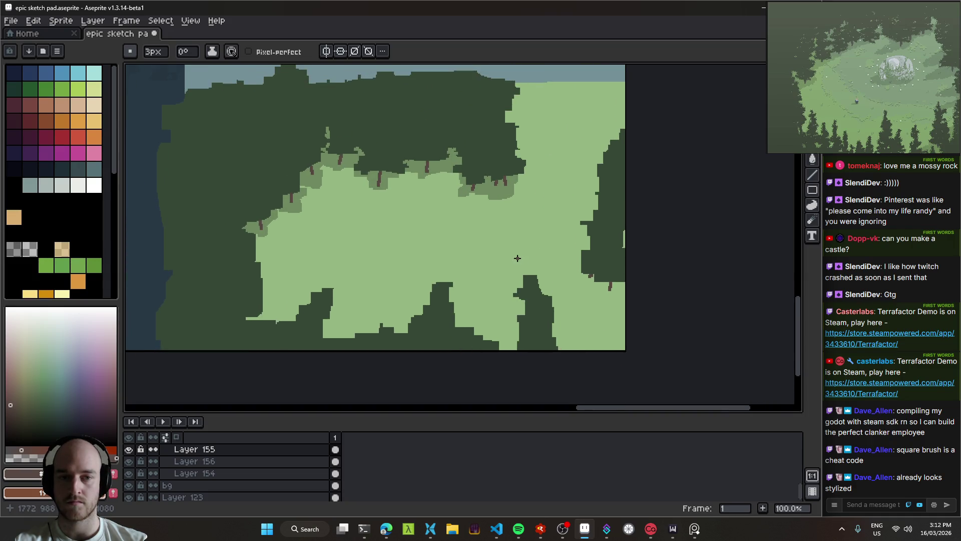
key(alt+Down)
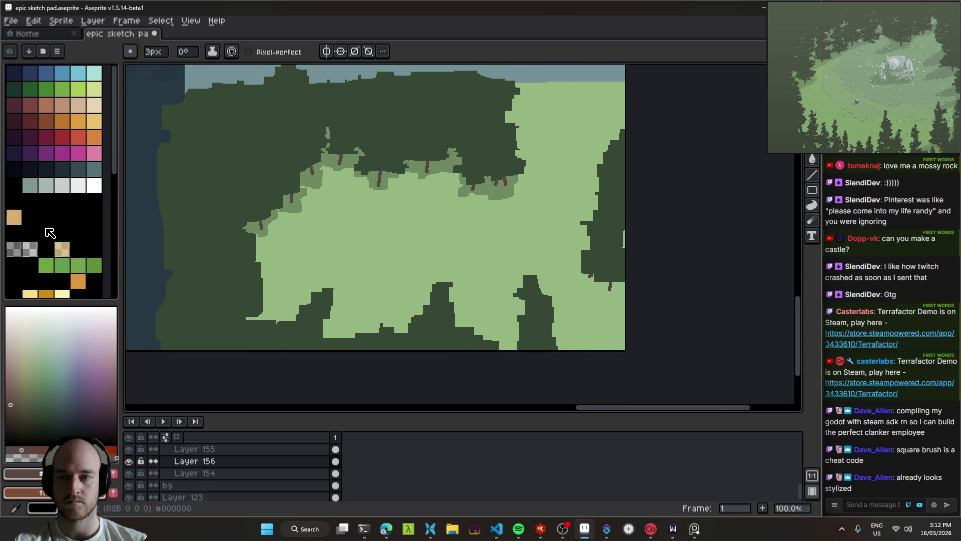
On Layer 156, paint a mid-green bush with a 14px brush around the right-hand tree bases.
click(14, 249)
scroll(592, 291, up, 3)
drag(590, 269, 538, 290)
mouse_move(540, 240)
mouse_down()
mouse_move(564, 165)
mouse_move(430, 220)
mouse_move(670, 291)
mouse_move(481, 260)
mouse_move(616, 326)
mouse_up()
scroll(621, 273, down, 4)
scroll(621, 273, up, 2)
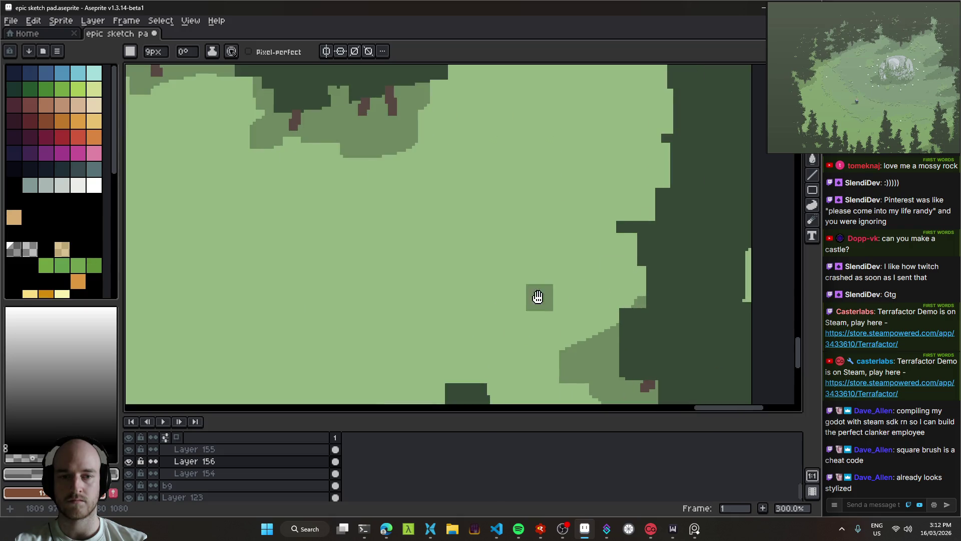
key(plus)
key(plus)
key(plus)
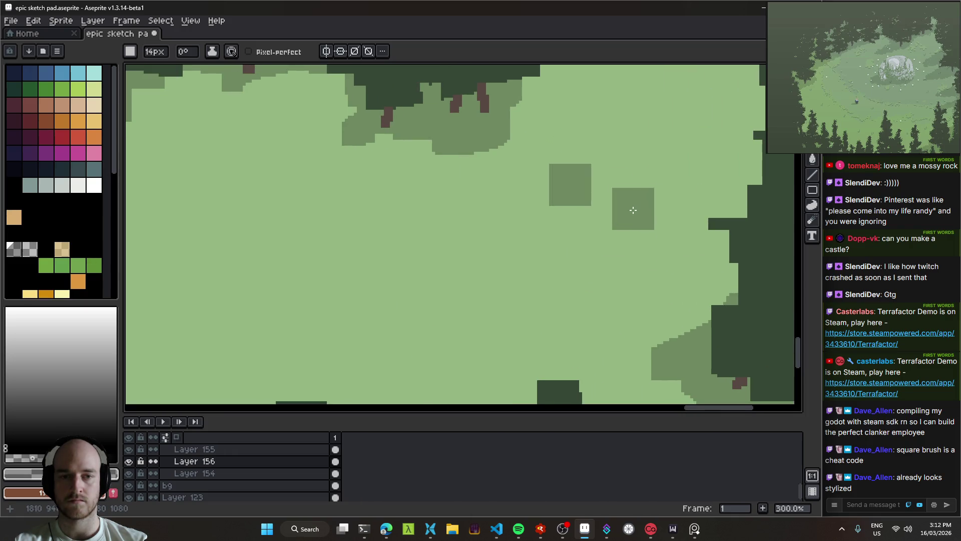
mouse_move(609, 210)
mouse_down()
mouse_move(564, 185)
mouse_move(633, 322)
mouse_move(666, 310)
mouse_move(715, 250)
mouse_move(708, 268)
mouse_move(564, 260)
mouse_move(483, 316)
mouse_move(536, 295)
mouse_move(540, 274)
mouse_up()
Clear the selection and tidy the bush's edge with light green.
key(ctrl+d)
scroll(626, 312, down, 3)
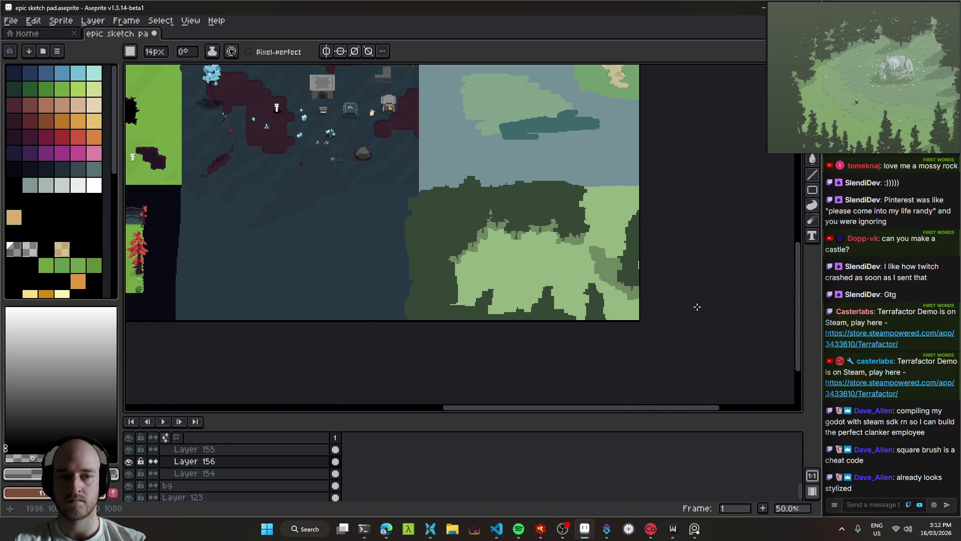
scroll(651, 275, up, 6)
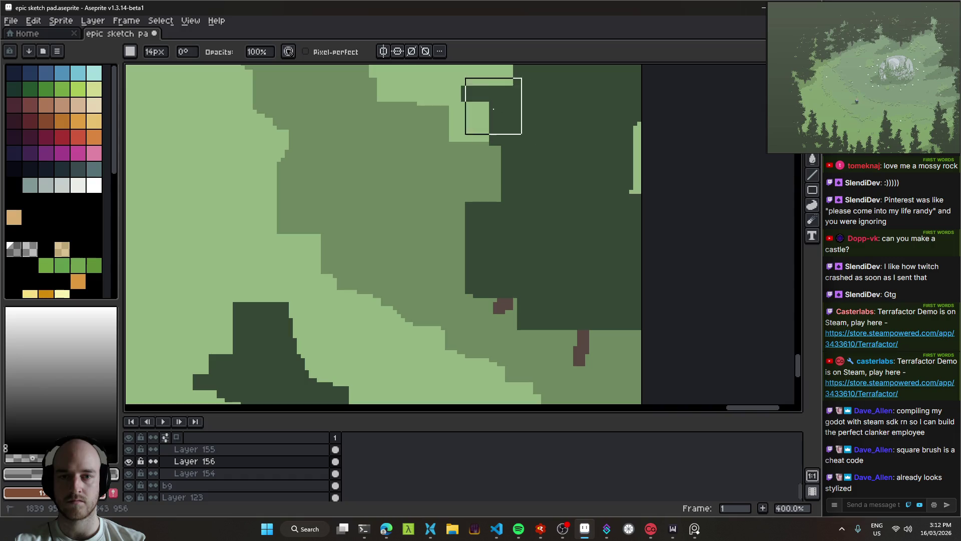
scroll(725, 328, down, 3)
scroll(682, 328, up, 2)
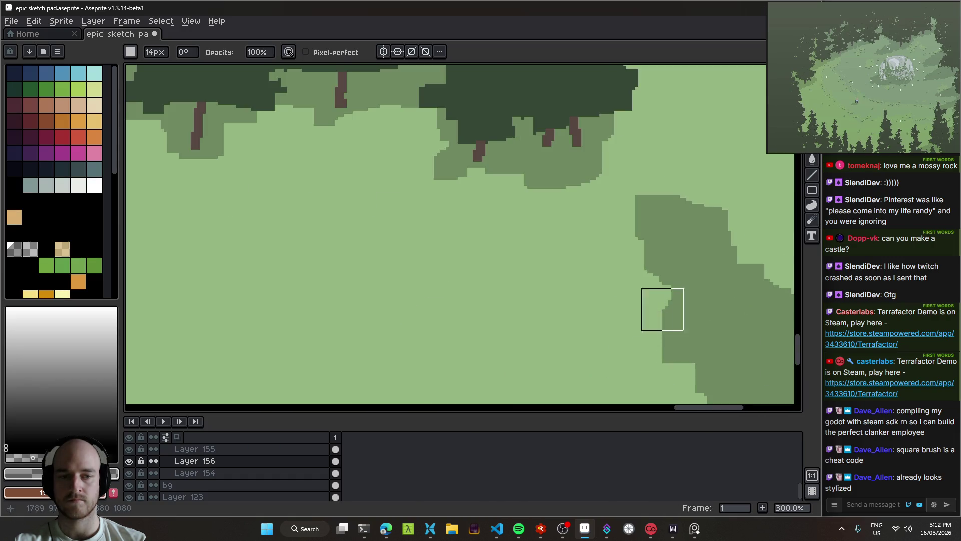
scroll(658, 306, down, 4)
scroll(525, 263, left, 2)
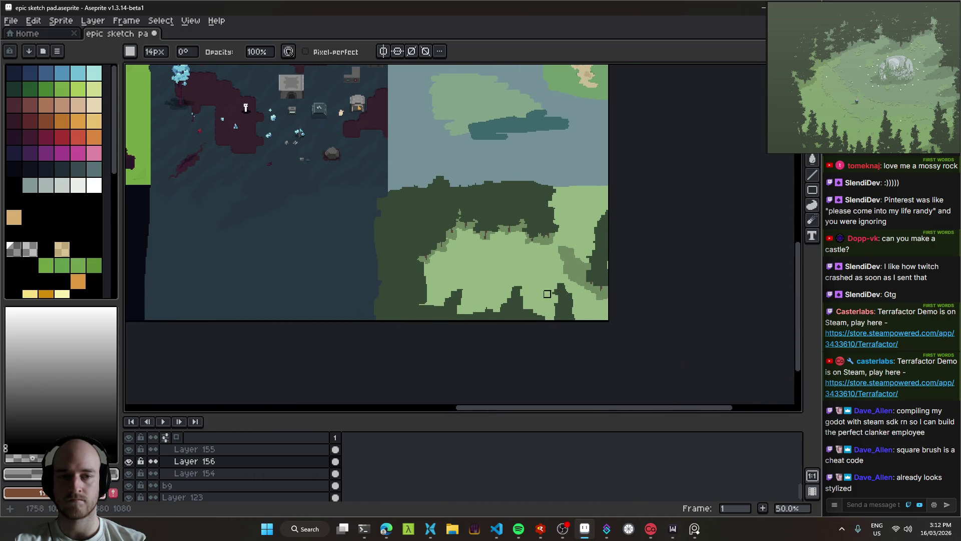
scroll(575, 272, up, 3)
mouse_move(685, 165)
mouse_down()
mouse_move(676, 132)
mouse_move(720, 207)
mouse_up()
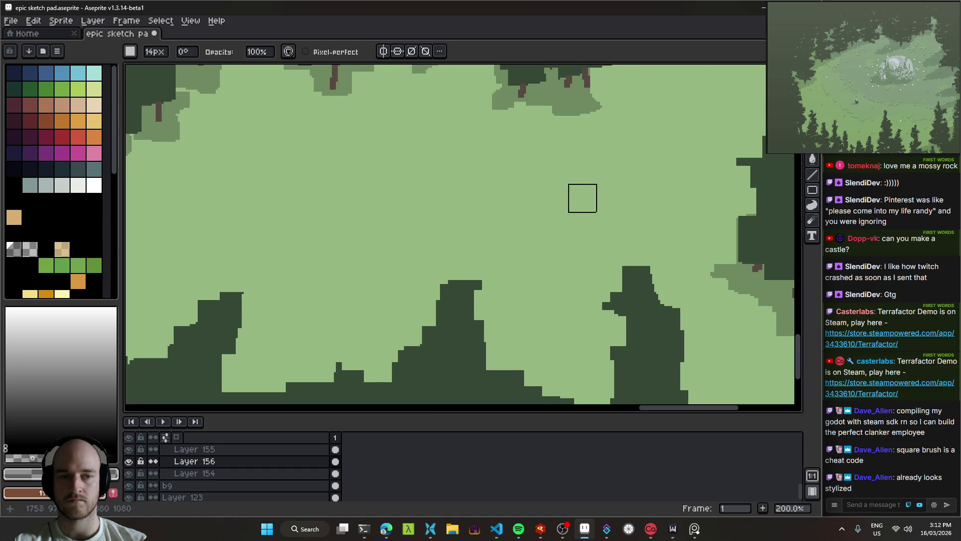
Save epic sketch pad.aseprite.
scroll(581, 195, down, 2)
scroll(634, 176, up, 1)
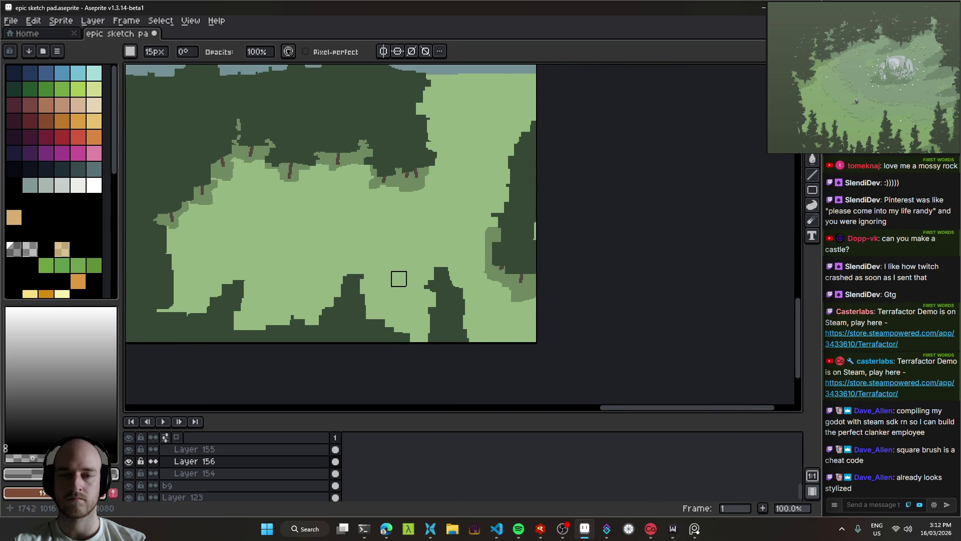
scroll(396, 277, down, 1)
scroll(407, 258, up, 1)
key(ctrl+s)
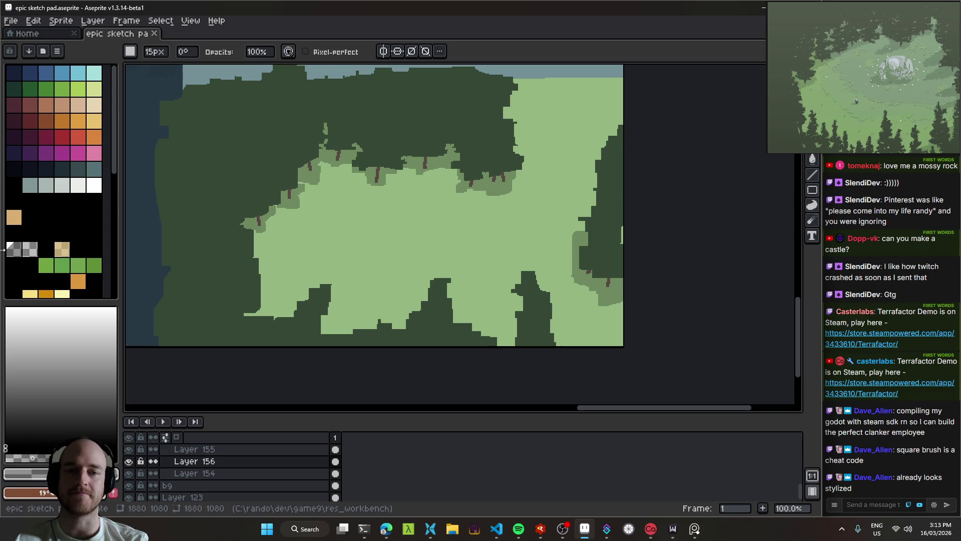
key(ctrl+s)
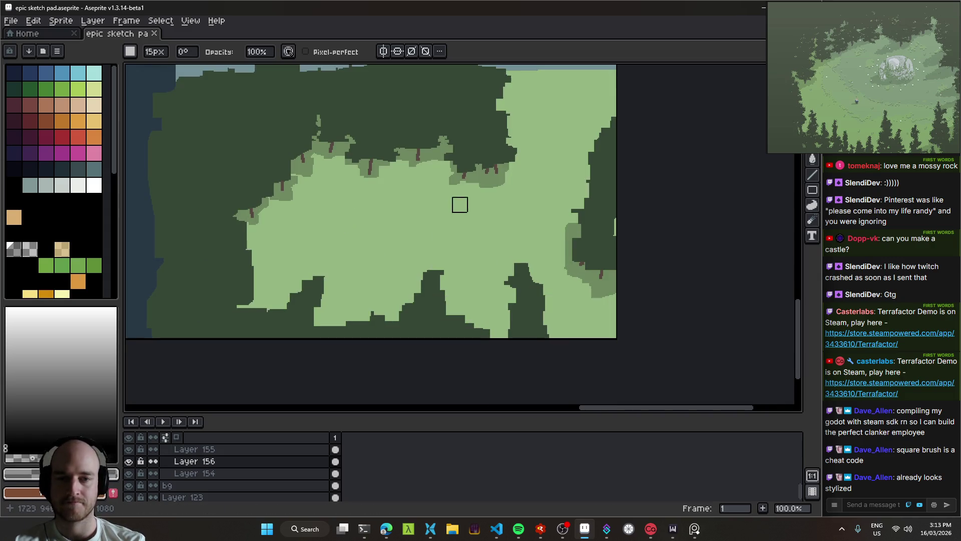
Bring up Spotify from the taskbar and minimize it to return to Aseprite.
scroll(501, 235, up, 4)
scroll(520, 249, down, 5)
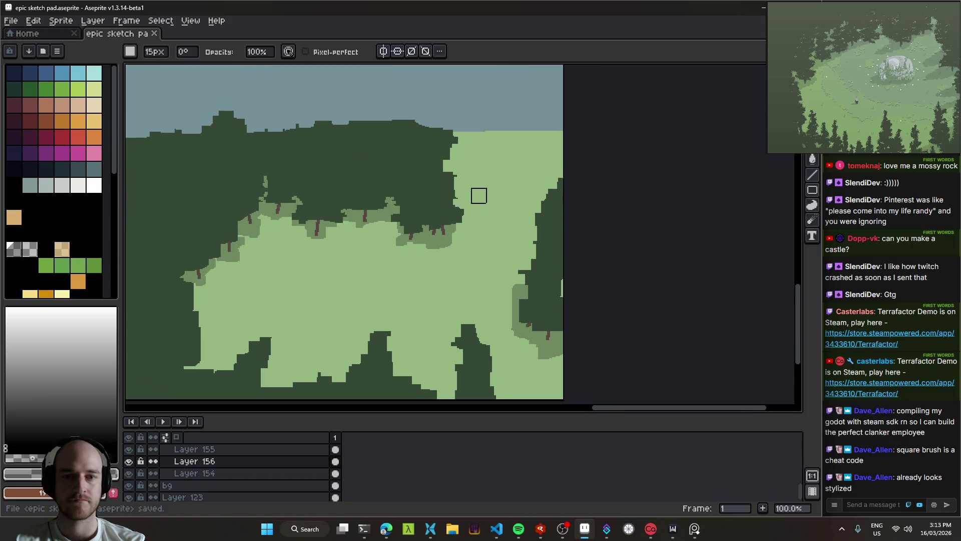
scroll(427, 167, right, 2)
scroll(413, 180, down, 4)
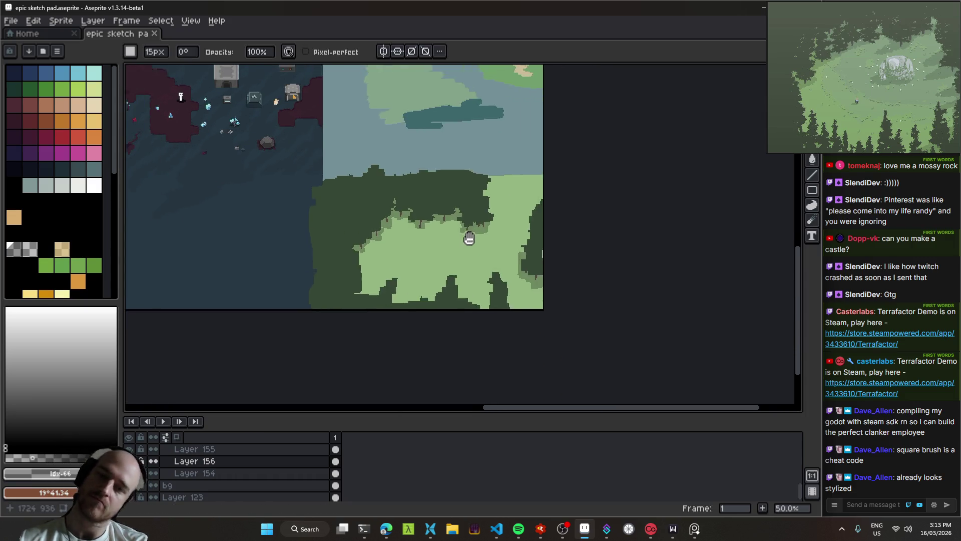
scroll(397, 198, up, 2)
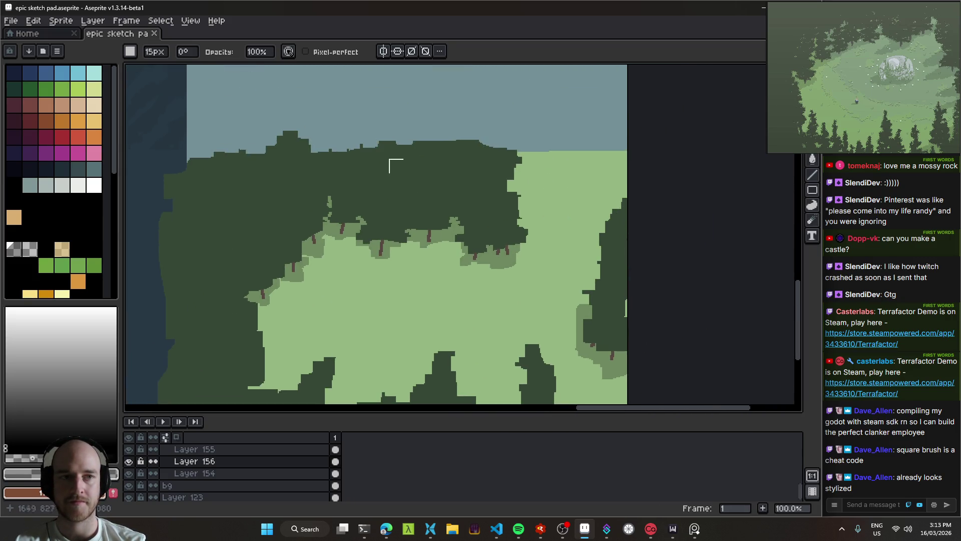
scroll(476, 161, down, 4)
scroll(453, 217, up, 10)
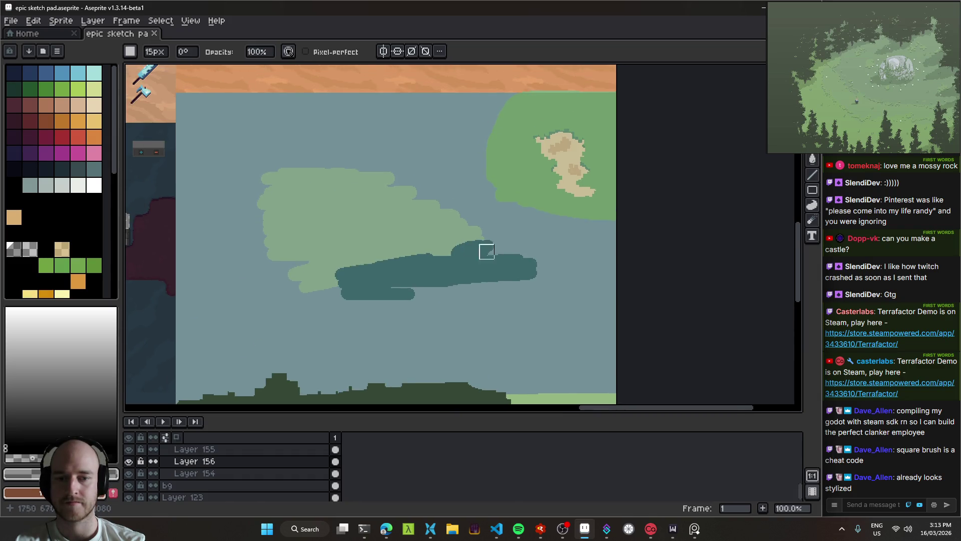
click(523, 534)
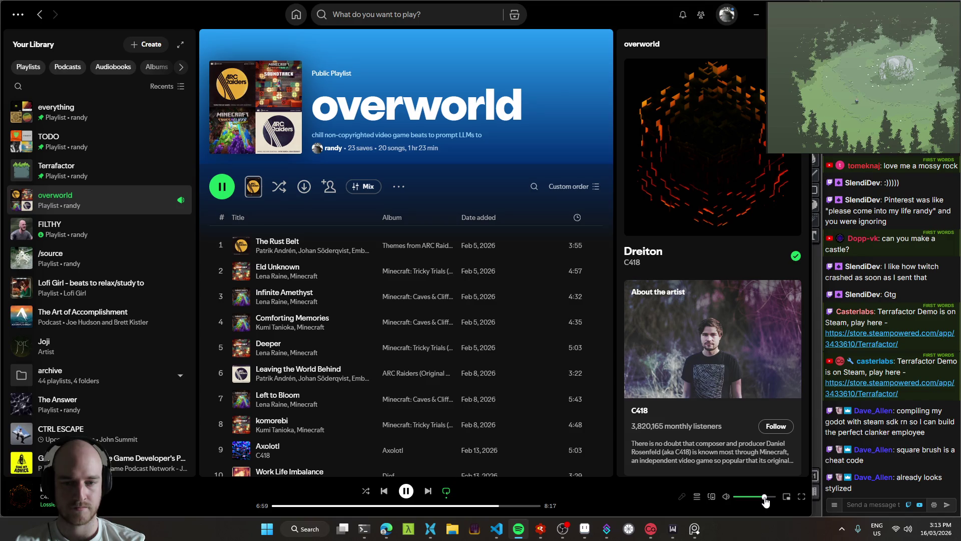
click(756, 15)
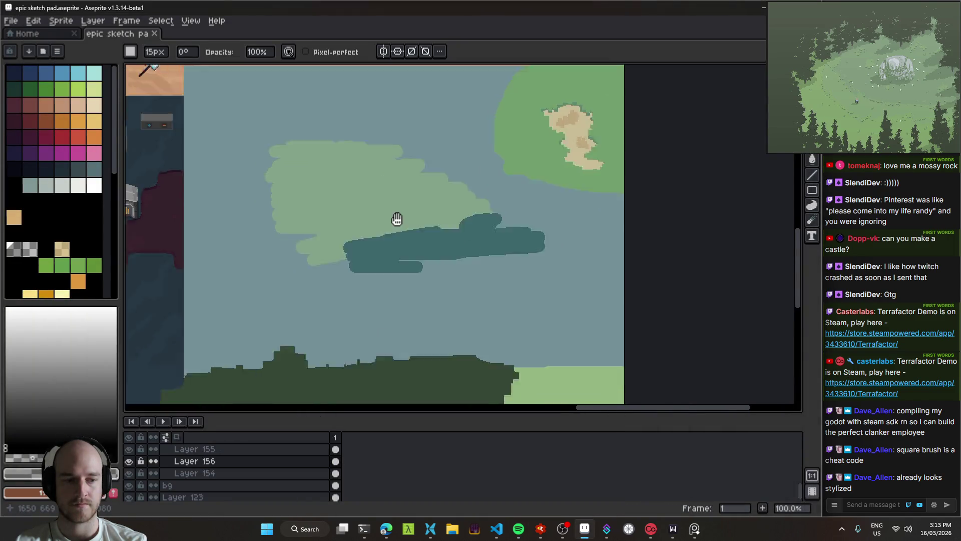
Pan the canvas down to the dark green forest edge beneath the teal clouds.
mouse_move(446, 250)
mouse_down()
mouse_move(496, 313)
mouse_move(506, 111)
mouse_move(657, 140)
mouse_up()
scroll(850, 75, down, 3)
scroll(792, 83, up, 3)
scroll(844, 107, down, 3)
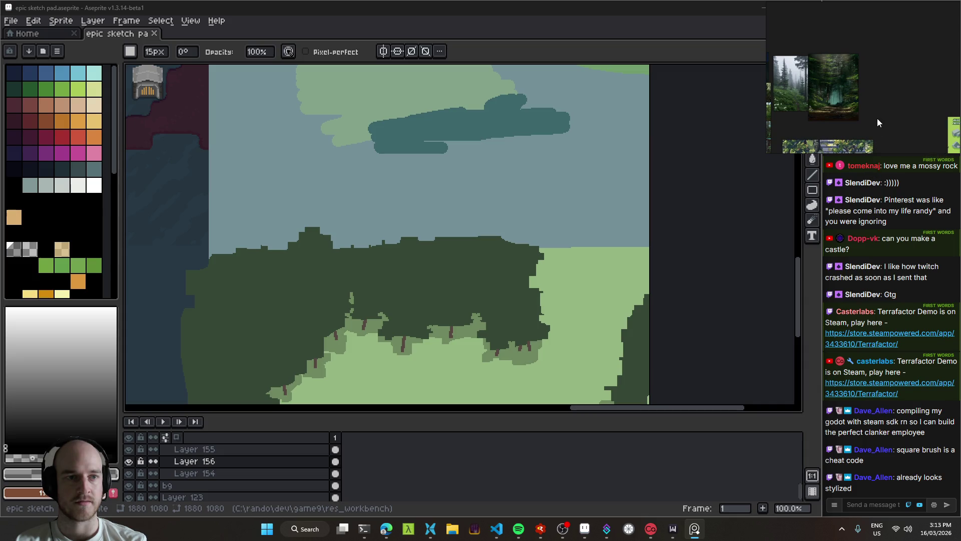
scroll(875, 101, up, 3)
scroll(842, 113, down, 3)
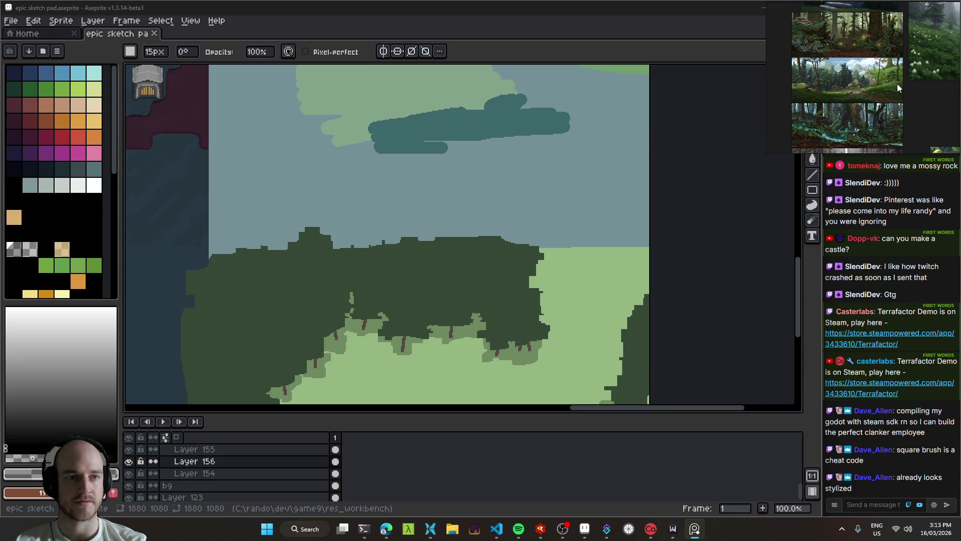
scroll(864, 79, up, 2)
scroll(863, 130, down, 2)
Zoom out to 33.3% and pan to see the forest, desert, dungeon and sky scenes together.
scroll(879, 112, up, 3)
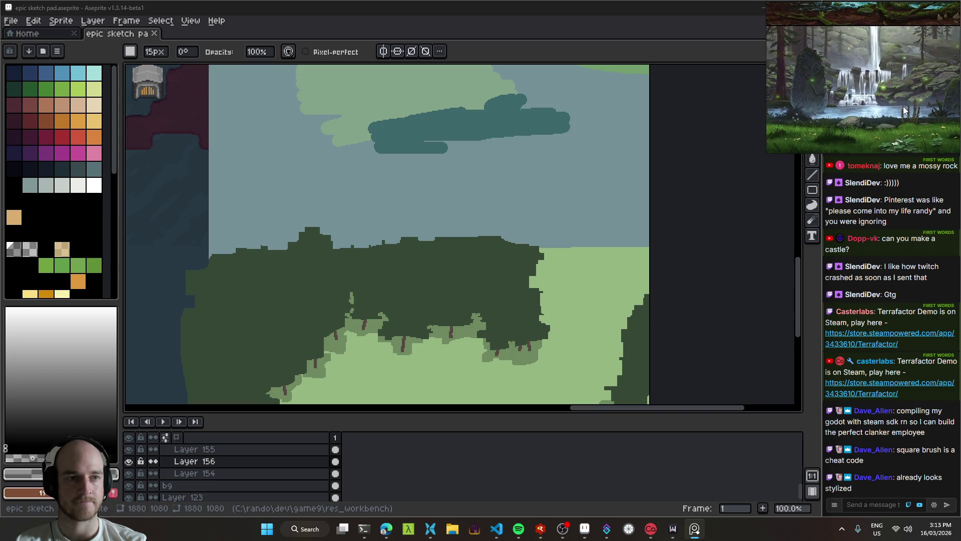
scroll(861, 104, down, 1)
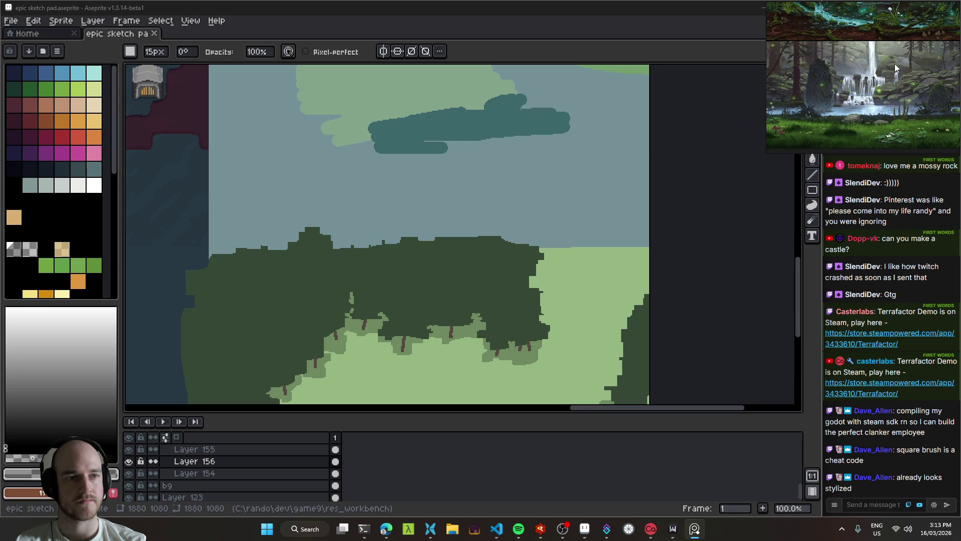
scroll(893, 64, down, 2)
scroll(882, 113, up, 2)
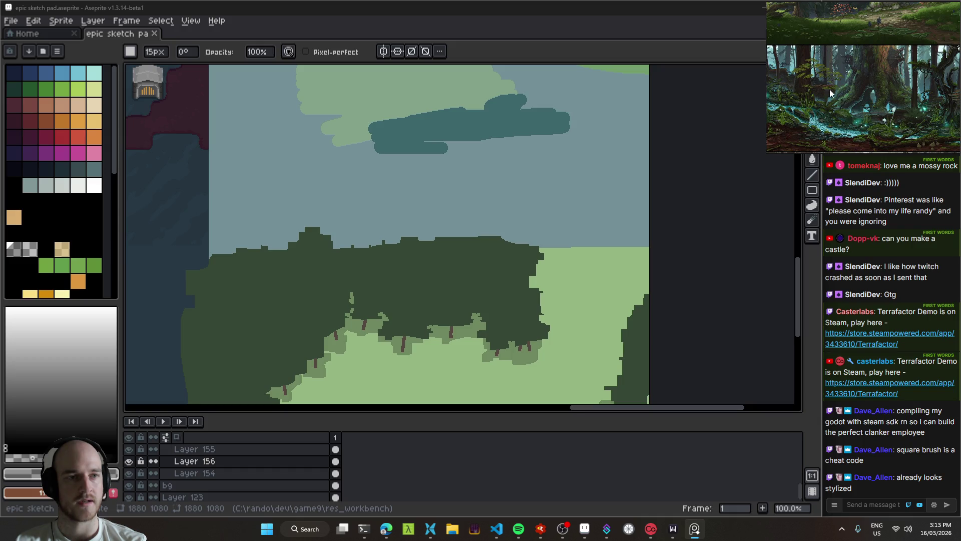
scroll(861, 84, down, 2)
scroll(890, 79, up, 2)
scroll(859, 71, up, 2)
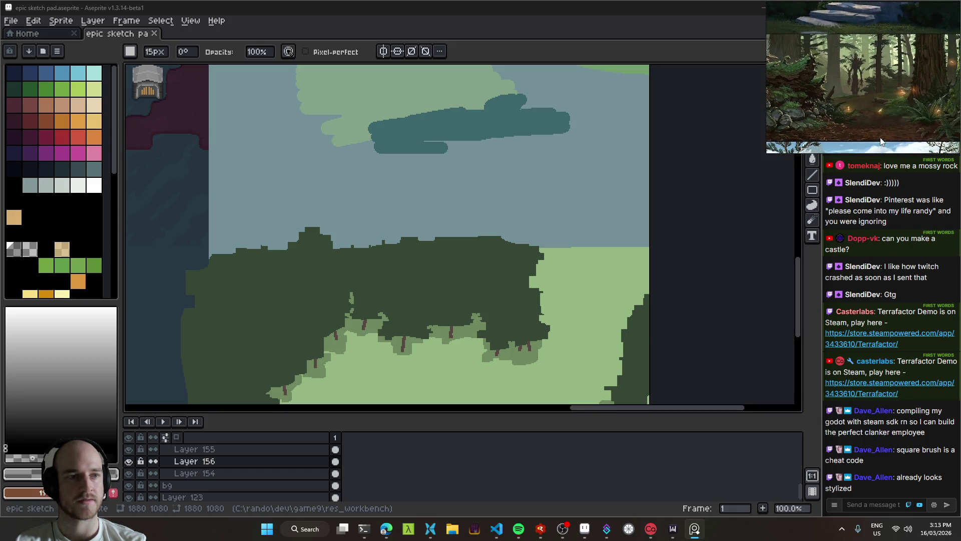
scroll(819, 74, up, 2)
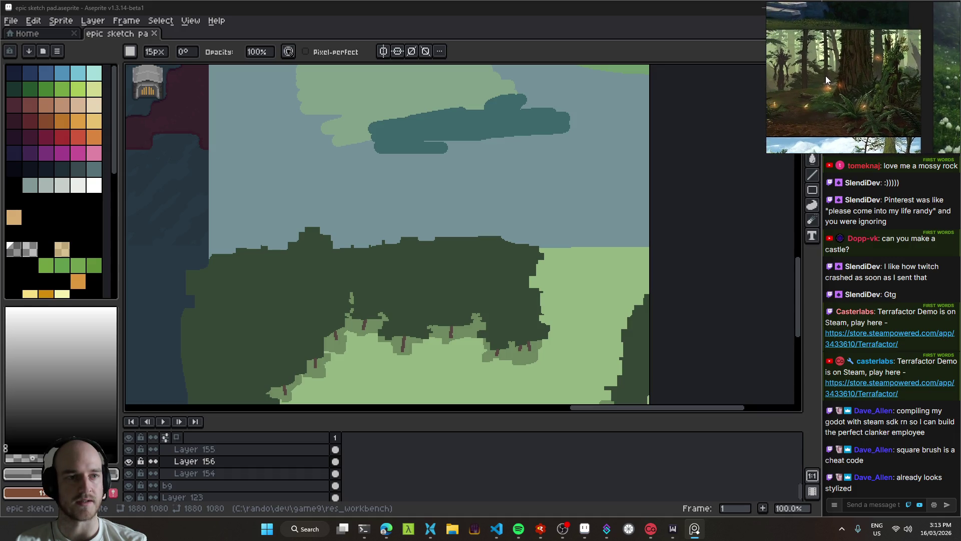
scroll(921, 102, up, 2)
scroll(846, 50, down, 3)
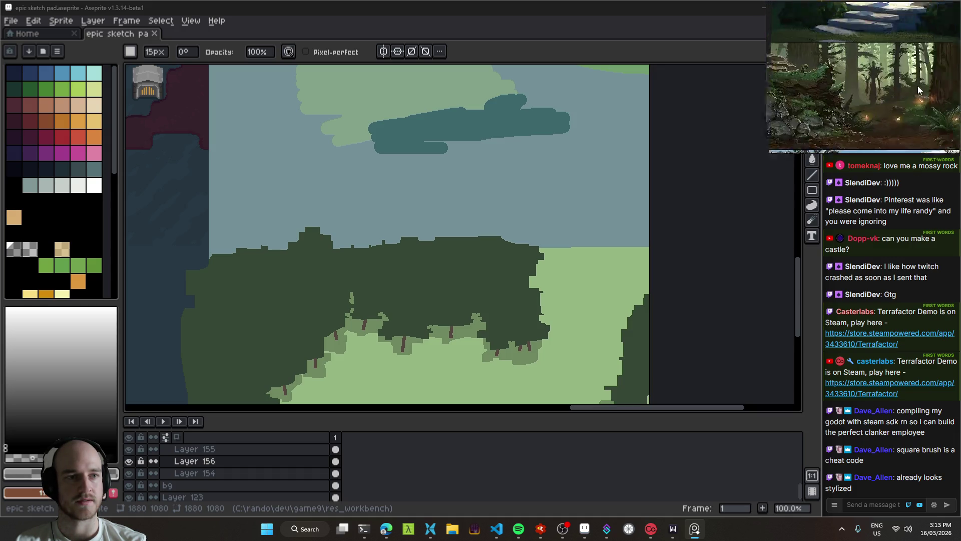
scroll(866, 75, up, 1)
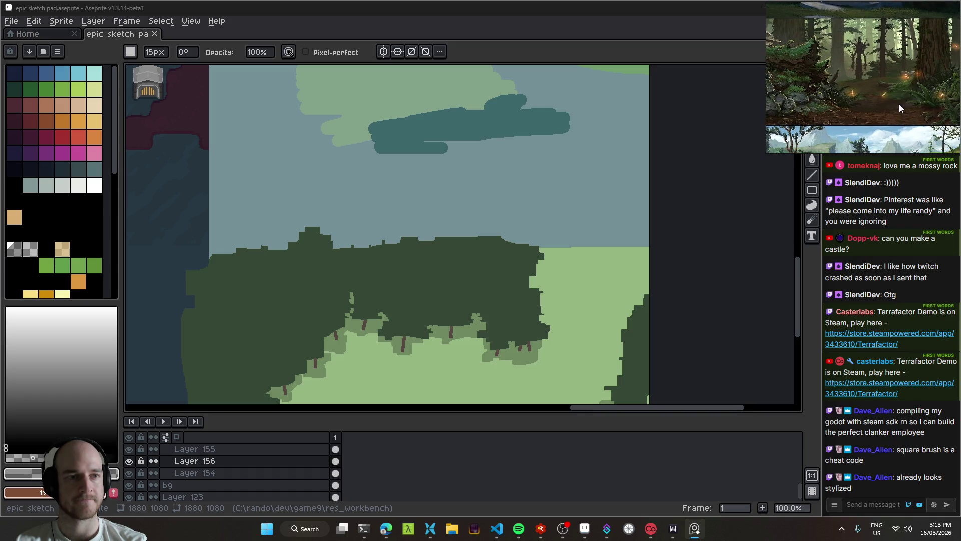
scroll(899, 105, up, 1)
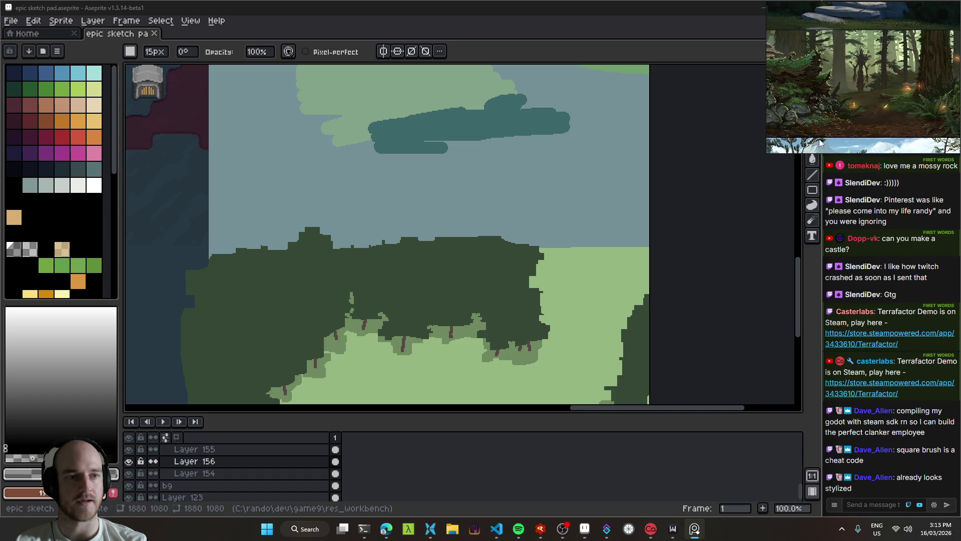
scroll(851, 115, up, 3)
drag(515, 167, 448, 238)
scroll(518, 169, down, 2)
On the bg layer, erase with a 40px brush to turn the dark area below the dungeon light grey-blue.
ctrl+click(450, 245)
scroll(455, 254, up, 2)
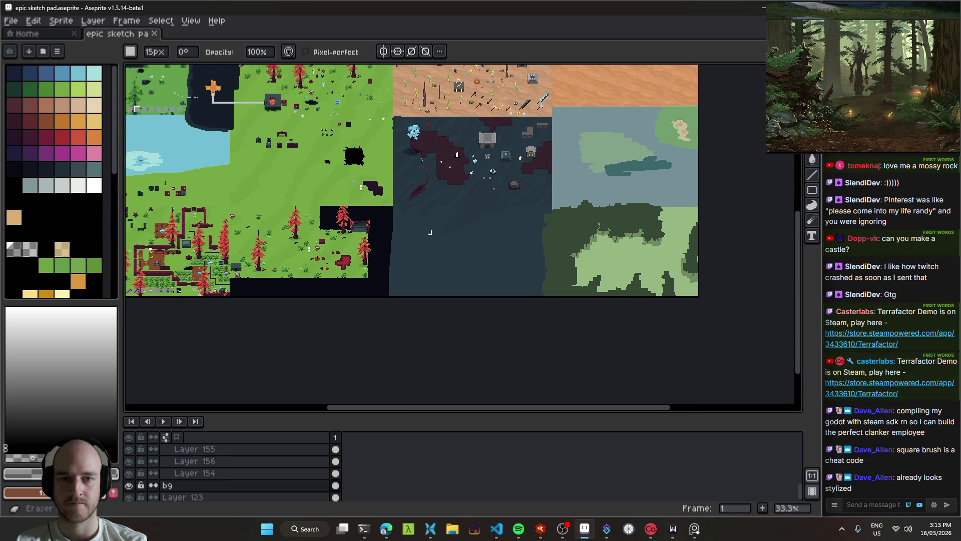
key(e)
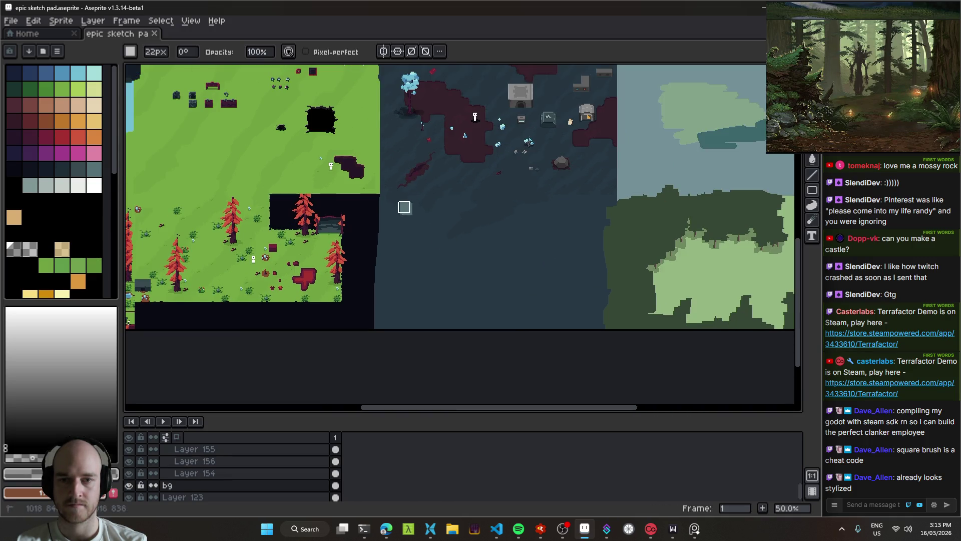
key(ctrl+z)
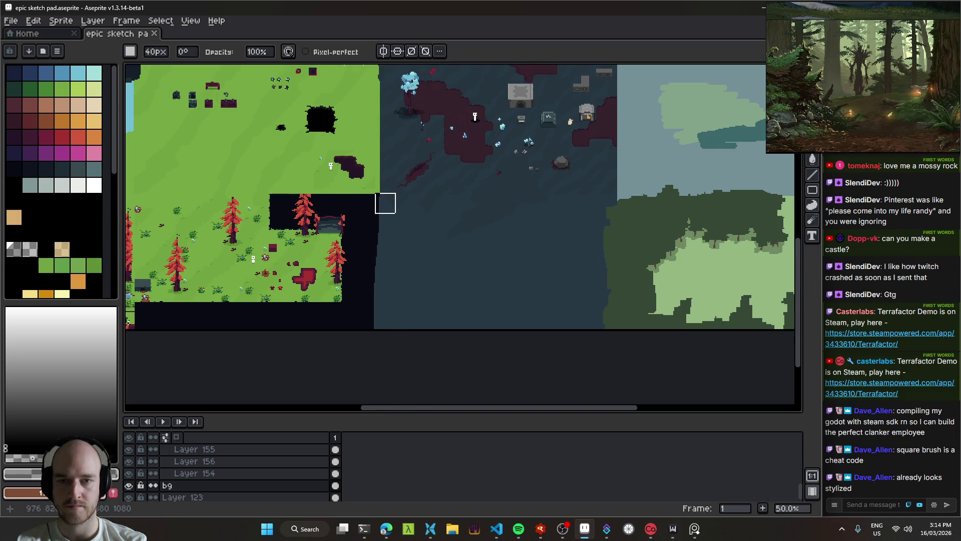
mouse_move(384, 210)
mouse_down()
mouse_move(379, 217)
mouse_move(577, 206)
mouse_up()
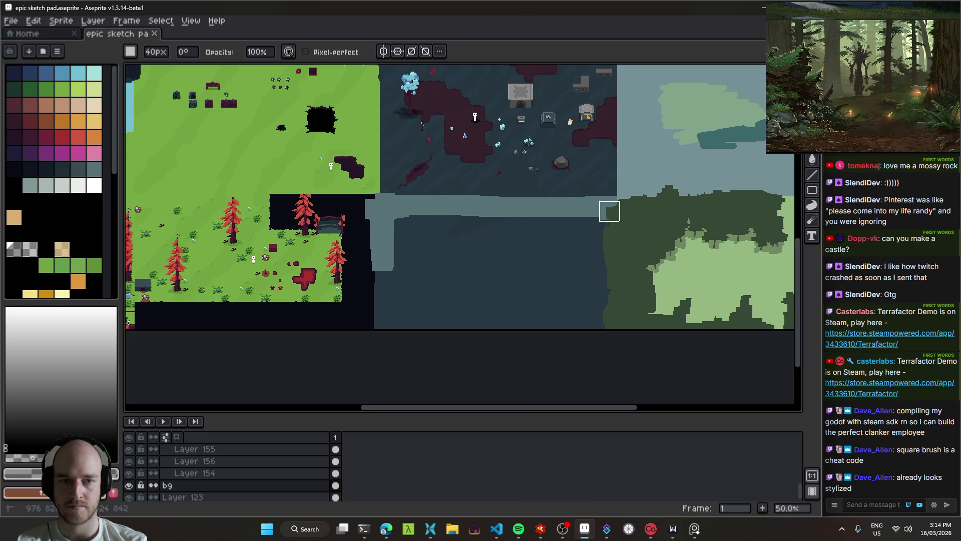
mouse_move(606, 308)
mouse_down()
mouse_move(595, 233)
mouse_move(585, 352)
mouse_move(545, 220)
mouse_move(396, 232)
mouse_up()
drag(382, 295, 418, 319)
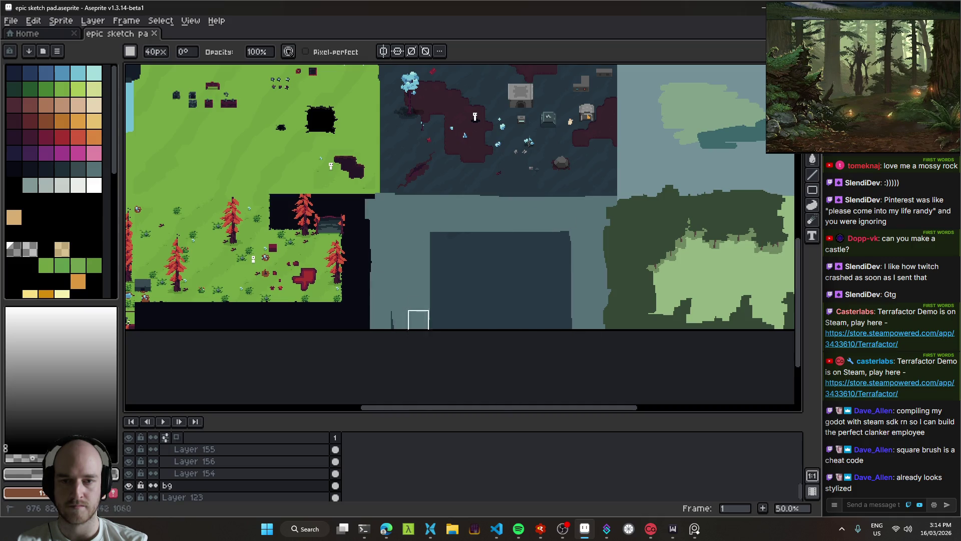
mouse_move(426, 257)
mouse_down()
mouse_move(438, 224)
mouse_move(564, 232)
mouse_move(499, 238)
mouse_move(552, 274)
mouse_move(581, 347)
mouse_up()
drag(517, 342, 450, 322)
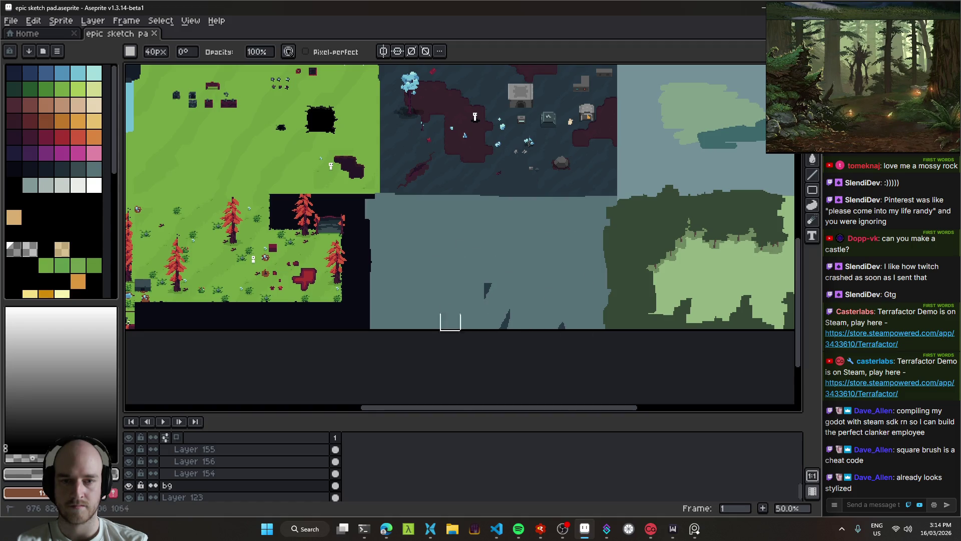
scroll(388, 253, left, 5)
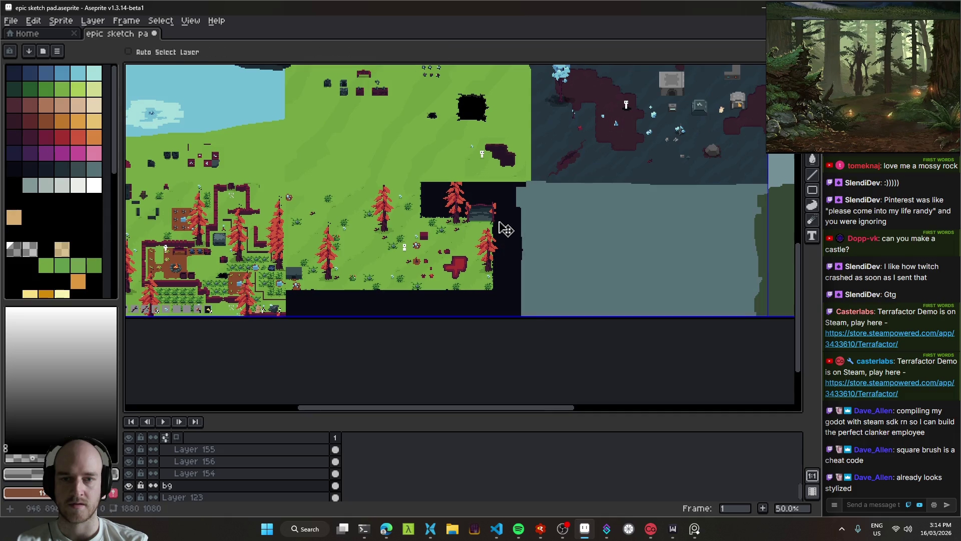
Try repositioning the slate sign building, undoing the first attempt.
scroll(482, 246, down, 1)
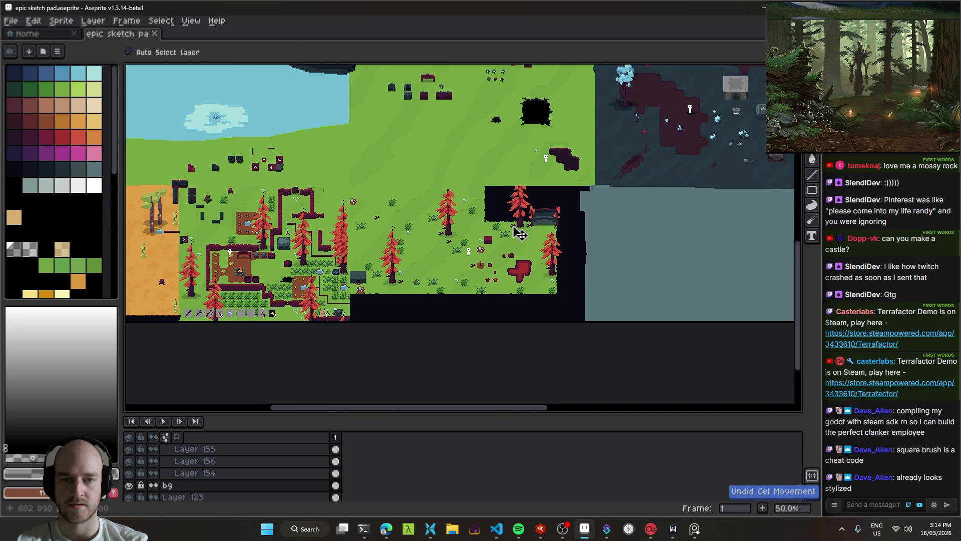
scroll(518, 237, up, 1)
mouse_move(562, 213)
mouse_down()
mouse_move(387, 197)
mouse_move(553, 206)
mouse_up()
key(ctrl+z)
scroll(419, 211, left, 1)
mouse_move(419, 210)
mouse_down()
mouse_move(613, 235)
mouse_move(333, 129)
mouse_up()
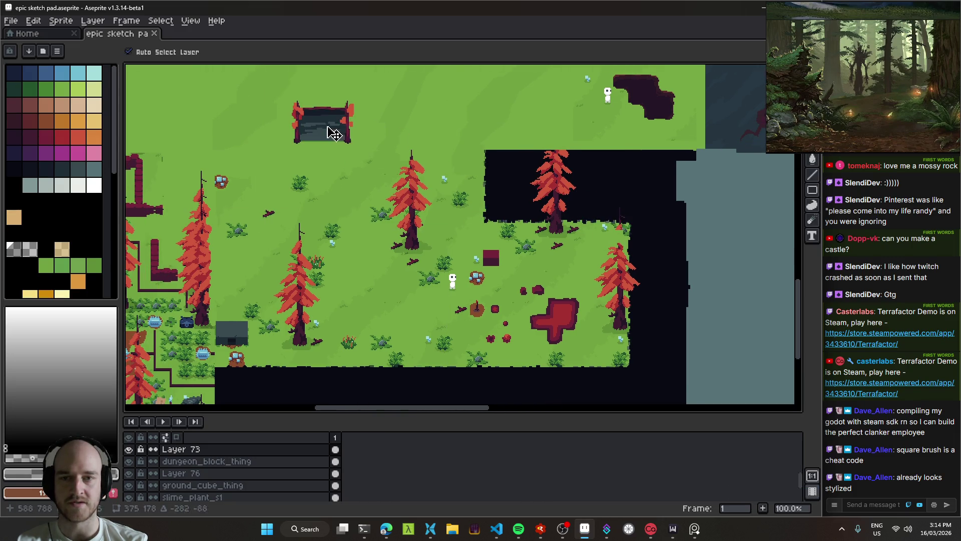
scroll(451, 176, up, 2)
scroll(473, 186, down, 2)
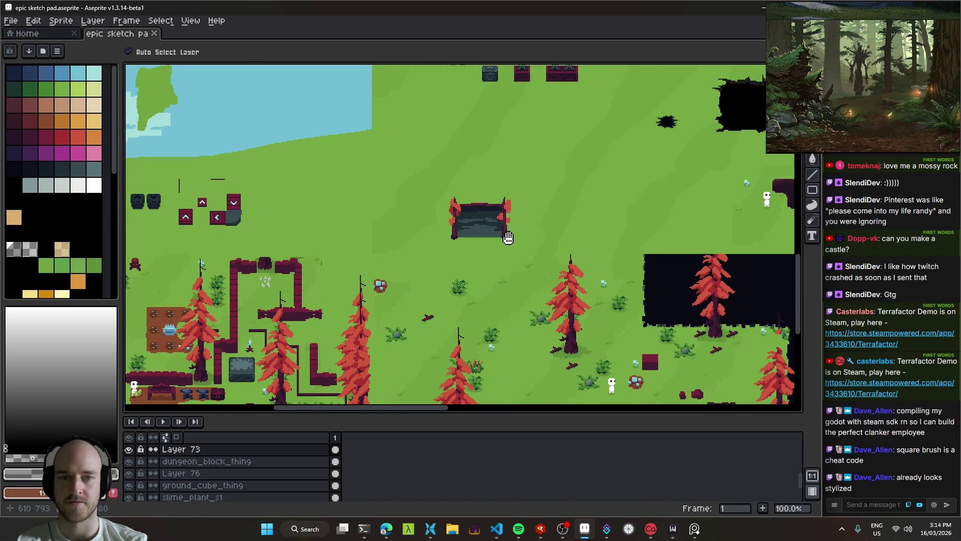
scroll(410, 176, down, 1)
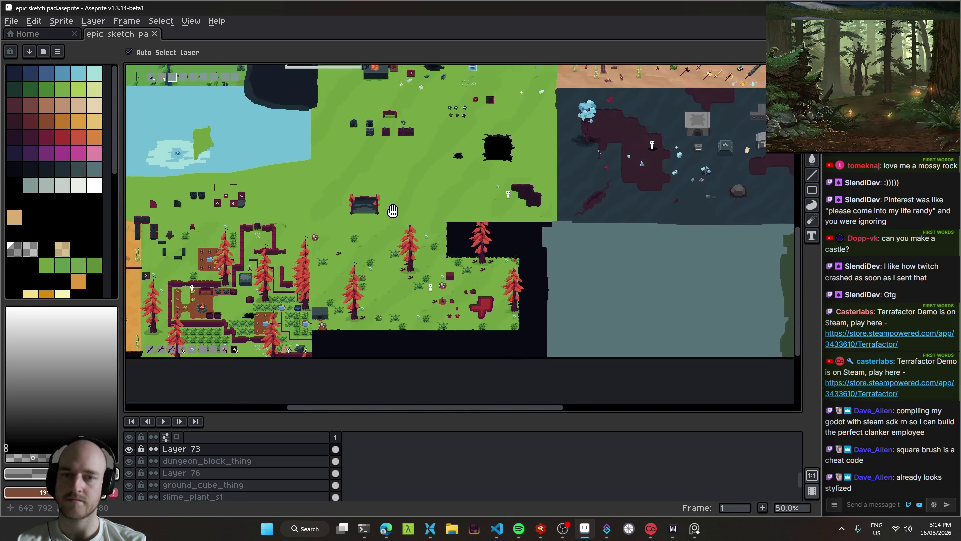
drag(447, 189, 421, 200)
Move the slate building right and down, then pan toward the desert scene.
key(e)
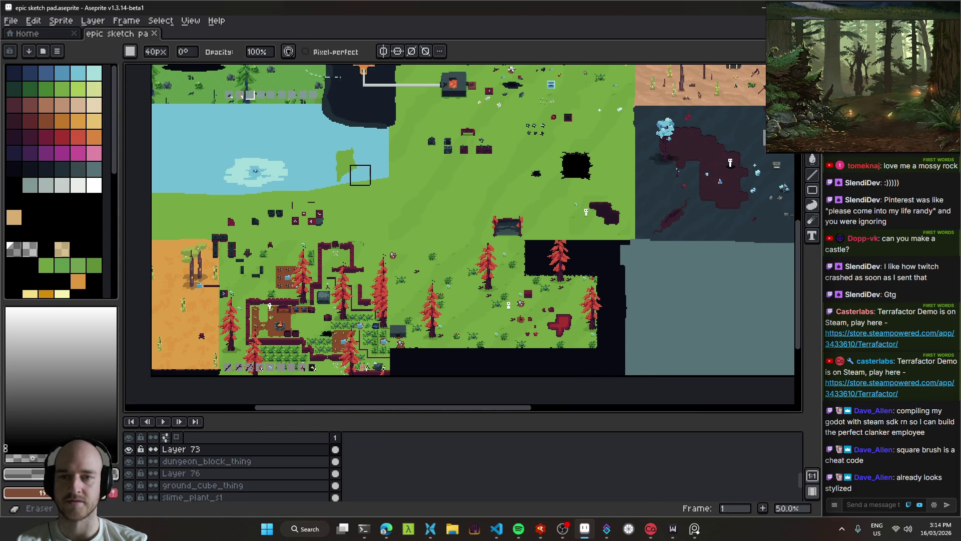
key(v)
mouse_move(514, 229)
mouse_down()
mouse_move(589, 255)
mouse_move(581, 235)
mouse_move(593, 271)
mouse_up()
key(e)
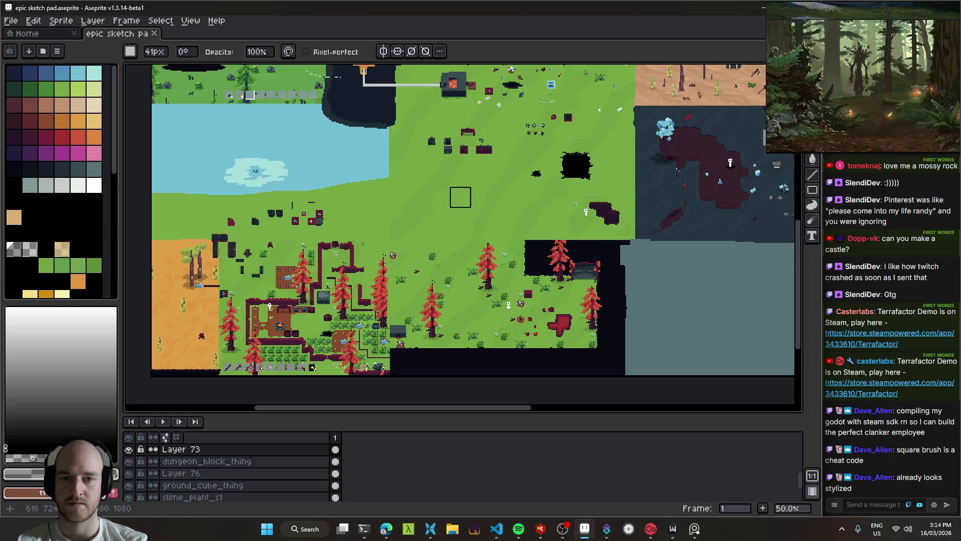
key(v)
drag(604, 200, 379, 289)
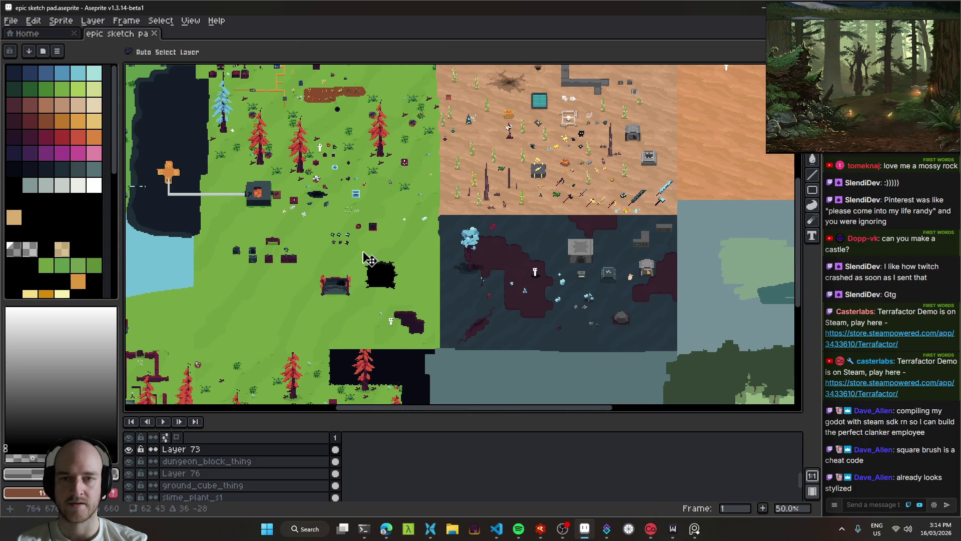
scroll(361, 283, up, 3)
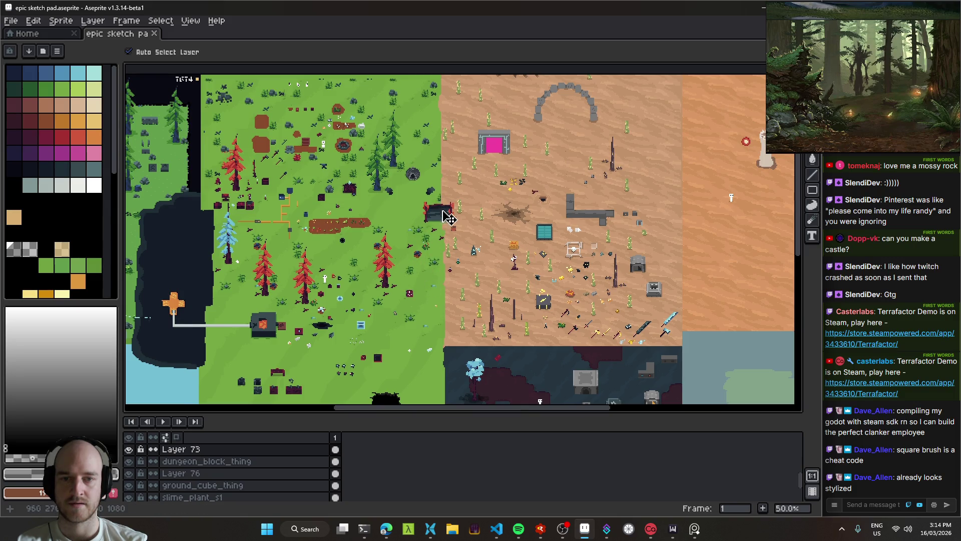
scroll(447, 217, down, 5)
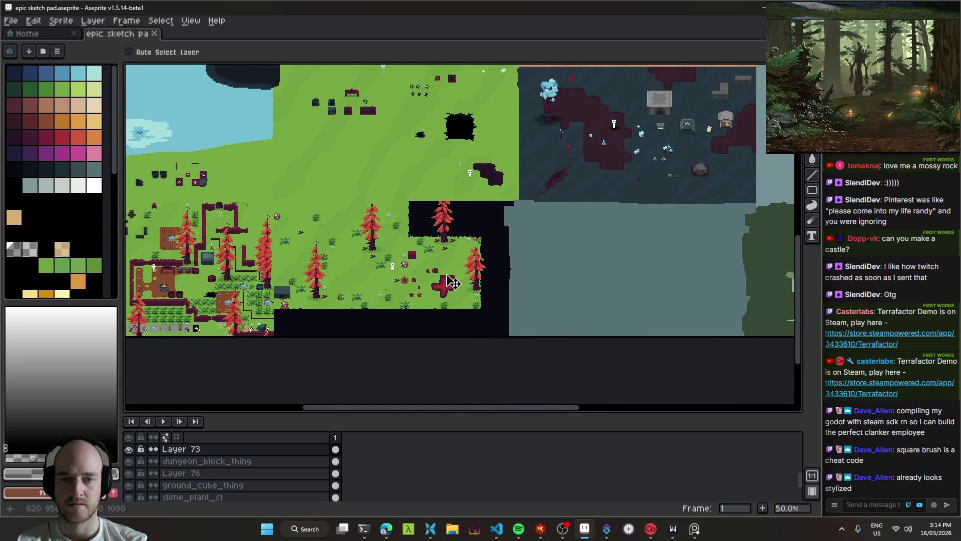
scroll(408, 266, up, 2)
Save the sketch pad and delete the layer holding the two dark-red blobs.
click(426, 223)
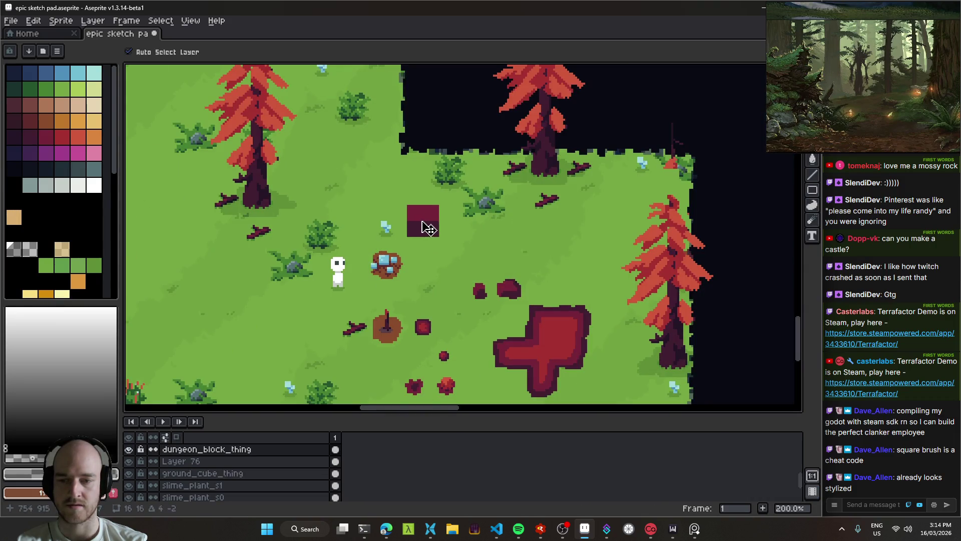
scroll(426, 228, down, 1)
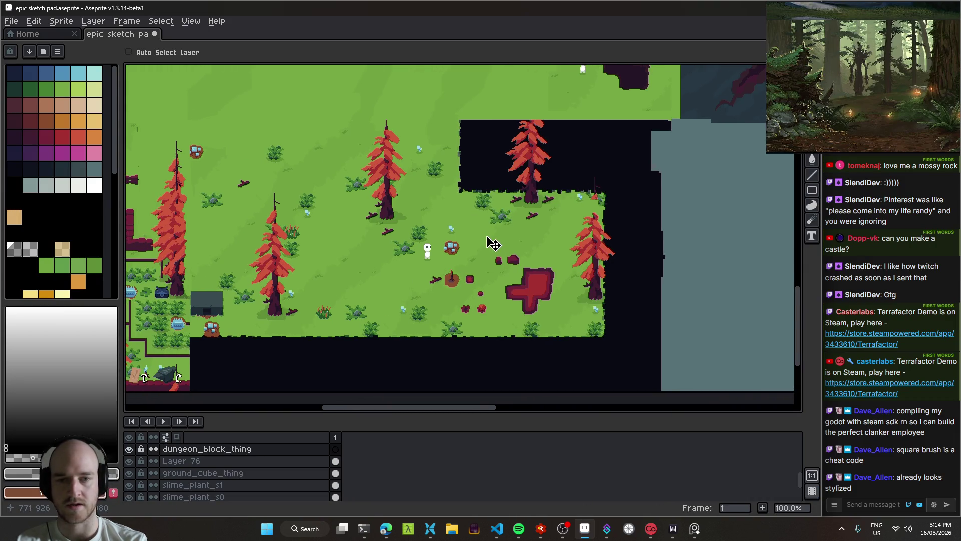
key(ctrl+s)
scroll(493, 244, up, 2)
ctrl+click(541, 250)
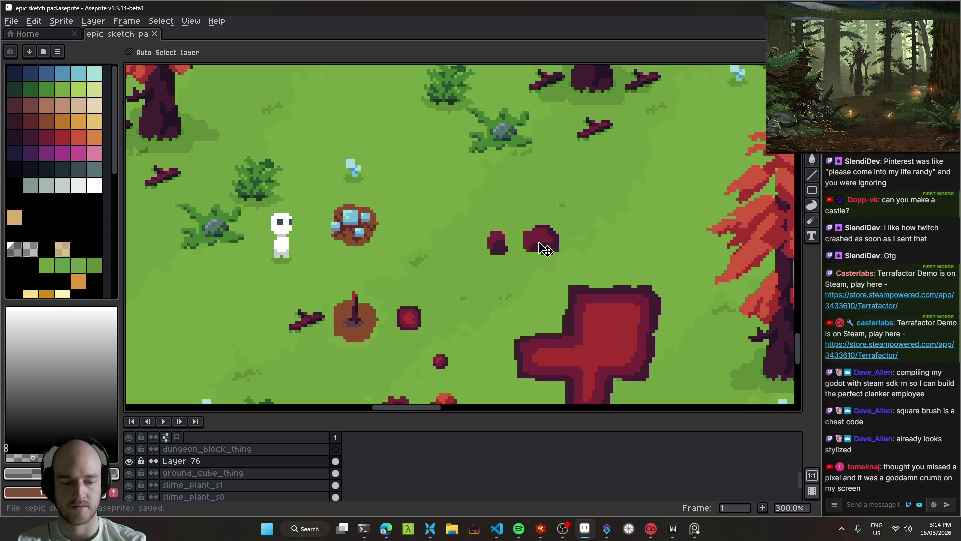
key(Delete)
Save again and undo accidental moves of the goop_ball dot and red plant sprite.
scroll(545, 235, down, 5)
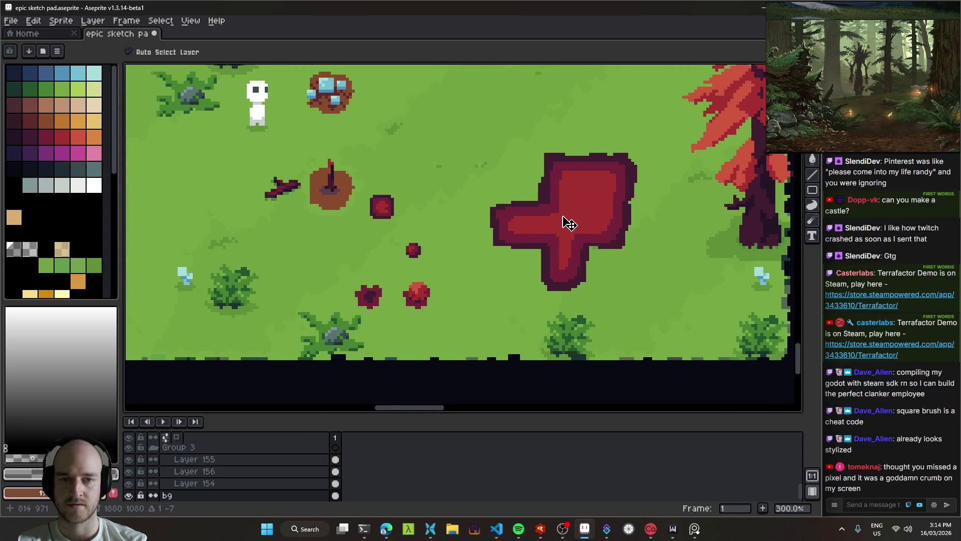
click(424, 299)
key(ctrl+s)
scroll(475, 314, down, 2)
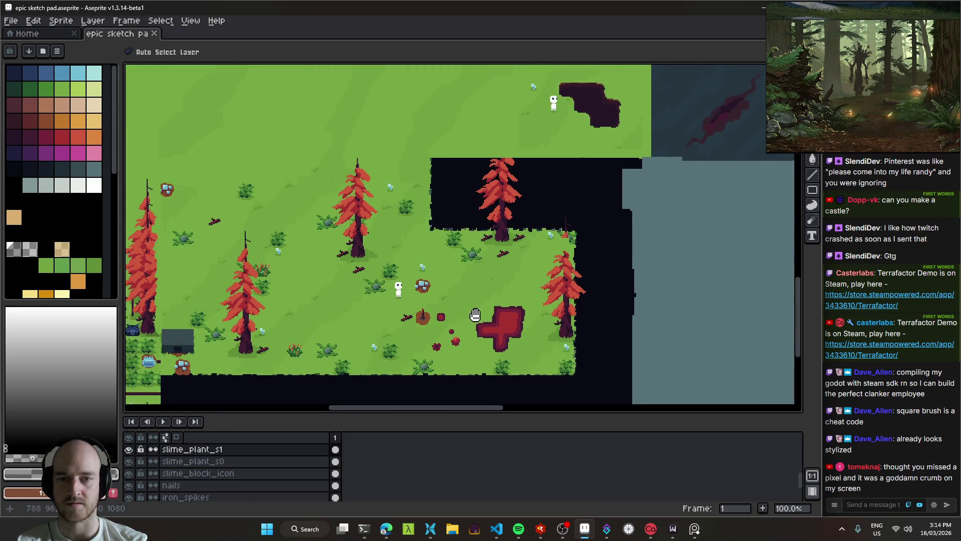
scroll(475, 314, down, 1)
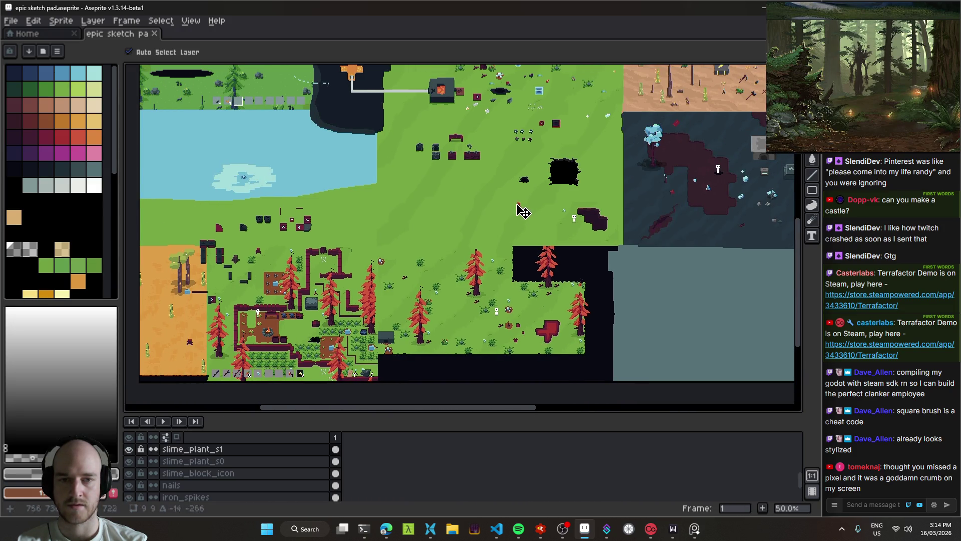
scroll(533, 238, up, 3)
click(543, 254)
scroll(543, 253, down, 3)
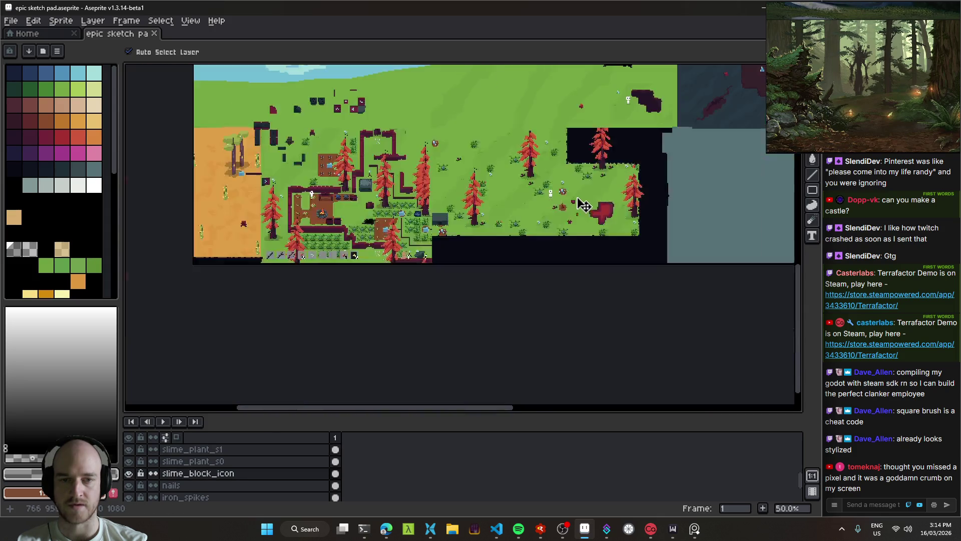
scroll(558, 215, up, 1)
ctrl+click(536, 293)
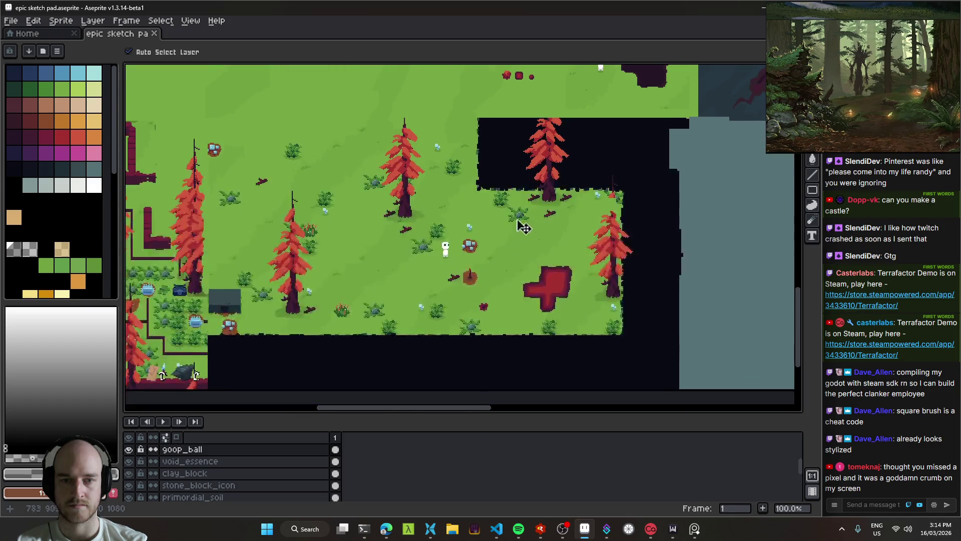
key(ctrl+z)
drag(481, 311, 512, 103)
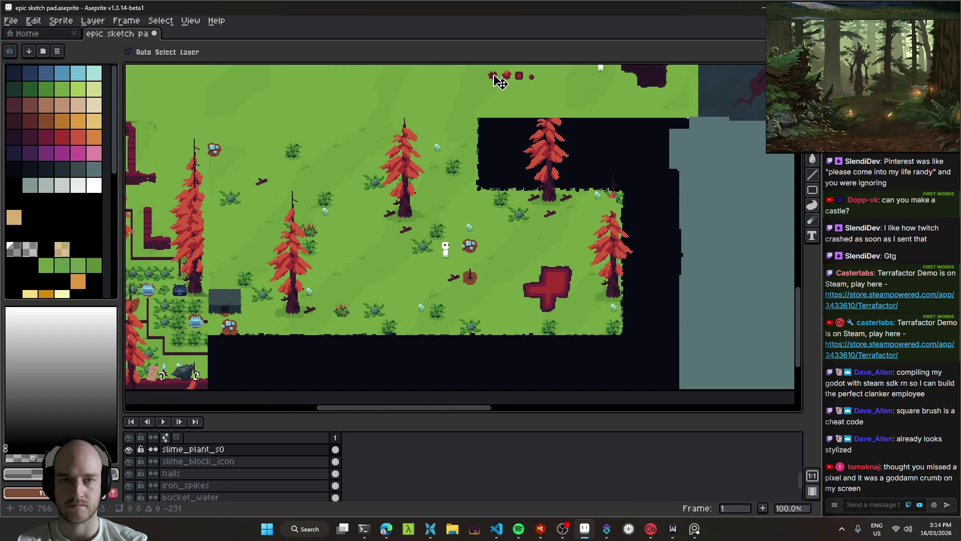
key(ctrl+z)
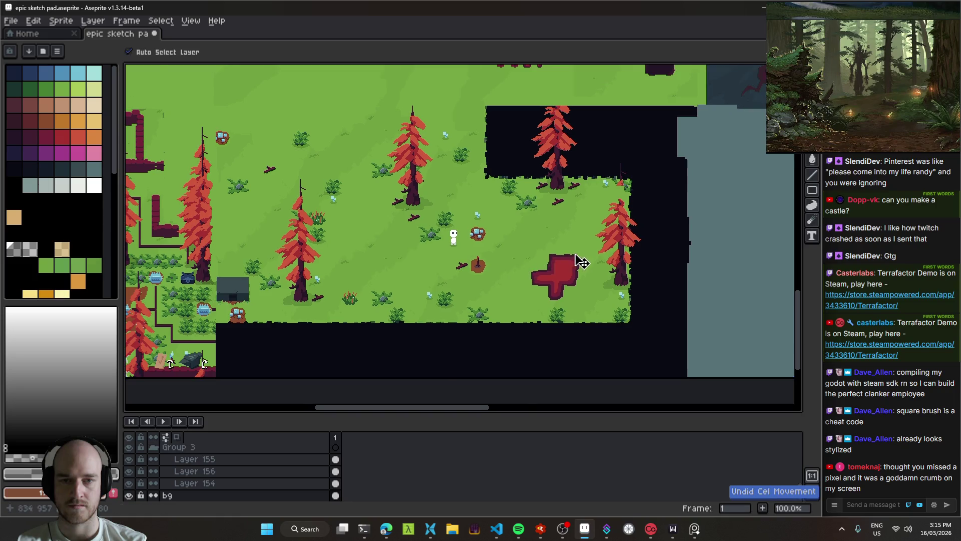
scroll(581, 261, down, 1)
Erase swaths across the dark and green area and up along the grass edge.
key(e)
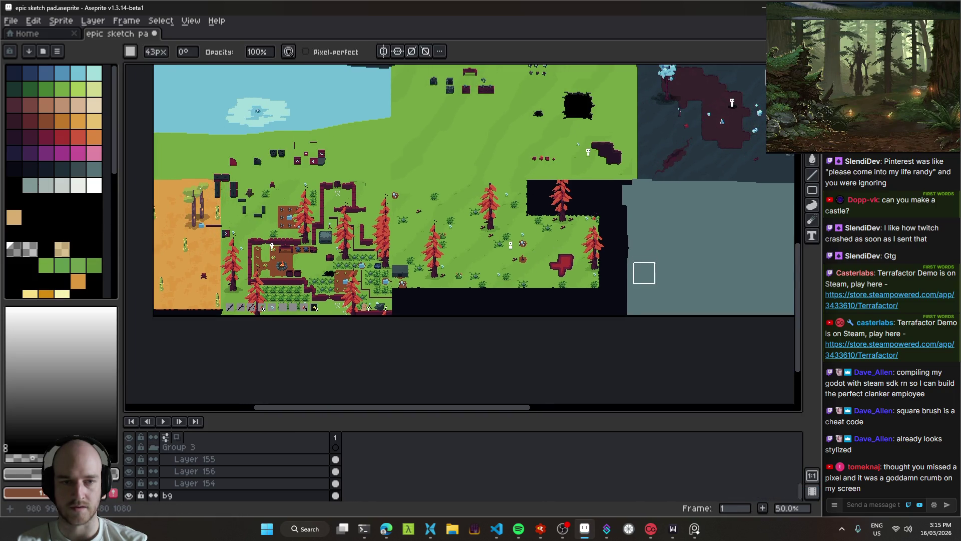
drag(656, 308, 626, 265)
mouse_move(565, 298)
mouse_down()
mouse_move(524, 269)
mouse_move(616, 226)
mouse_up()
mouse_move(626, 186)
mouse_down()
mouse_move(539, 185)
mouse_move(587, 211)
mouse_up()
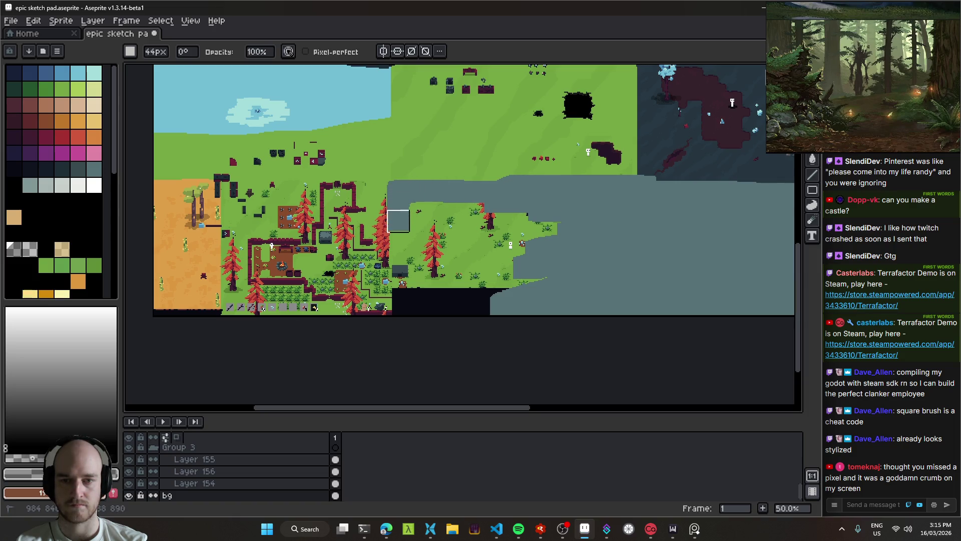
mouse_move(403, 302)
mouse_down()
mouse_move(412, 249)
mouse_move(474, 214)
mouse_move(554, 214)
mouse_move(454, 279)
mouse_up()
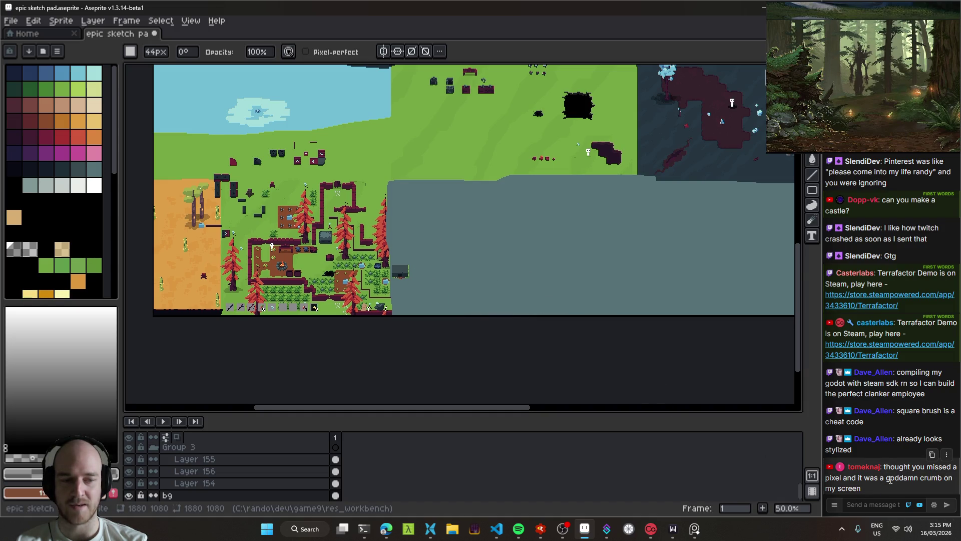
scroll(553, 218, up, 1)
mouse_move(520, 186)
mouse_down()
mouse_move(493, 247)
mouse_move(521, 226)
mouse_up()
key(v)
scroll(521, 225, down, 1)
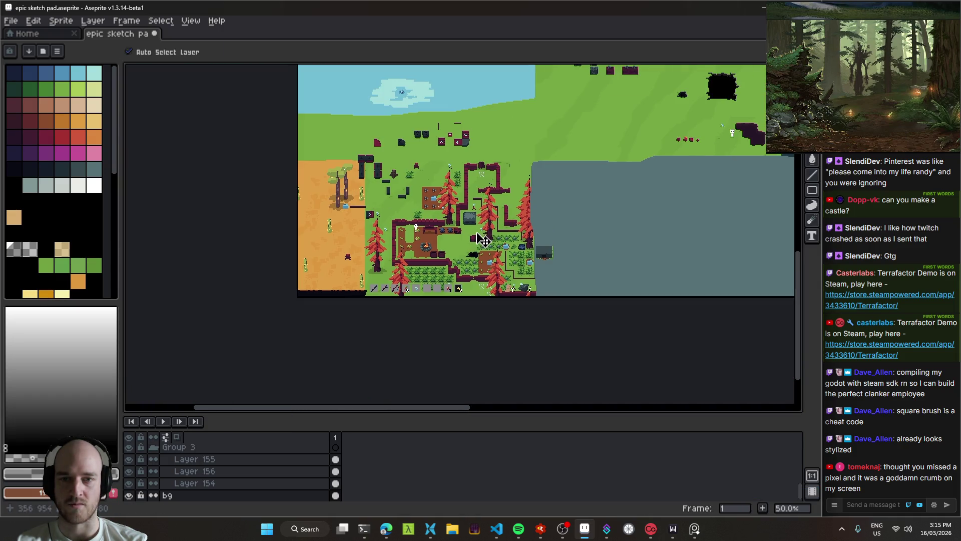
drag(500, 215, 510, 233)
Erase a band along the map's bottom edge and the rest of the lower map.
key(e)
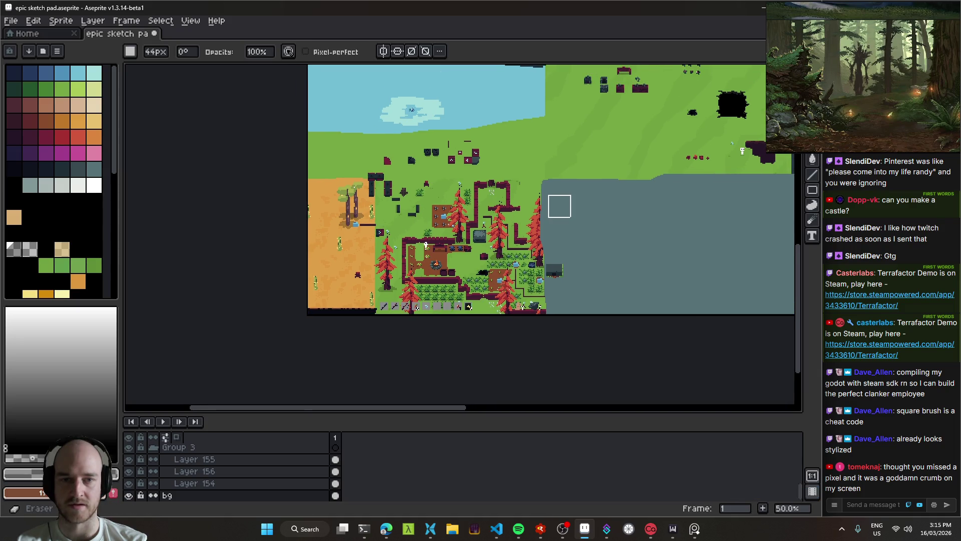
key(v)
scroll(506, 265, up, 1)
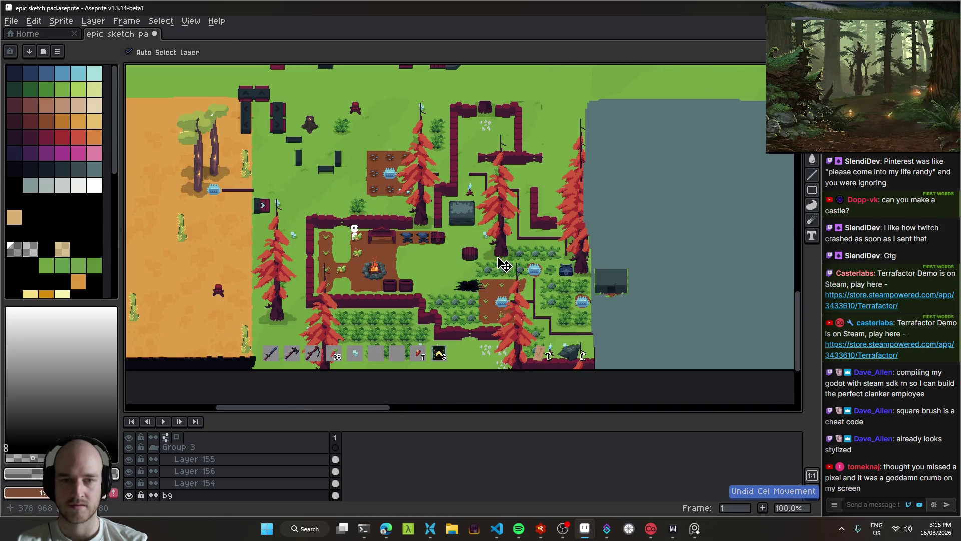
scroll(509, 265, down, 1)
drag(515, 262, 543, 267)
key(e)
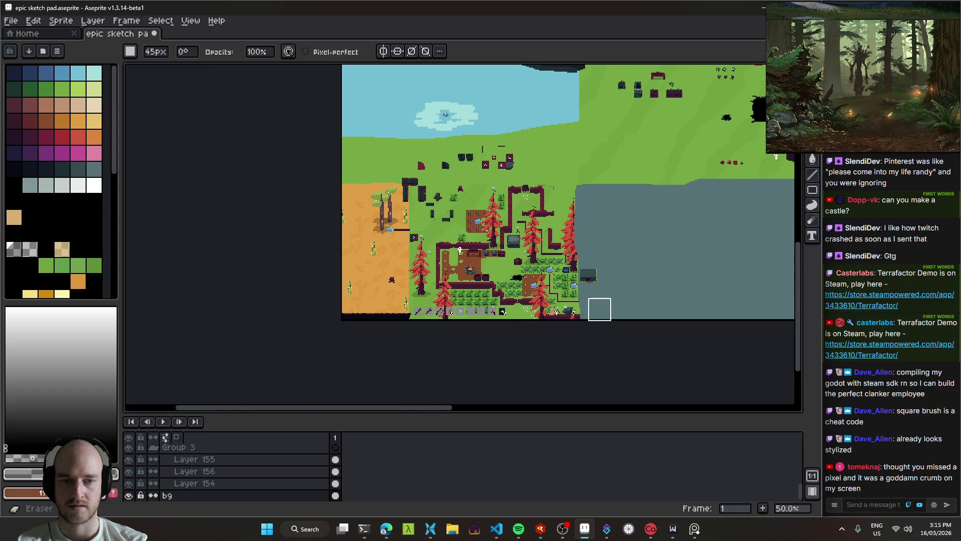
mouse_move(632, 294)
mouse_down()
mouse_move(551, 279)
mouse_move(184, 307)
mouse_up()
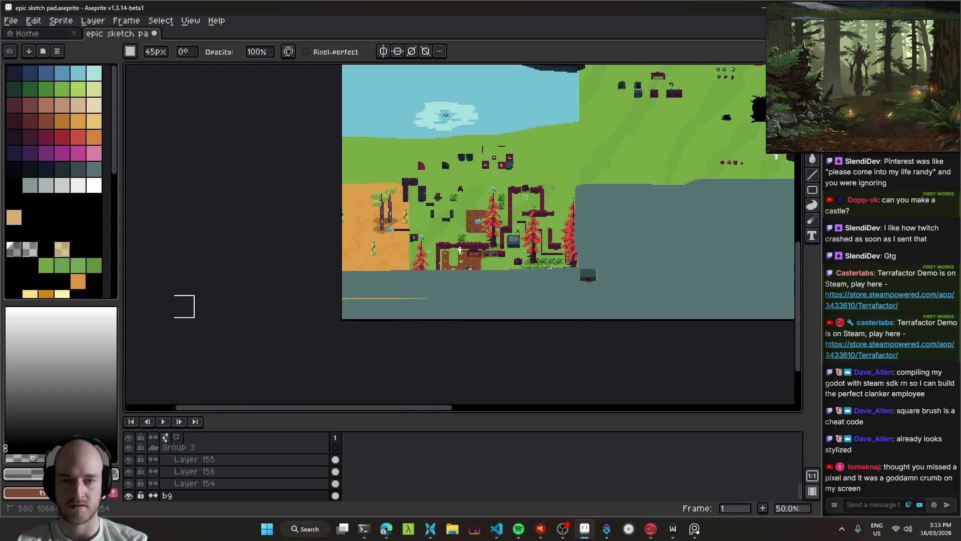
mouse_move(495, 298)
mouse_down()
mouse_move(580, 258)
mouse_move(350, 253)
mouse_move(590, 232)
mouse_move(392, 213)
mouse_move(598, 202)
mouse_move(317, 196)
mouse_up()
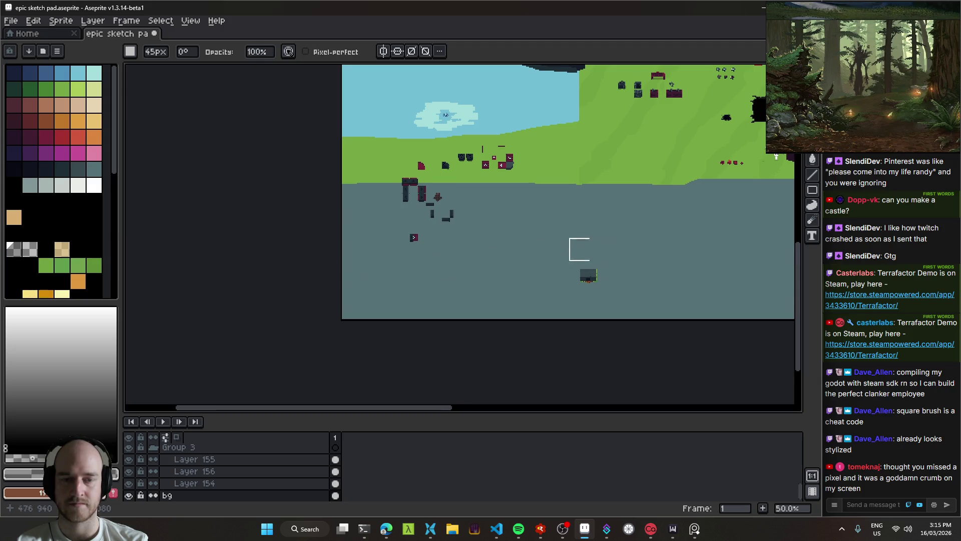
key(v)
click(543, 301)
Save the sketch pad with Ctrl+S.
scroll(566, 190, up, 2)
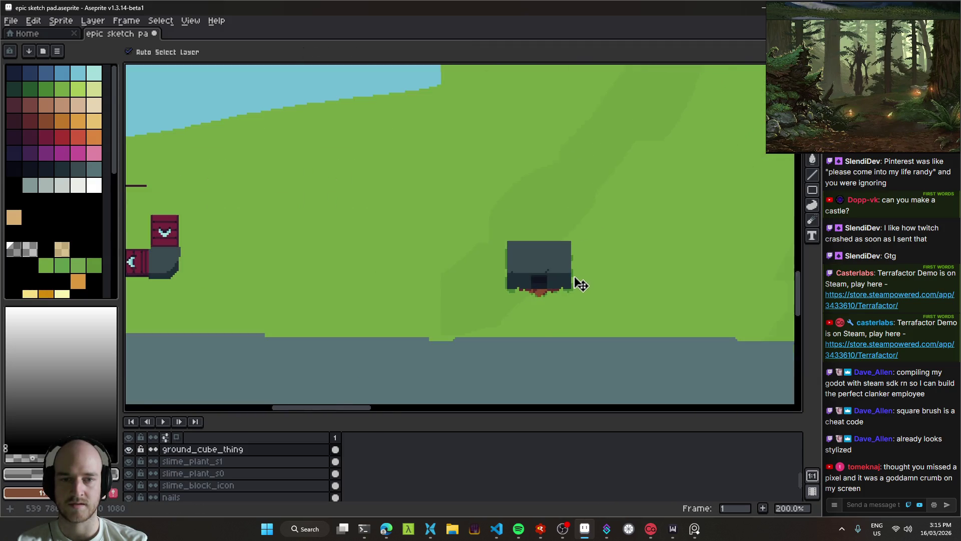
scroll(586, 293, down, 3)
key(ctrl+s)
scroll(515, 265, up, 3)
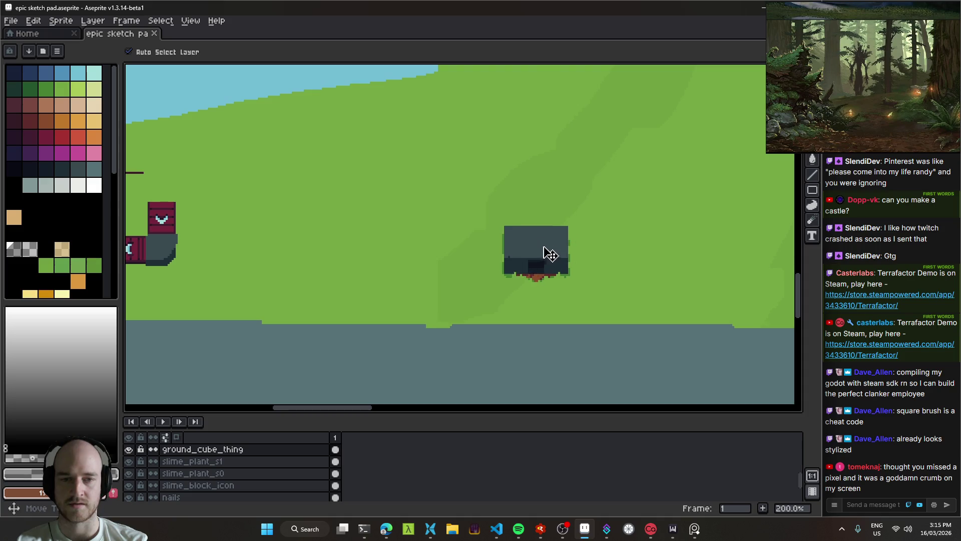
scroll(500, 250, right, 3)
scroll(423, 274, up, 1)
scroll(423, 274, down, 2)
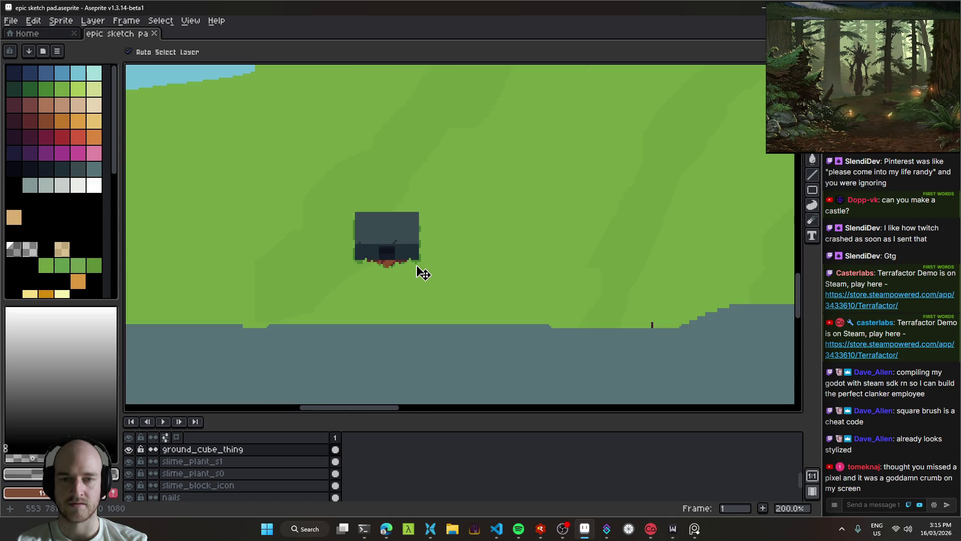
scroll(430, 250, left, 2)
scroll(438, 227, down, 1)
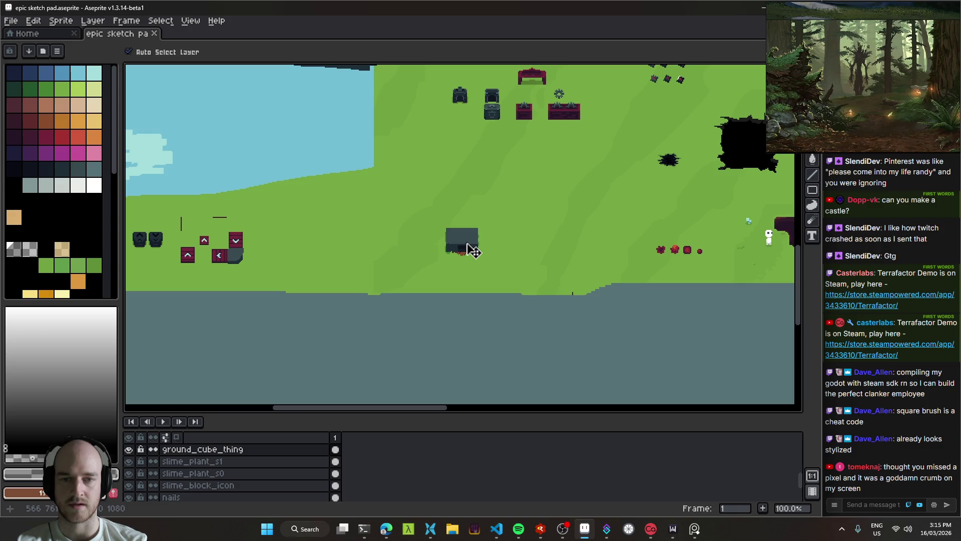
key(ctrl+s)
Pan to centre the cube row and undo an accidental sprite move.
mouse_move(290, 311)
mouse_down()
mouse_move(418, 273)
mouse_move(444, 277)
mouse_up()
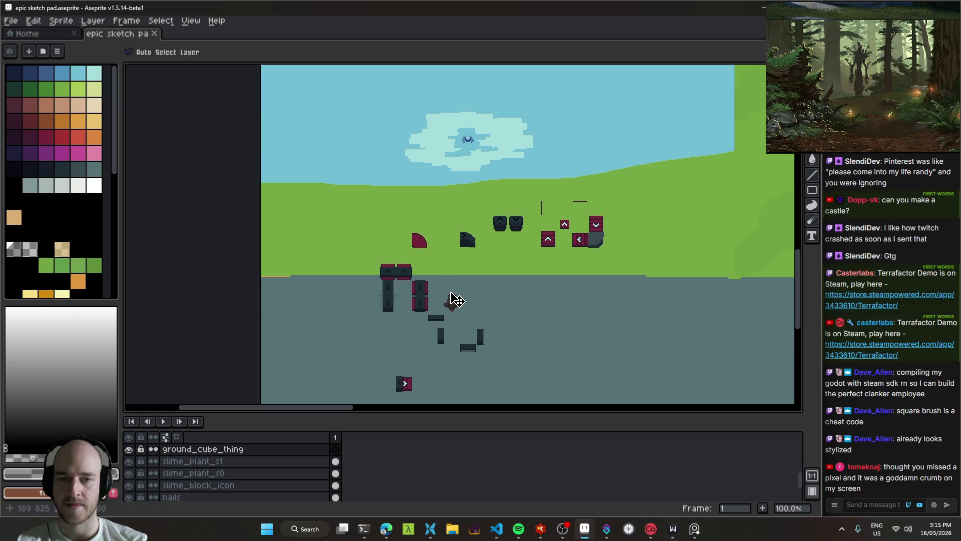
drag(477, 328, 447, 278)
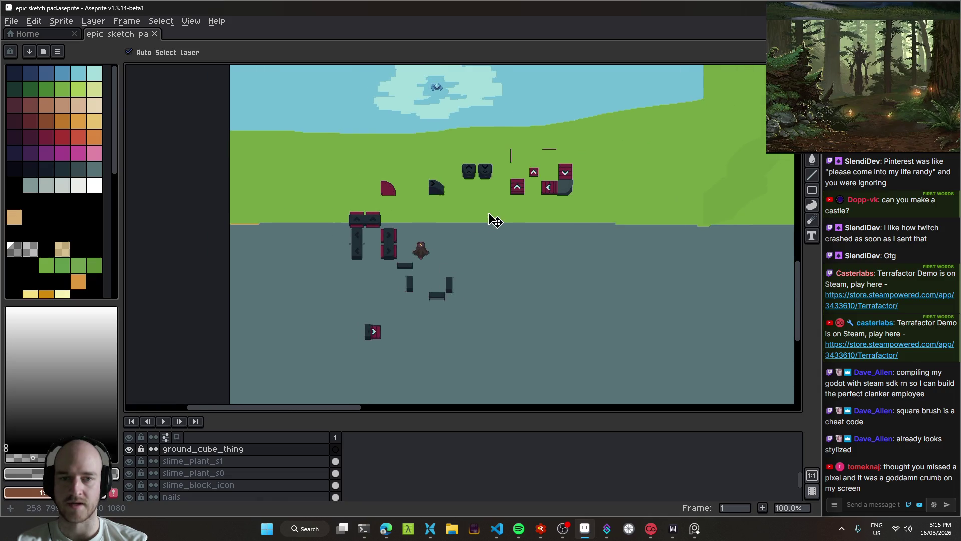
scroll(440, 295, down, 2)
scroll(431, 288, up, 2)
mouse_move(382, 296)
mouse_down()
mouse_move(399, 296)
mouse_move(347, 259)
mouse_up()
key(ctrl+z)
drag(409, 327, 416, 278)
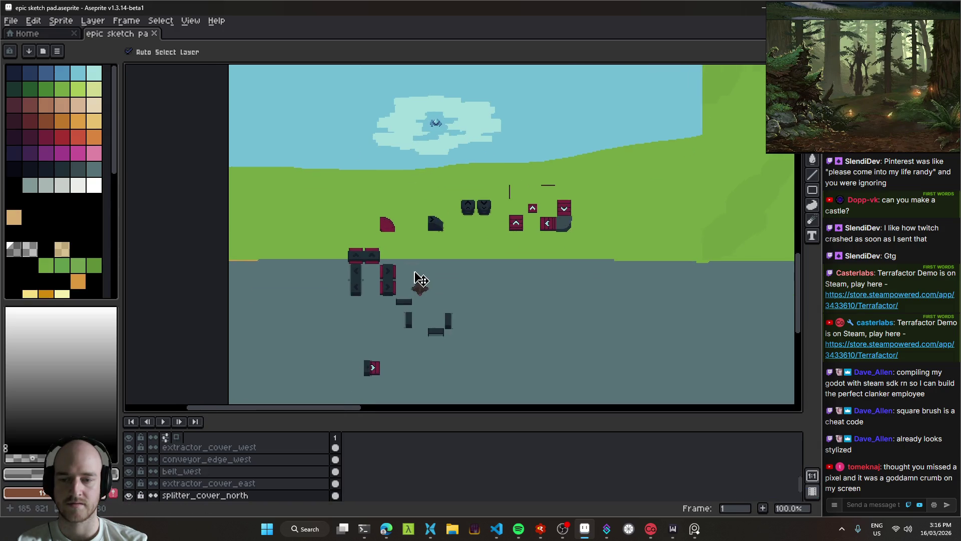
Select the extractor_cover_east layer and enlarge the layers panel to list more layers.
scroll(247, 468, down, 2)
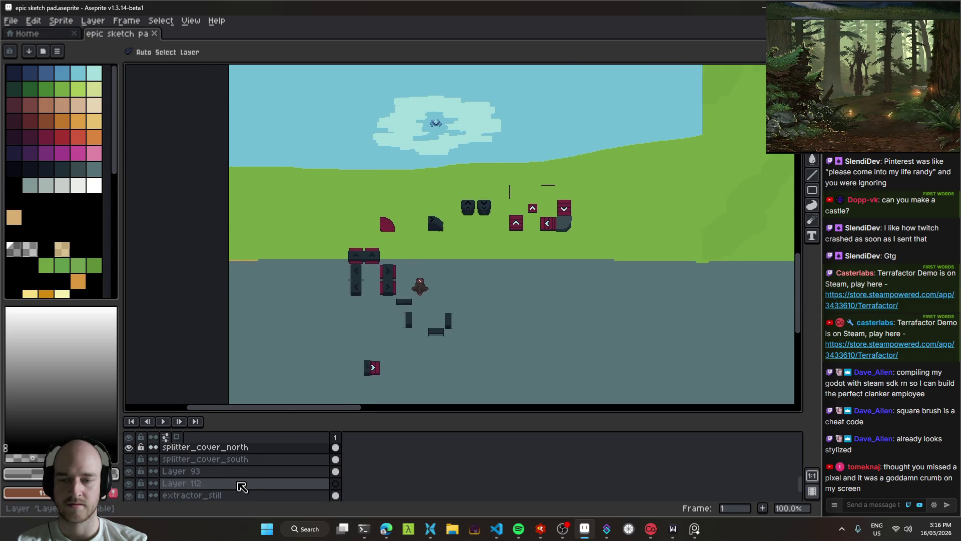
scroll(263, 449, down, 1)
click(262, 449)
scroll(236, 469, up, 4)
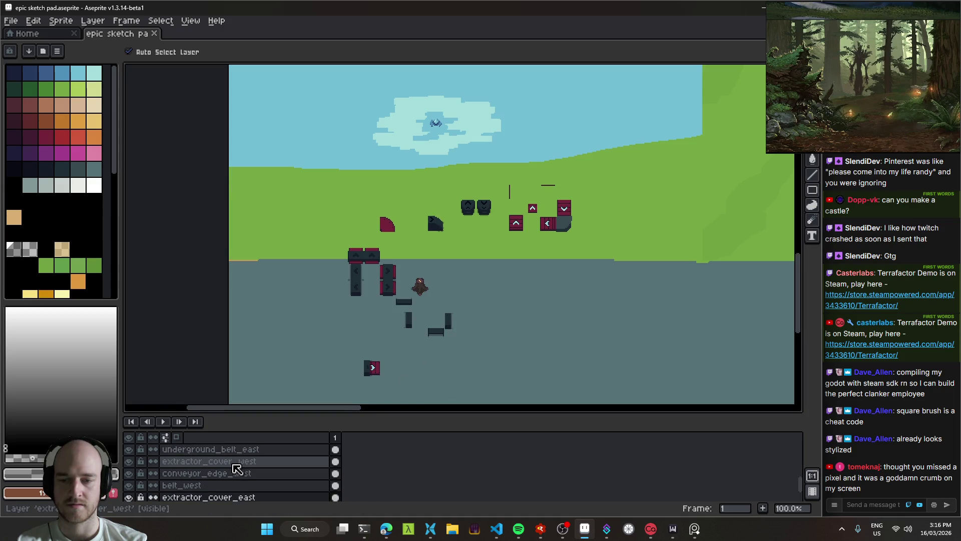
drag(343, 423, 344, 304)
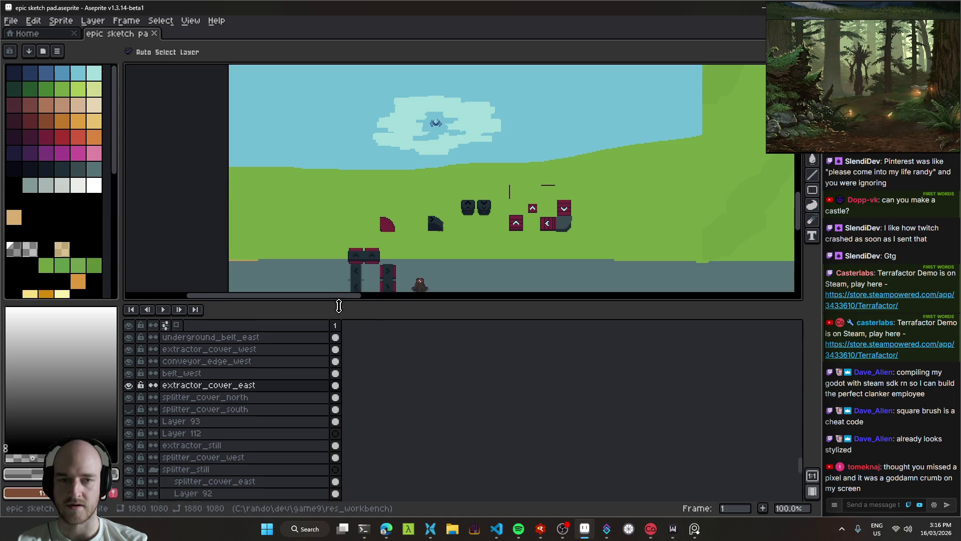
scroll(497, 249, down, 2)
scroll(498, 249, down, 2)
scroll(437, 270, right, 2)
drag(440, 317, 440, 371)
scroll(350, 275, right, 4)
scroll(350, 275, up, 1)
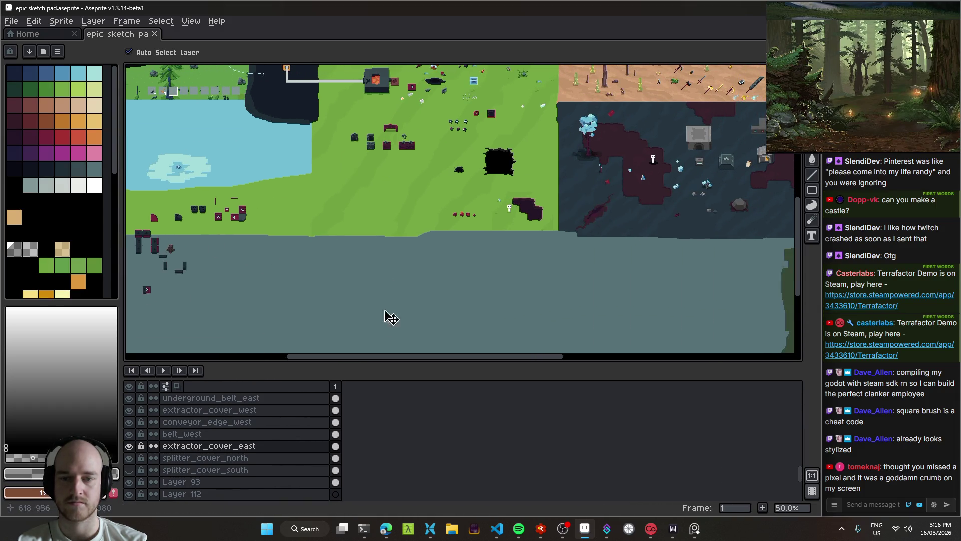
Shrink the timeline, save the sketch pad, and hide the layers timeline.
drag(346, 362, 353, 384)
key(ctrl+s)
key(Tab)
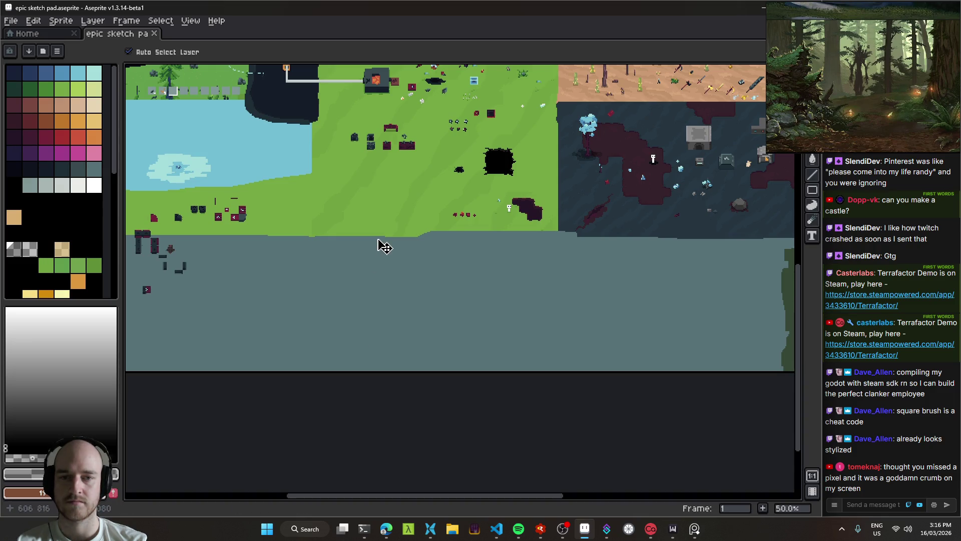
scroll(285, 293, right, 5)
scroll(286, 292, up, 1)
scroll(431, 322, right, 4)
scroll(440, 311, down, 1)
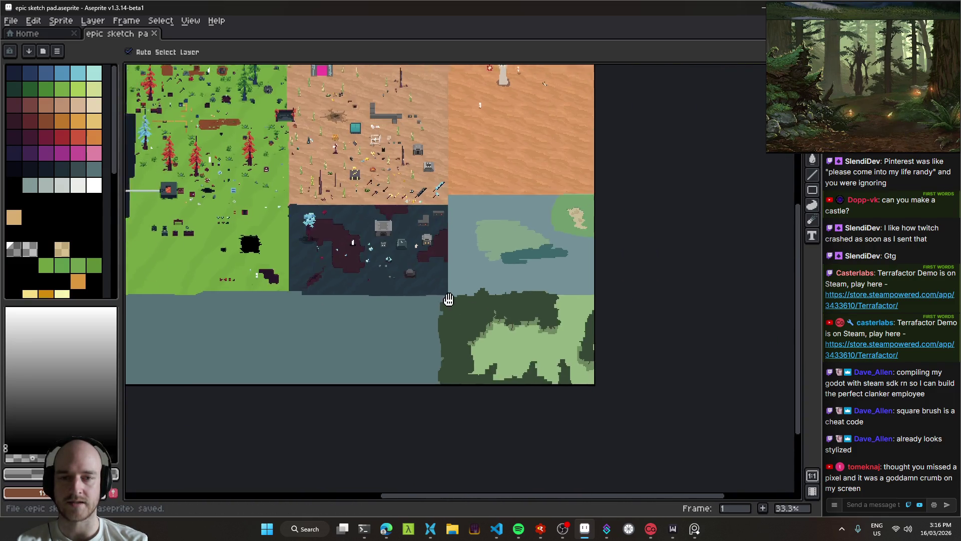
scroll(547, 326, left, 6)
scroll(547, 326, up, 2)
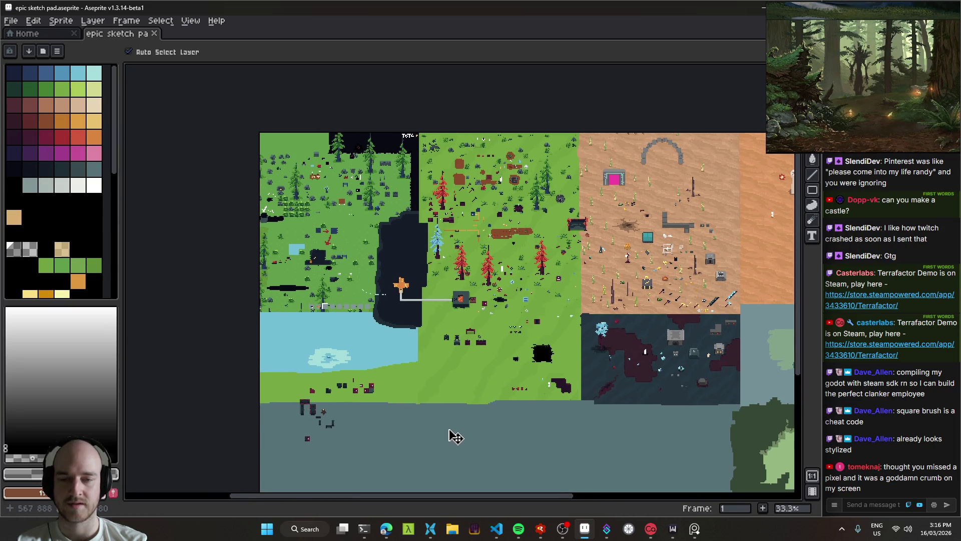
Save again and pan the view over the empty teal area.
drag(449, 436, 500, 393)
scroll(399, 234, up, 2)
scroll(491, 305, up, 1)
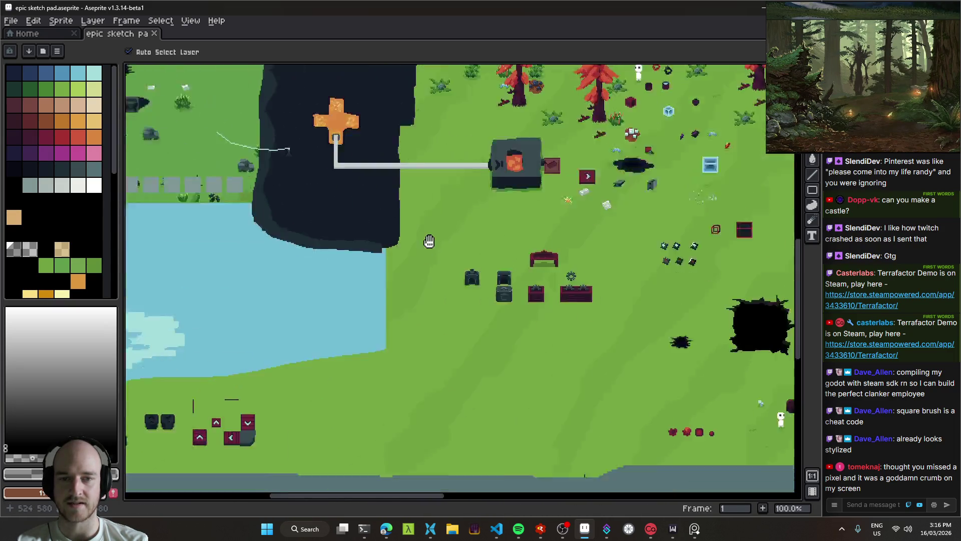
scroll(386, 231, down, 3)
scroll(362, 310, right, 4)
scroll(361, 310, down, 1)
key(ctrl+s)
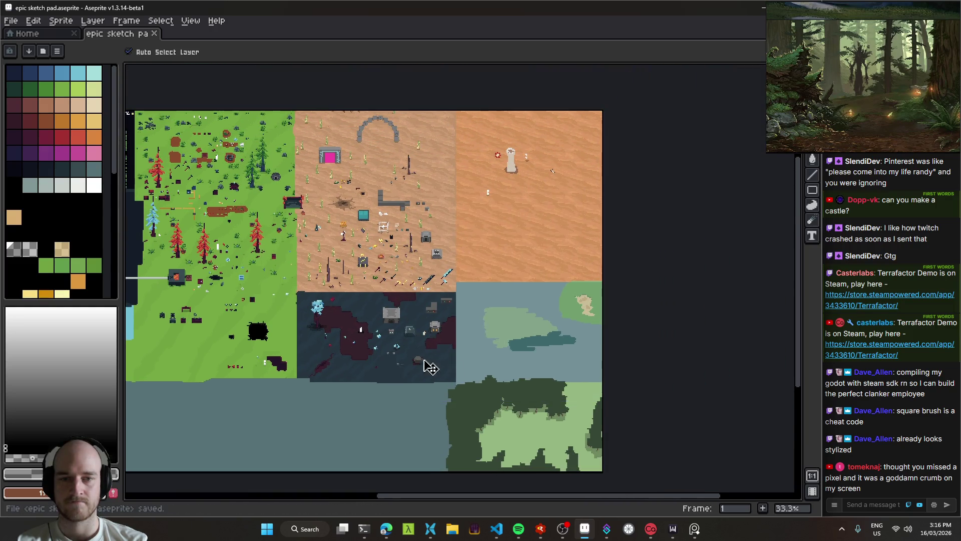
scroll(428, 365, up, 1)
mouse_move(462, 300)
mouse_down()
mouse_move(559, 304)
mouse_move(501, 270)
mouse_up()
mouse_move(579, 309)
mouse_down()
mouse_move(521, 337)
mouse_move(622, 404)
mouse_move(572, 365)
mouse_up()
scroll(455, 300, up, 3)
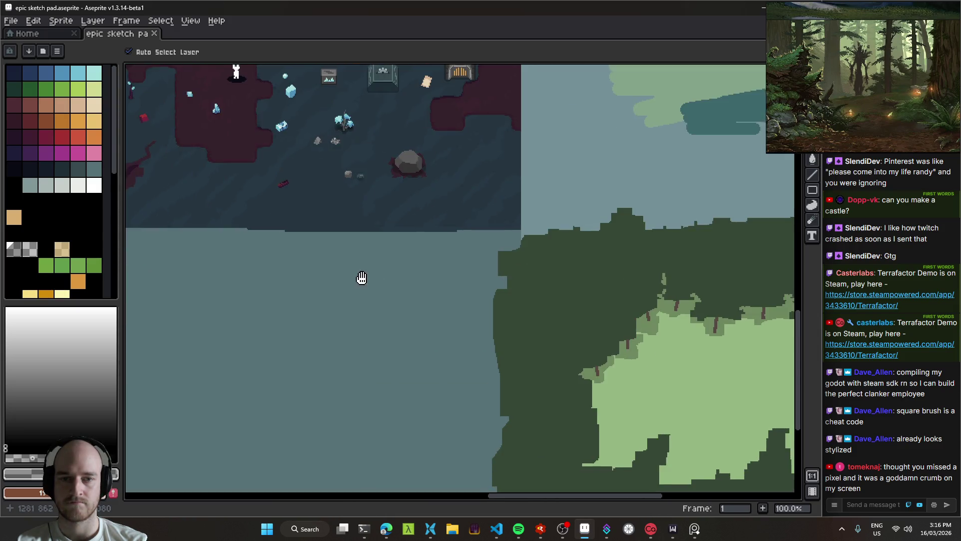
mouse_move(361, 278)
mouse_down()
mouse_move(545, 195)
mouse_move(579, 204)
mouse_move(489, 232)
mouse_move(481, 253)
mouse_up()
scroll(503, 295, up, 1)
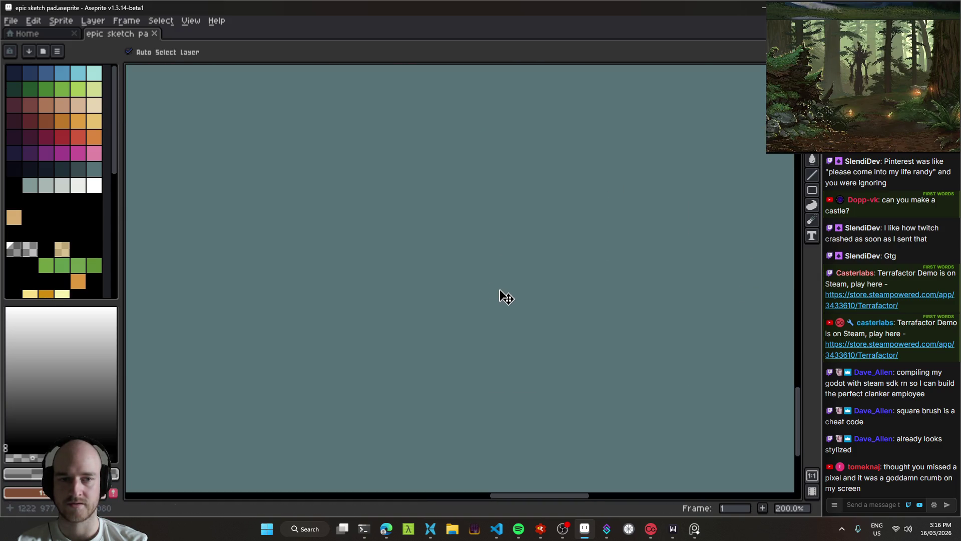
Show the timeline again and add a new Layer 157 below Layer 145.
scroll(465, 271, down, 1)
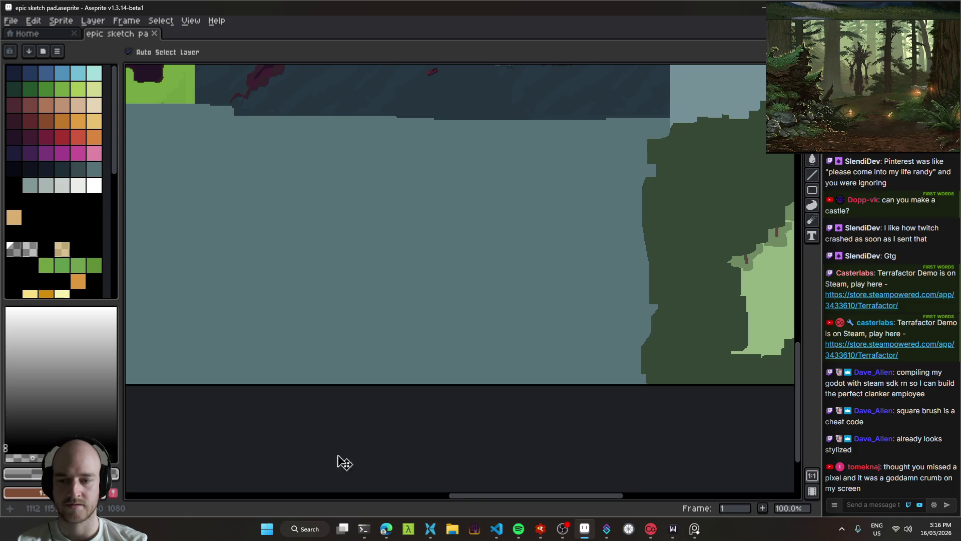
key(Tab)
click(232, 461)
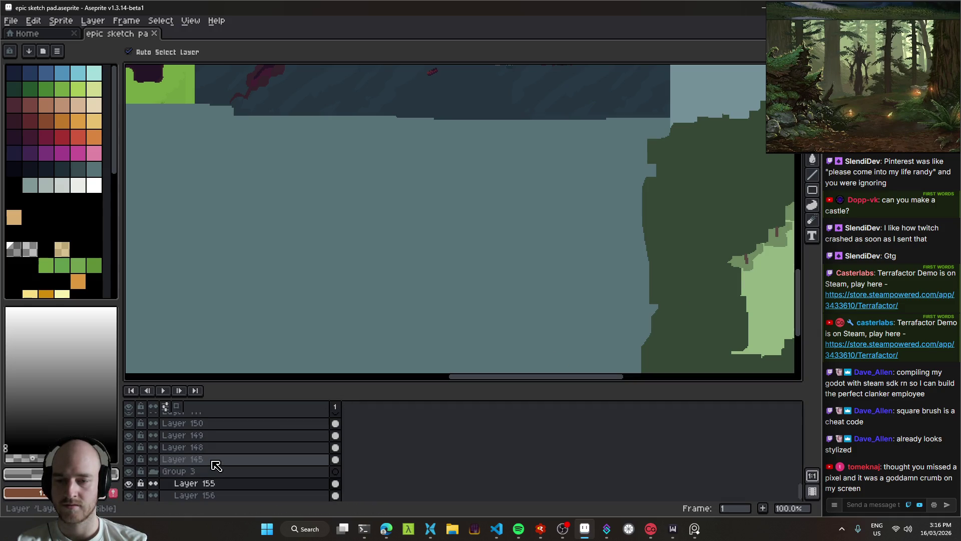
key(shift+n)
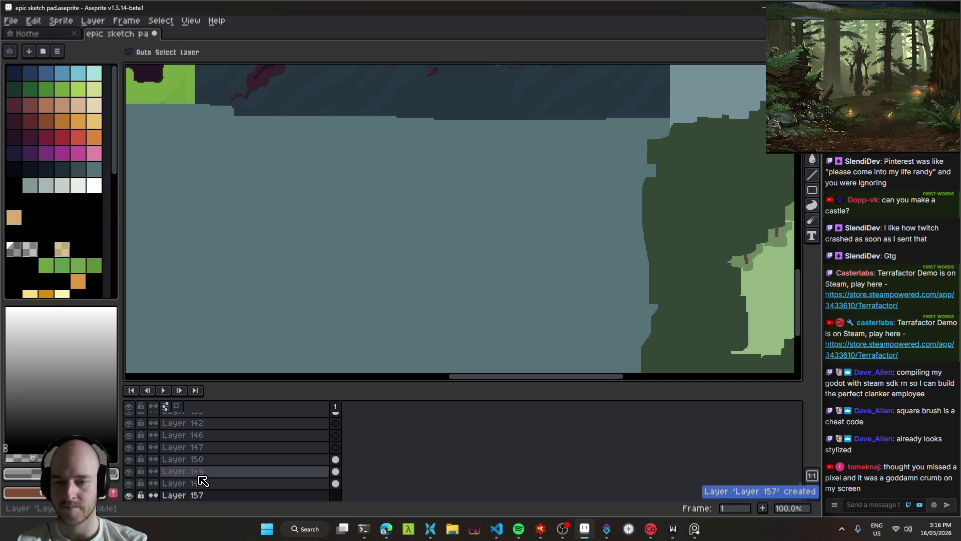
mouse_move(204, 459)
mouse_down()
mouse_move(208, 476)
mouse_move(196, 476)
mouse_up()
Put Layer 157 into a new Group 4, select it, and switch to the brush.
right_click(195, 474)
mouse_move(216, 438)
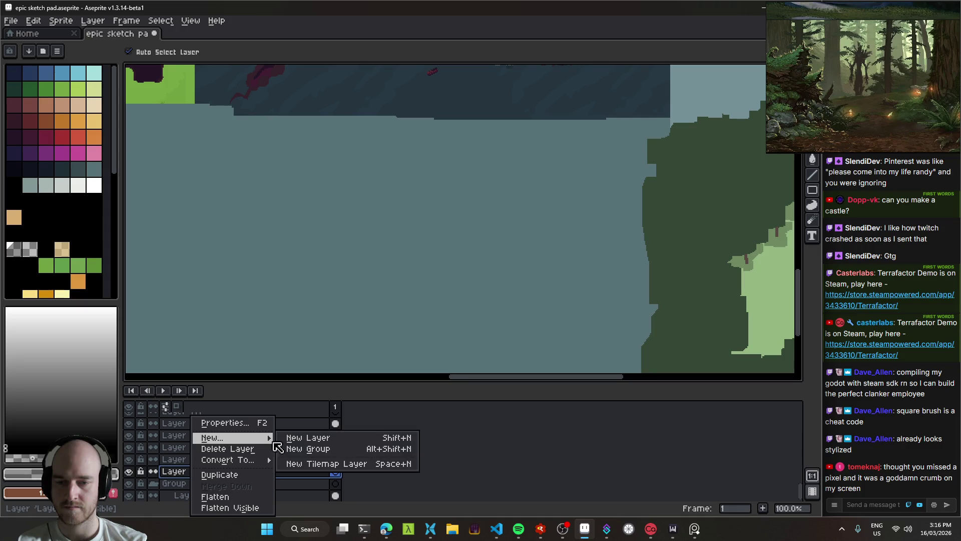
click(300, 449)
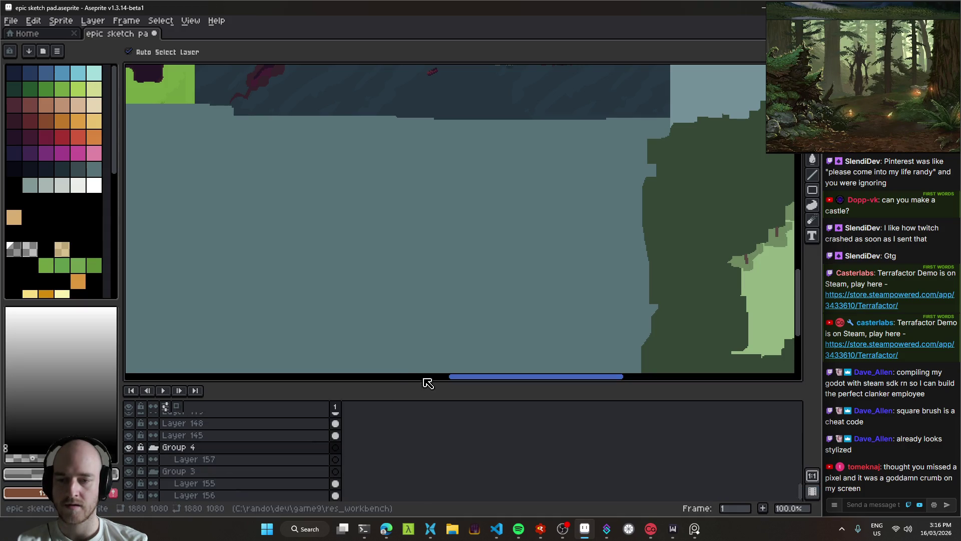
click(232, 459)
key(b)
scroll(485, 219, down, 1)
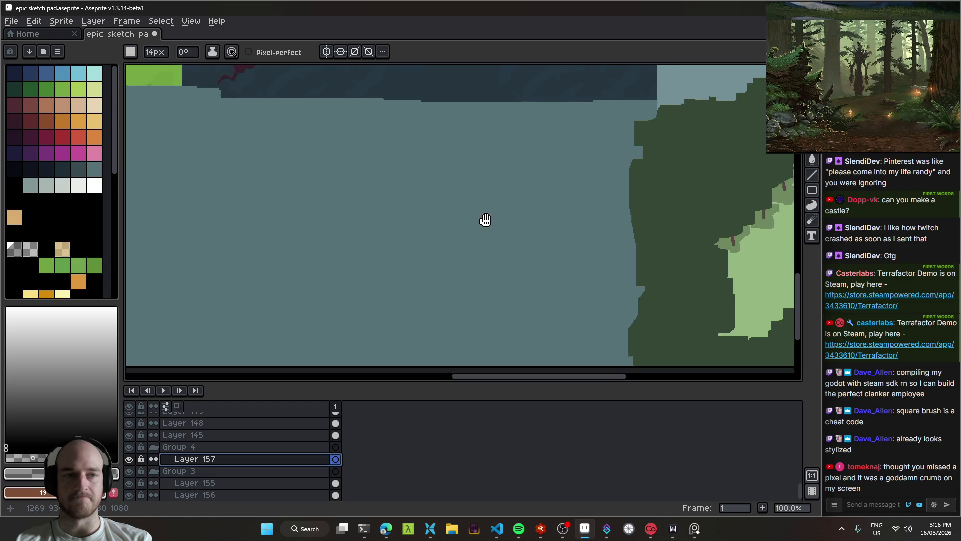
scroll(481, 229, up, 1)
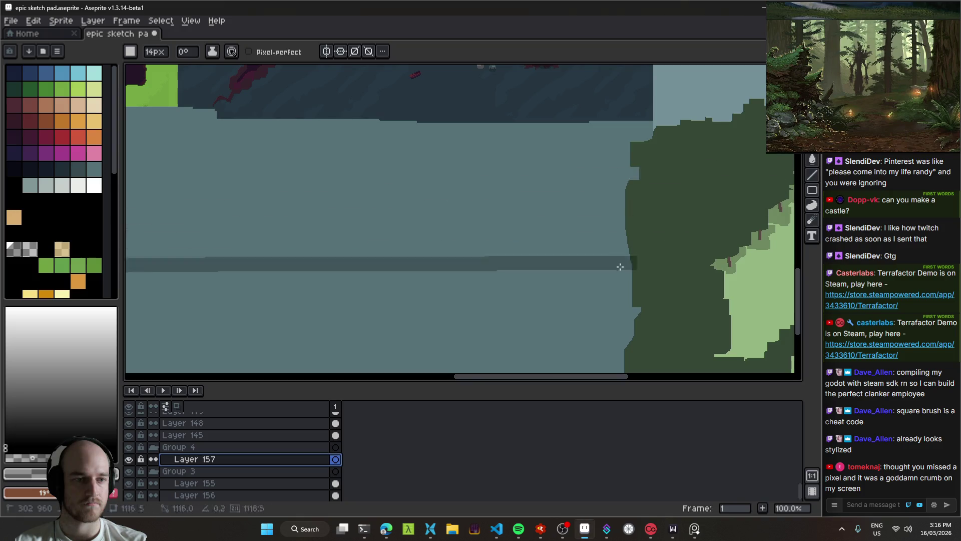
Read the brown hex 483322 with the screen picker, then pick a dark brown from the spectrum.
scroll(497, 239, down, 1)
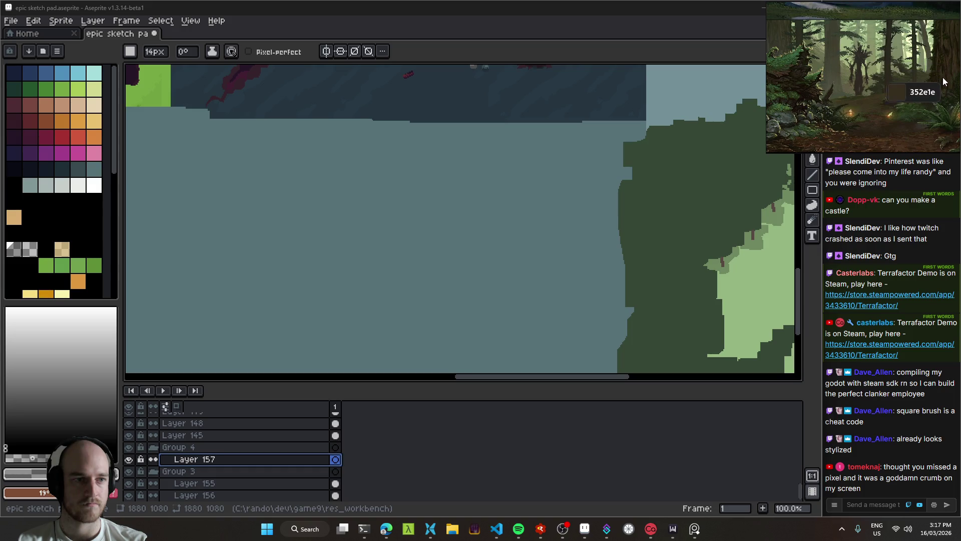
click(899, 147)
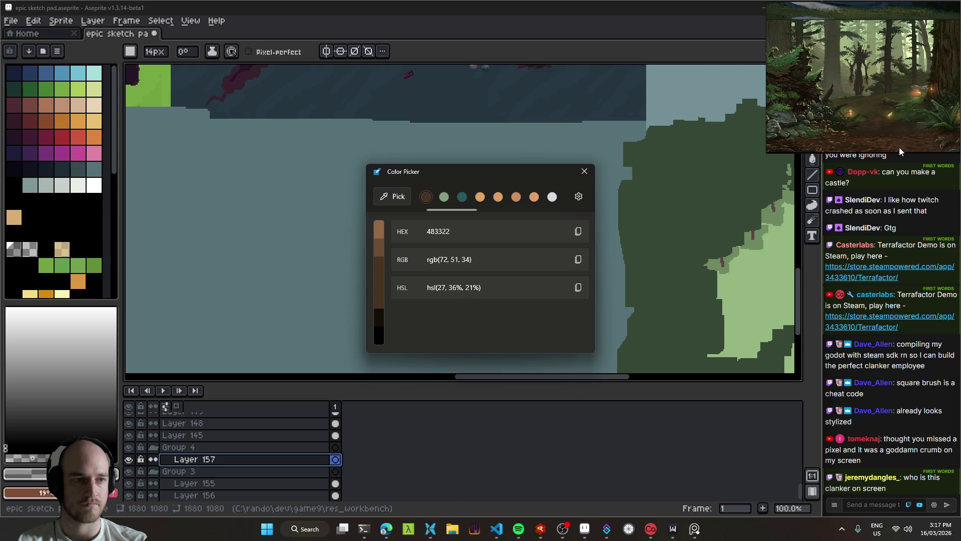
click(577, 231)
click(585, 171)
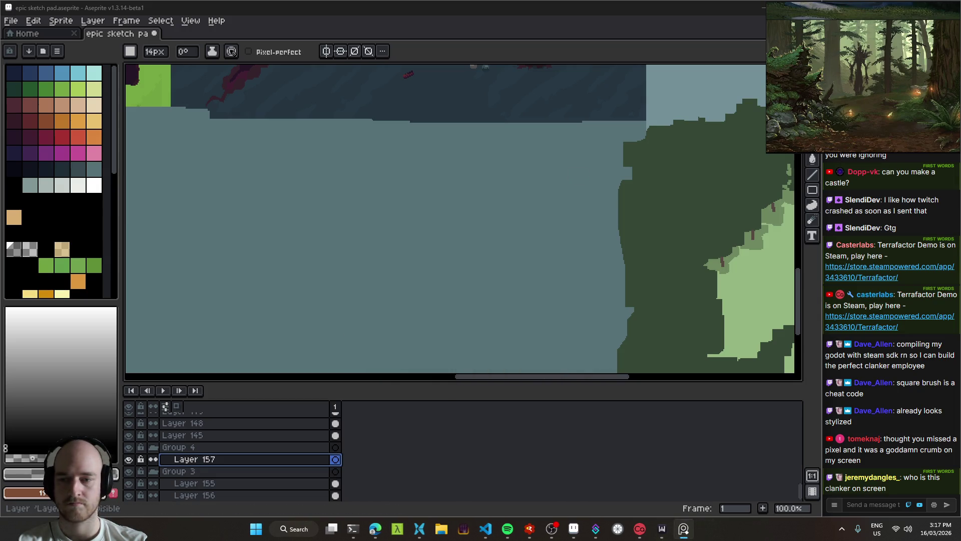
mouse_move(415, 271)
mouse_down()
mouse_move(445, 232)
mouse_move(484, 250)
mouse_up()
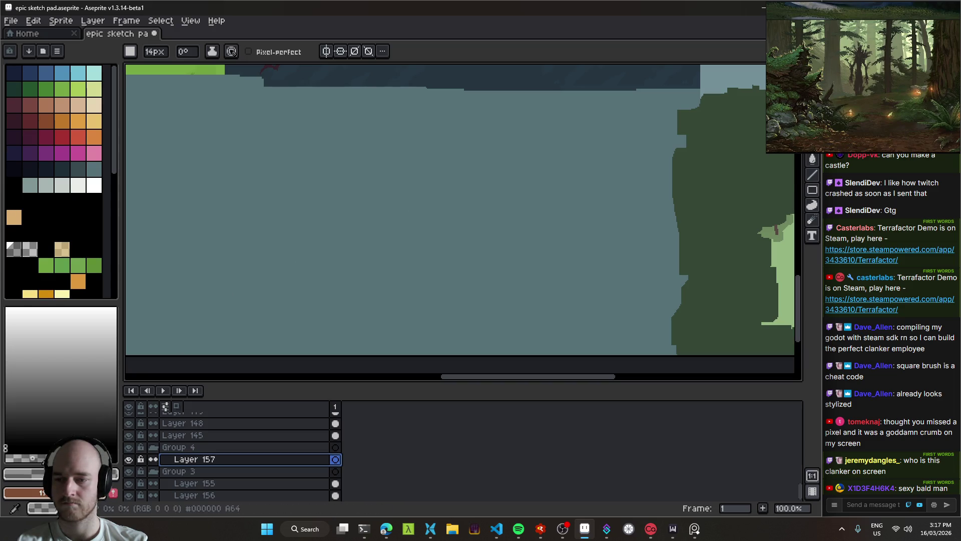
alt+click(721, 253)
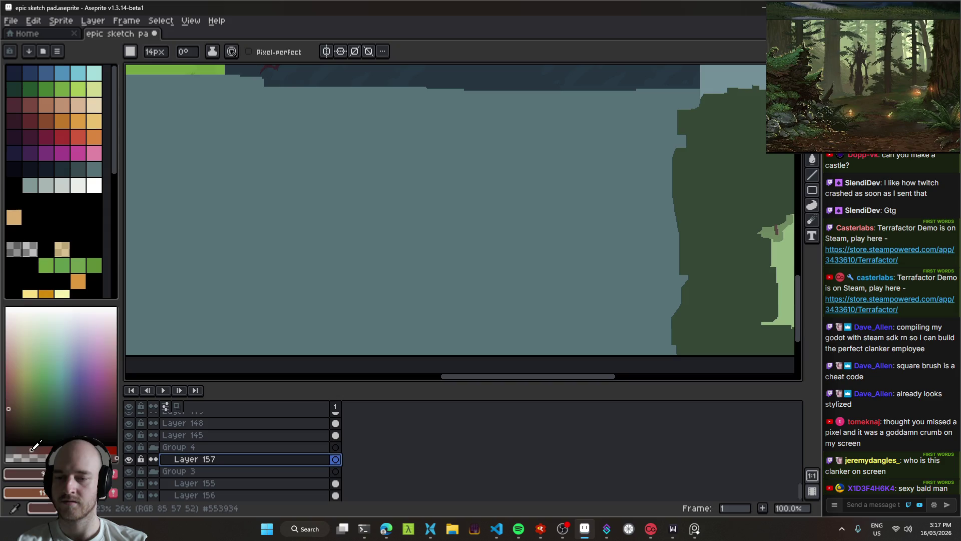
scroll(429, 269, up, 1)
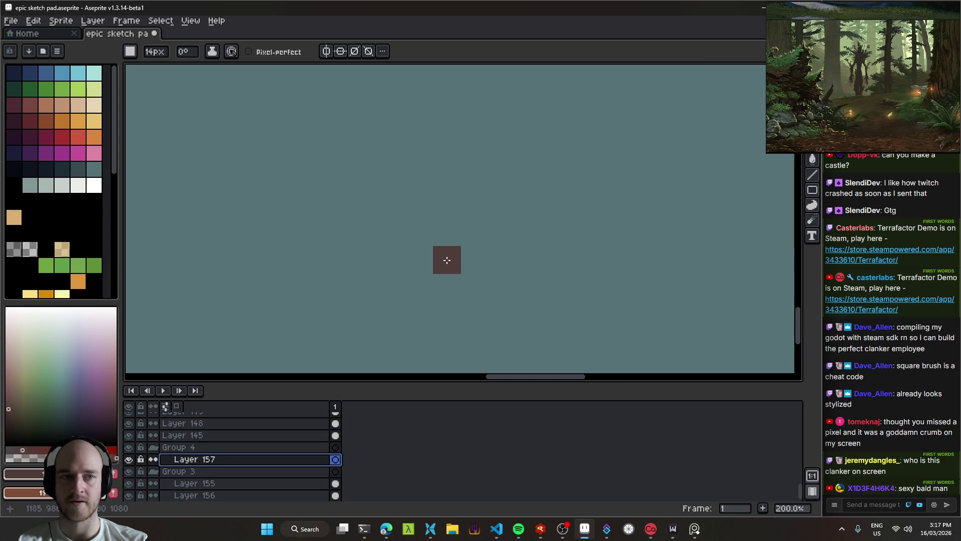
Paint a large brown blob on the teal area, then a patch in a pasted darker hex brown.
mouse_move(488, 249)
mouse_down()
mouse_move(444, 253)
mouse_move(481, 200)
mouse_move(478, 231)
mouse_move(467, 243)
mouse_move(461, 232)
mouse_up()
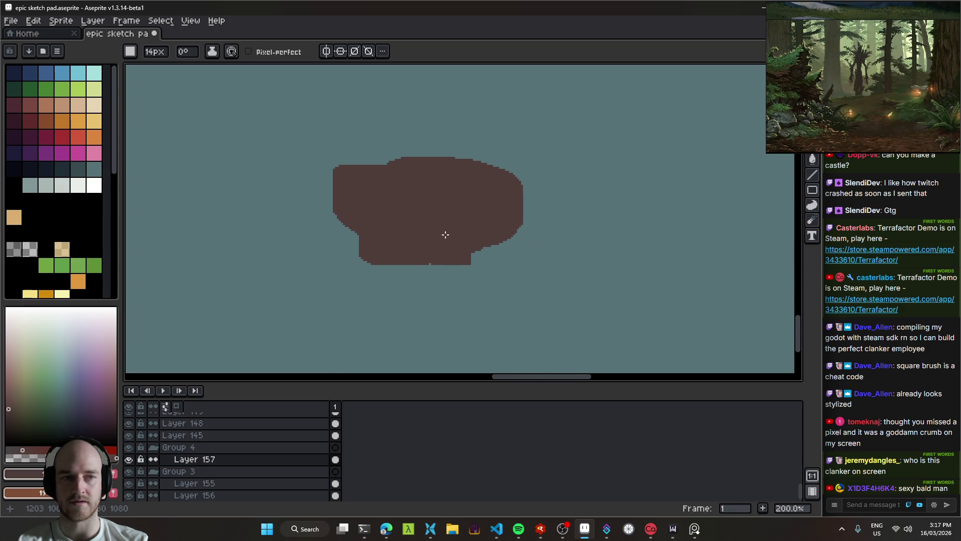
drag(519, 219, 460, 246)
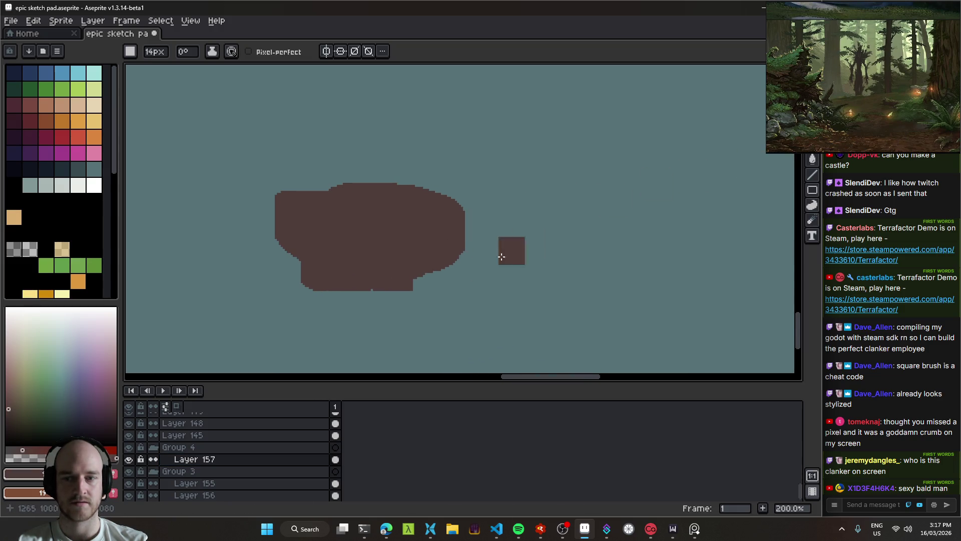
click(23, 473)
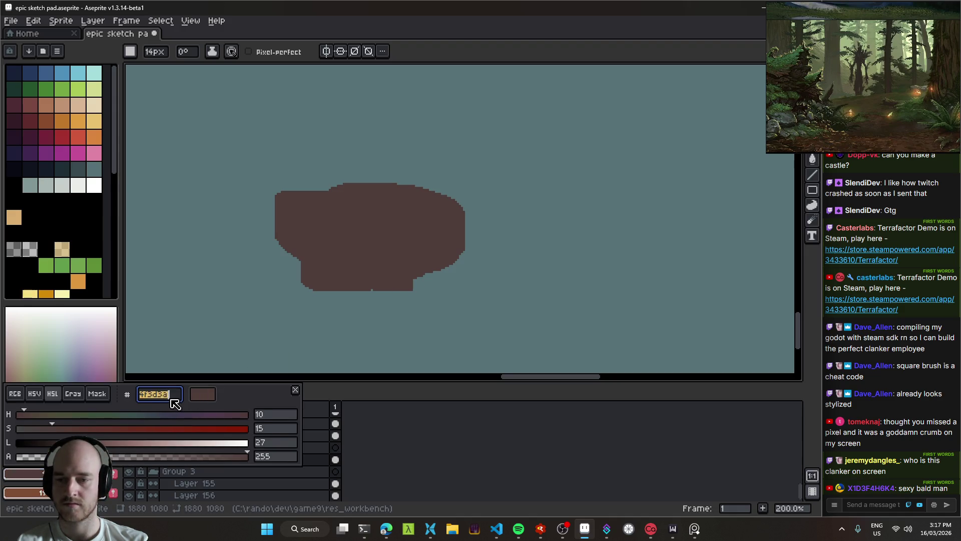
key(ctrl+v)
key(Return)
mouse_move(497, 218)
mouse_down()
mouse_move(503, 190)
mouse_move(455, 234)
mouse_move(459, 270)
mouse_up()
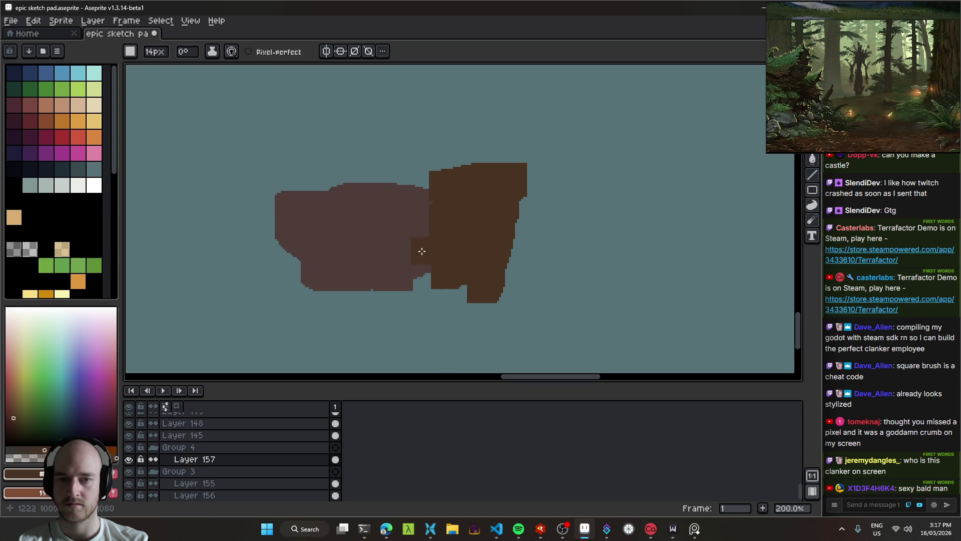
Eyedrop canvas colours with Alt and paint the dark-brown patch back out with teal.
key(alt)
click(403, 234)
click(475, 223)
click(409, 228)
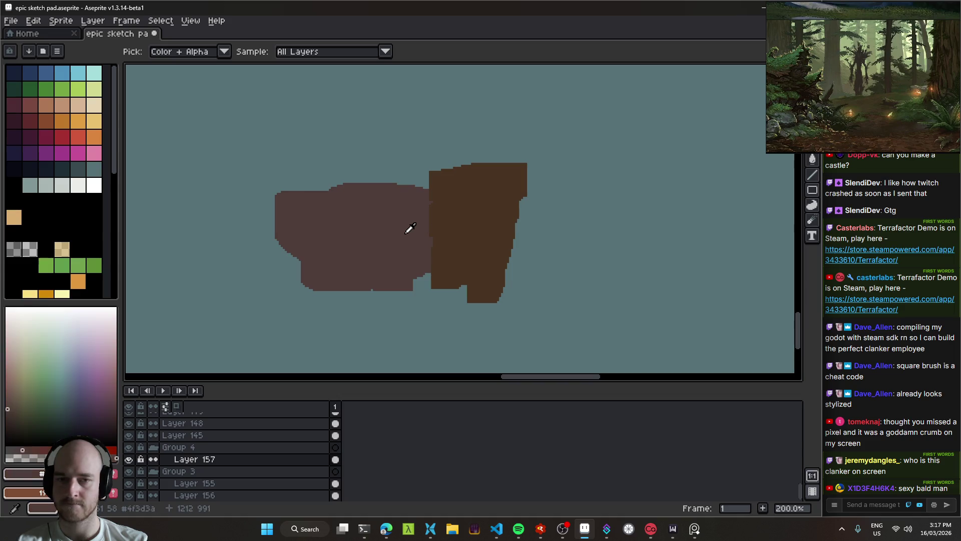
click(481, 228)
key(e)
mouse_move(489, 186)
mouse_down()
mouse_move(454, 178)
mouse_move(537, 205)
mouse_up()
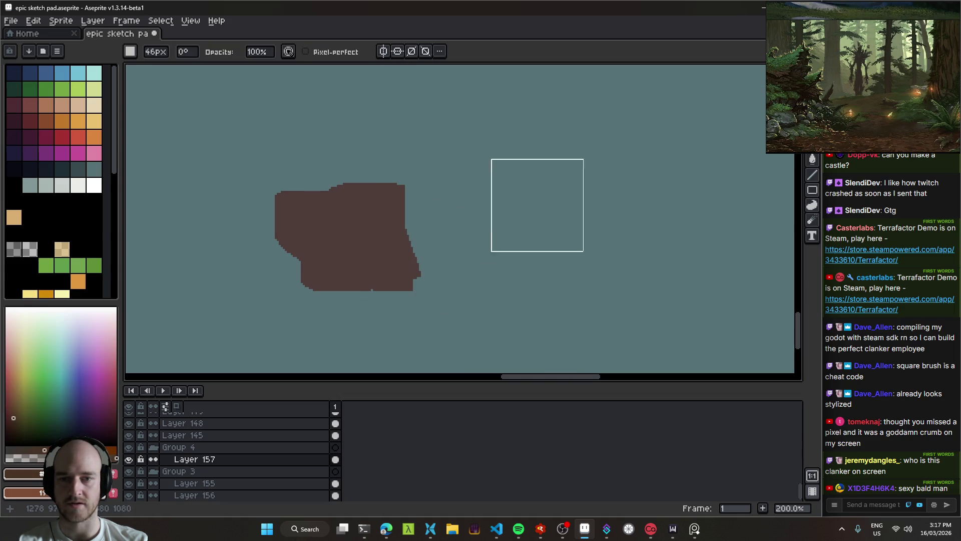
Resample the blob's brown and switch to the Pencil, then the Paint Bucket.
scroll(446, 213, down, 2)
alt+click(397, 217)
scroll(434, 220, up, 3)
key(b)
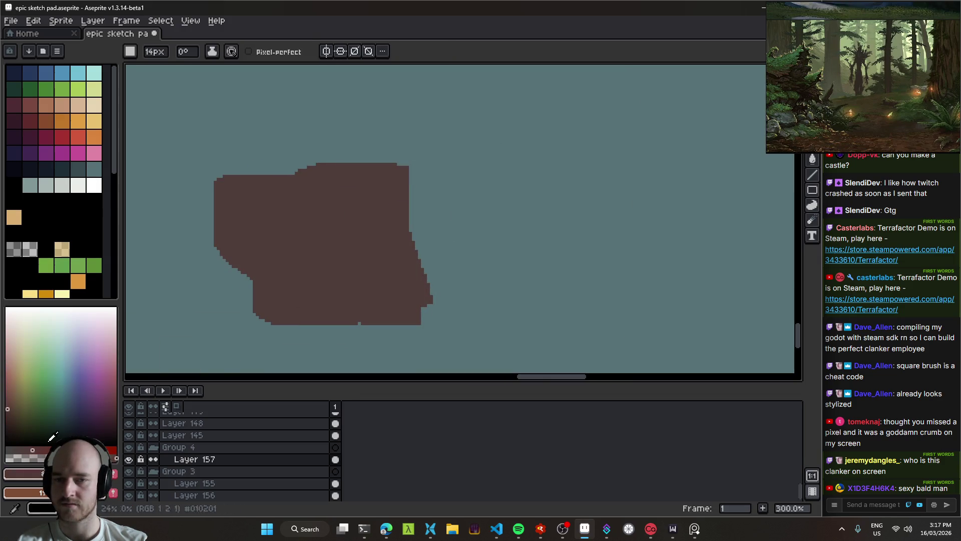
key(g)
scroll(371, 262, down, 2)
drag(429, 251, 370, 285)
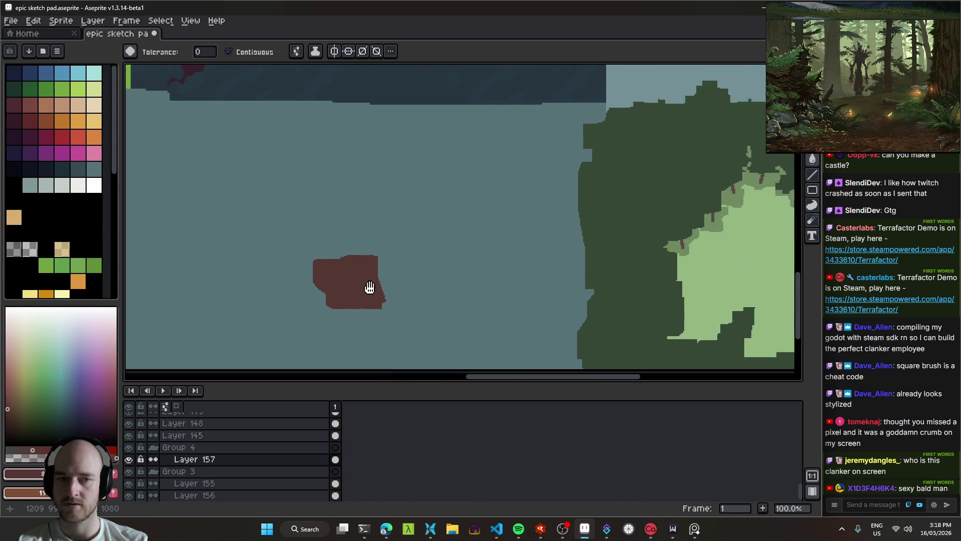
Set the Pencil brush to 47 px and paint brown over the small blob.
scroll(439, 197, right, 3)
mouse_move(439, 197)
mouse_down()
mouse_move(358, 285)
mouse_move(510, 322)
mouse_up()
scroll(476, 265, down, 1)
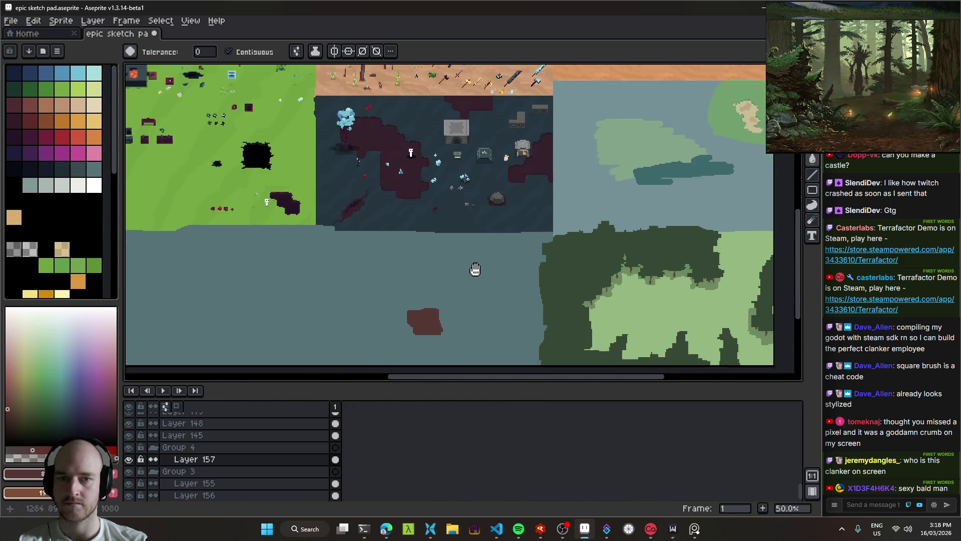
scroll(462, 269, up, 3)
drag(461, 269, 438, 272)
scroll(439, 272, down, 1)
scroll(444, 260, up, 1)
mouse_move(465, 236)
mouse_down()
mouse_move(508, 234)
mouse_move(457, 295)
mouse_up()
scroll(508, 235, down, 1)
key(b)
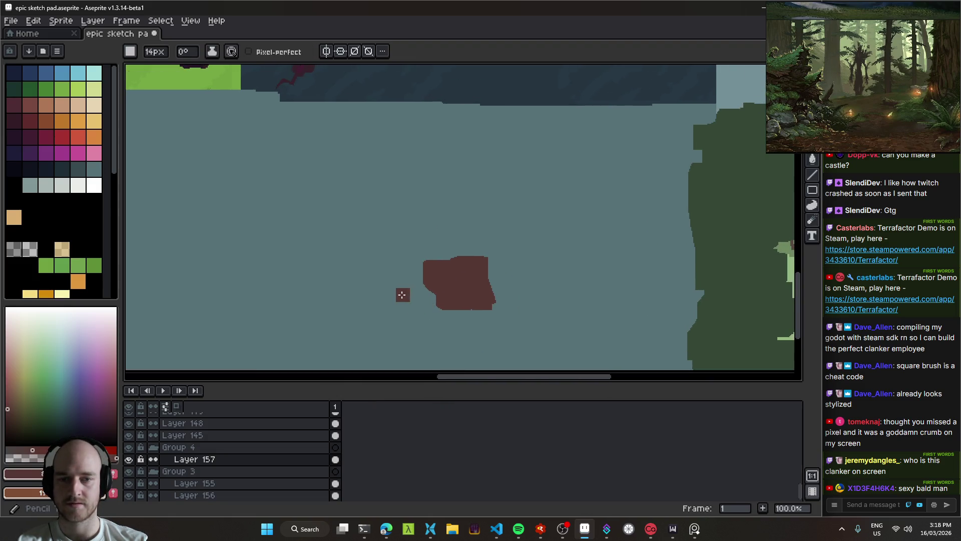
key(plus)
key(plus)
key(plus)
mouse_move(568, 275)
mouse_down()
mouse_move(512, 287)
mouse_move(568, 320)
mouse_up()
Extend the brown up the right side and across the teal area's left and top.
drag(735, 315, 718, 200)
drag(718, 200, 570, 298)
mouse_move(571, 298)
mouse_down()
mouse_move(583, 224)
mouse_move(154, 187)
mouse_move(162, 285)
mouse_move(322, 168)
mouse_move(294, 241)
mouse_move(314, 212)
mouse_move(373, 355)
mouse_up()
mouse_move(614, 346)
mouse_down()
mouse_move(388, 232)
mouse_move(359, 251)
mouse_move(377, 135)
mouse_move(733, 140)
mouse_move(689, 288)
mouse_move(635, 182)
mouse_move(460, 151)
mouse_move(407, 255)
mouse_up()
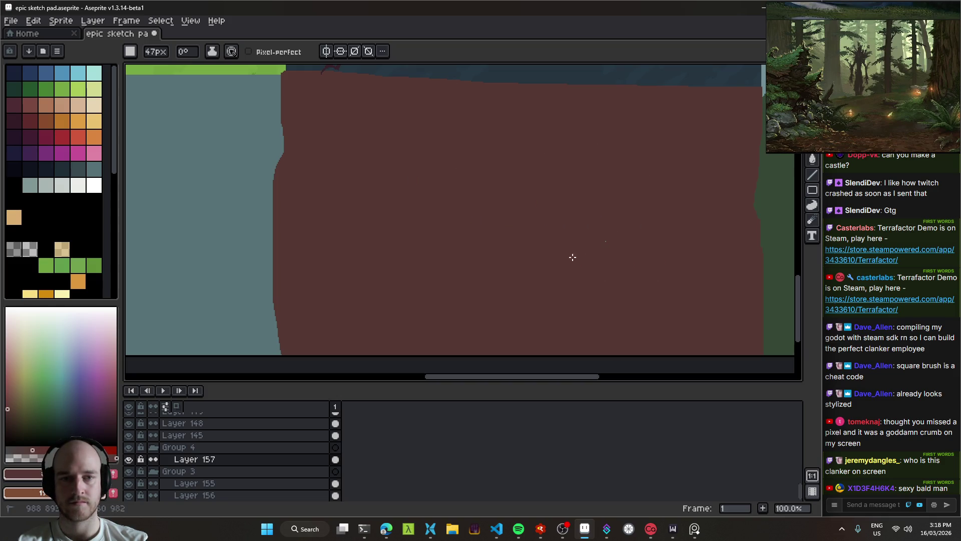
Save epic sketch pad.aseprite and pan the view onto the brown earth patch.
scroll(564, 246, down, 6)
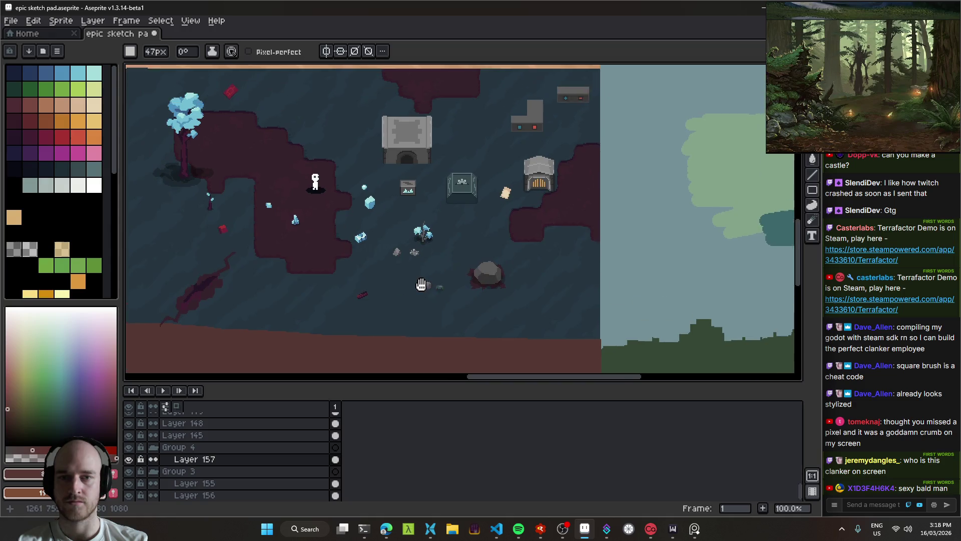
key(ctrl+s)
scroll(350, 300, up, 2)
scroll(416, 230, down, 2)
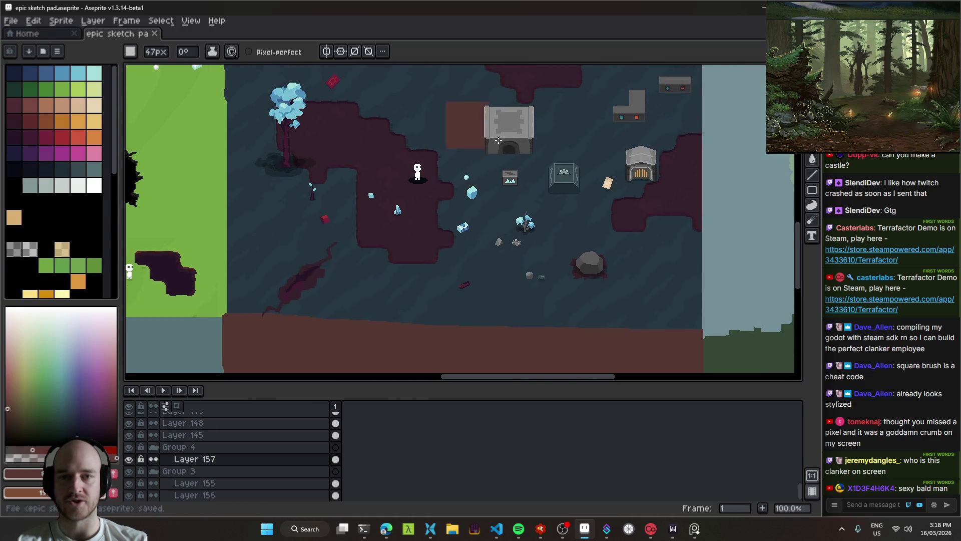
drag(357, 241, 425, 149)
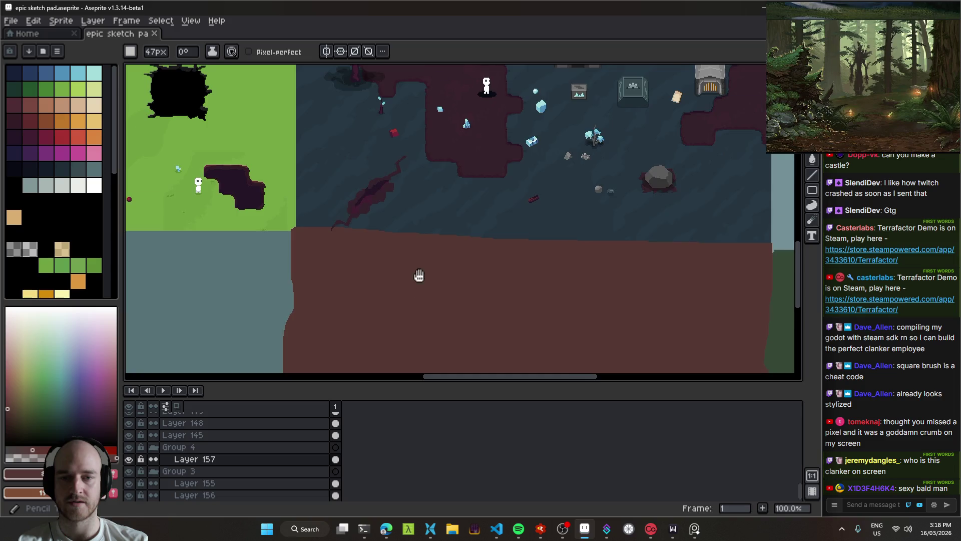
drag(419, 275, 531, 170)
key(e)
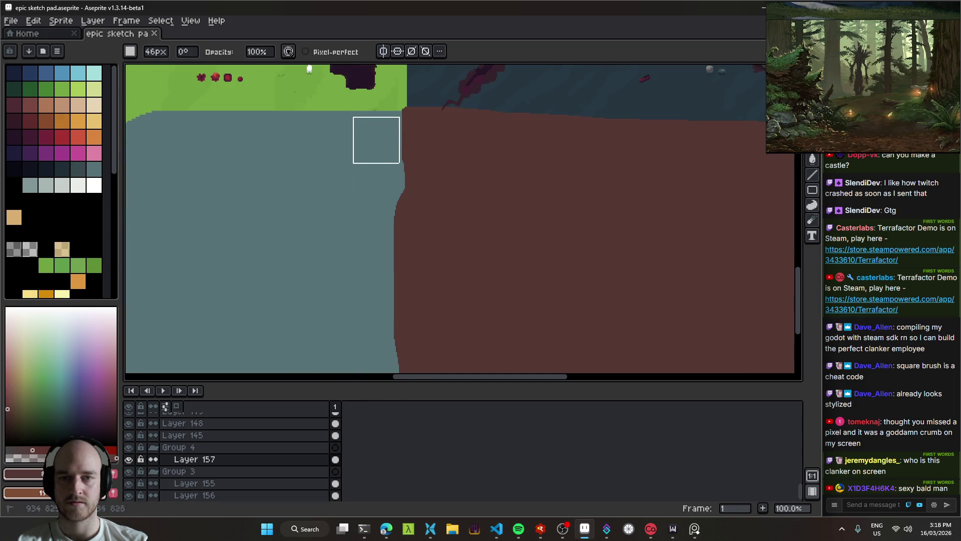
scroll(373, 320, down, 3)
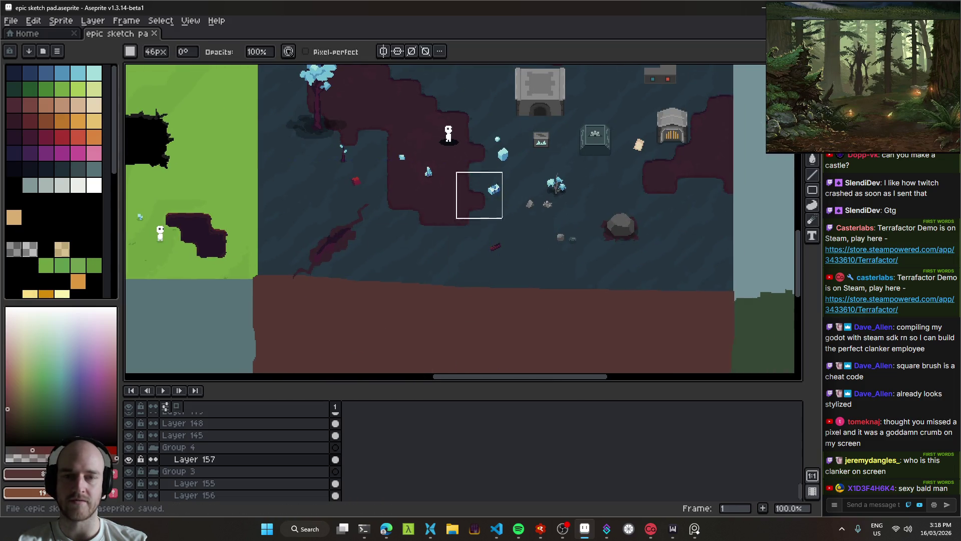
scroll(479, 196, up, 2)
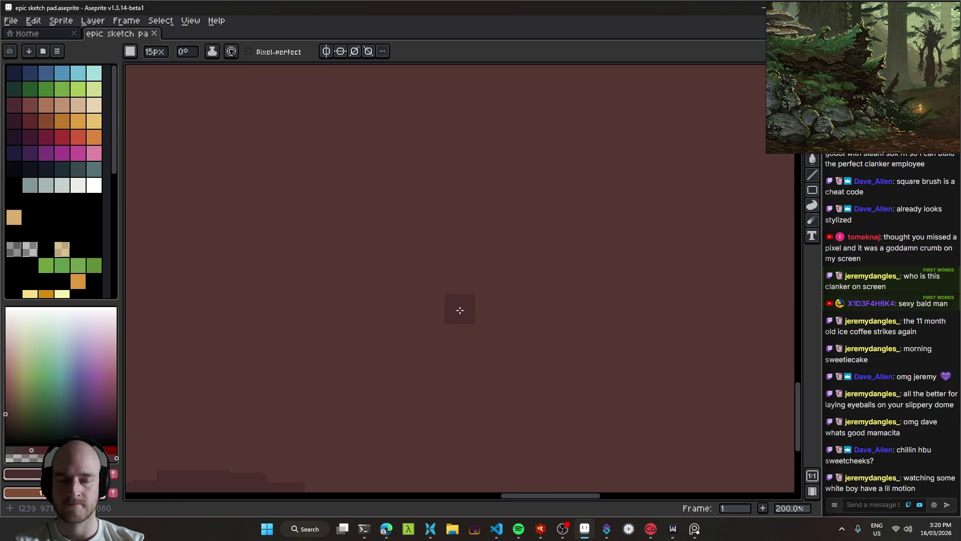
Paint a dark green blob on the brown earth, undoing an accidental fill.
click(44, 404)
mouse_move(494, 334)
mouse_down()
mouse_move(501, 340)
mouse_move(450, 312)
mouse_up()
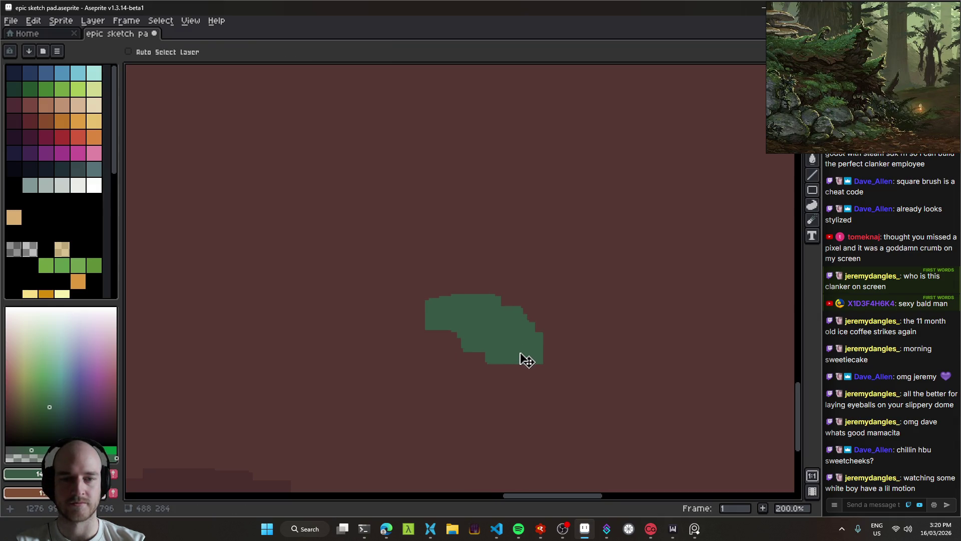
drag(519, 355, 515, 331)
scroll(515, 329, up, 1)
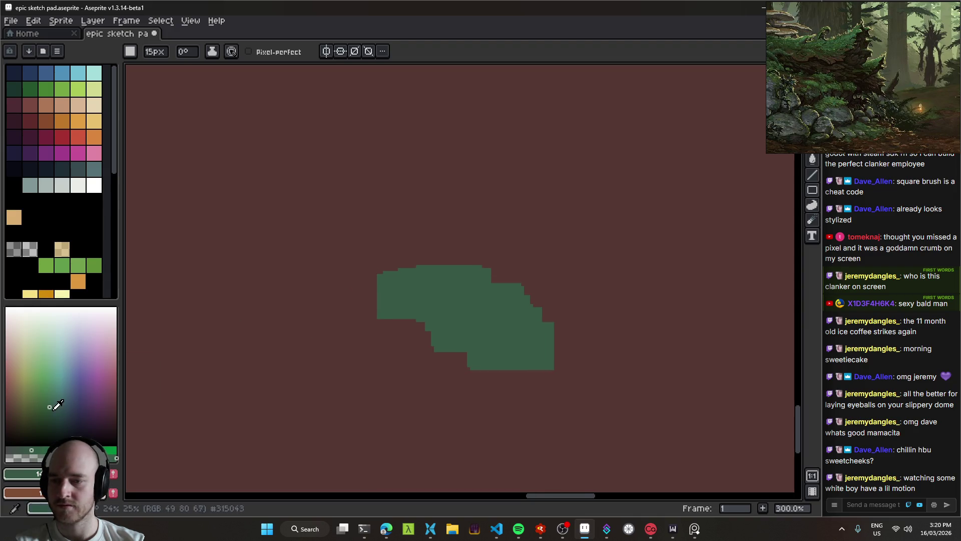
key(g)
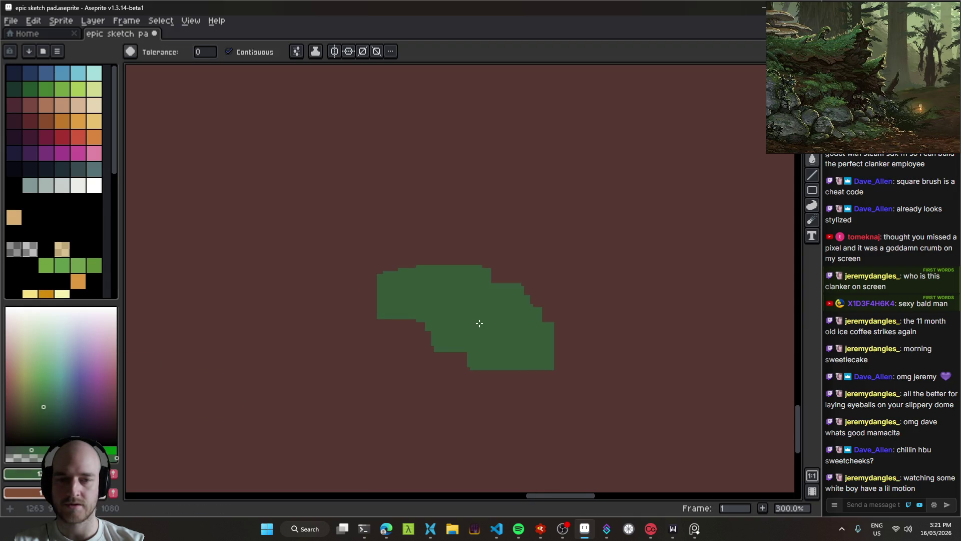
key(ctrl+z)
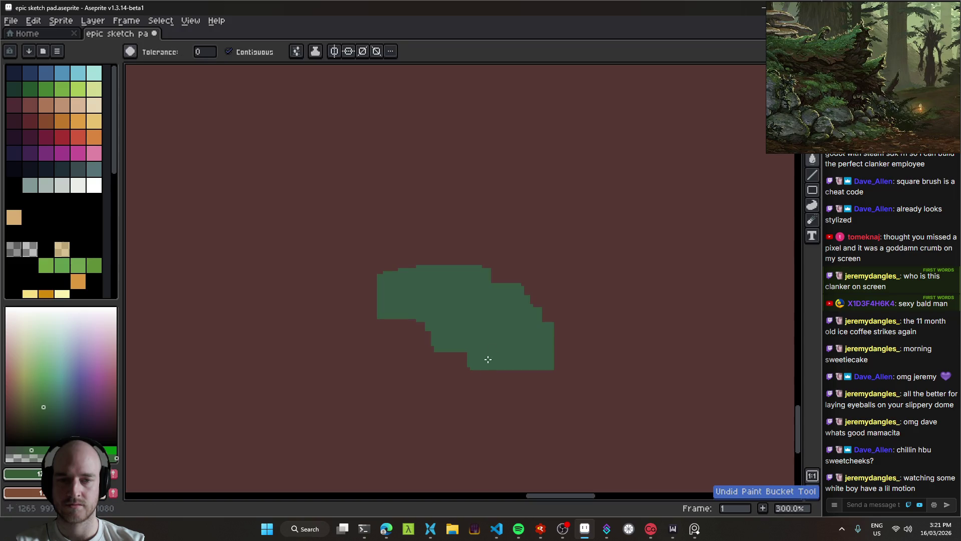
drag(478, 326, 503, 337)
Recolour the green shape with a lighter teal-green using the Paint Bucket.
click(43, 409)
click(53, 408)
click(464, 332)
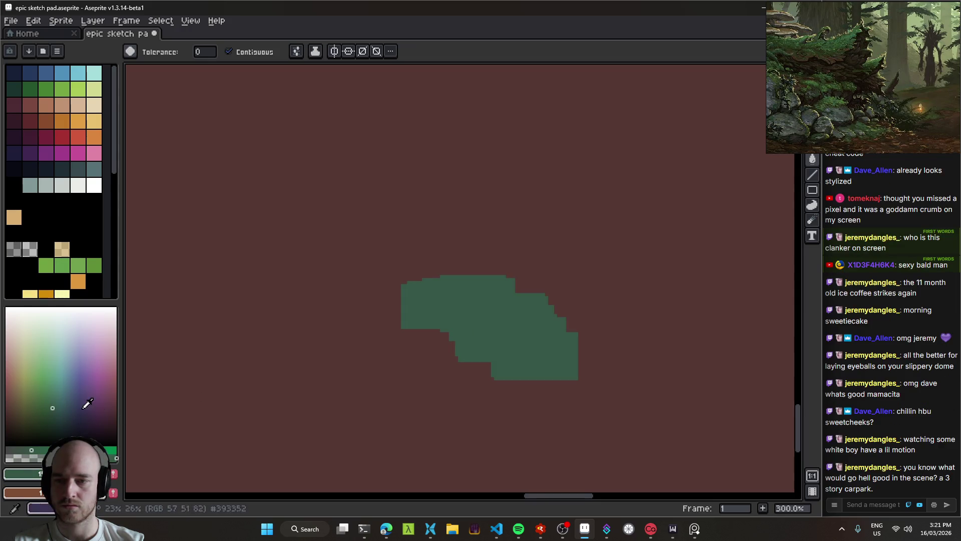
scroll(511, 338, left, 3)
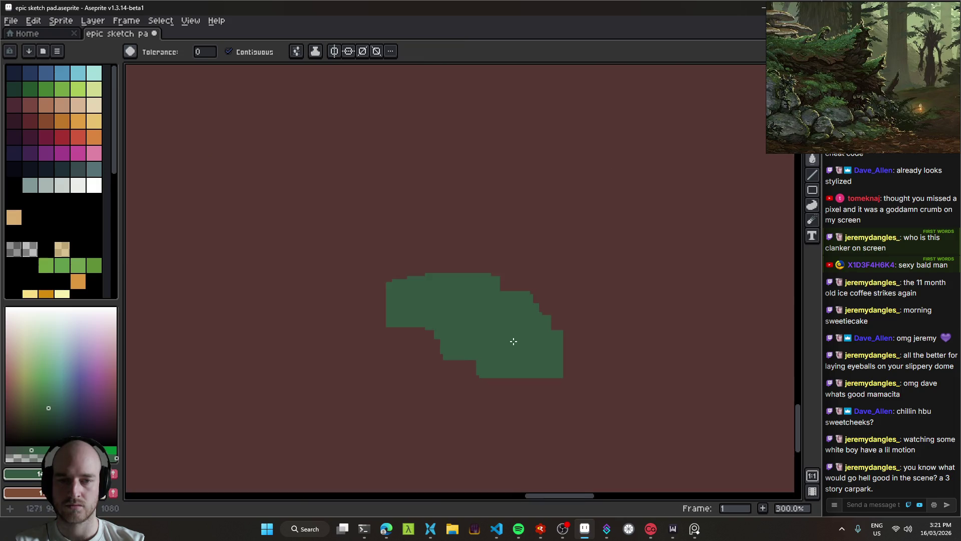
Grow the bush with Pencil strokes at its upper-left, lower notch and upper-left corner.
key(b)
mouse_move(418, 291)
mouse_down()
mouse_move(542, 380)
mouse_move(549, 263)
mouse_move(549, 344)
mouse_move(538, 294)
mouse_up()
scroll(549, 343, down, 2)
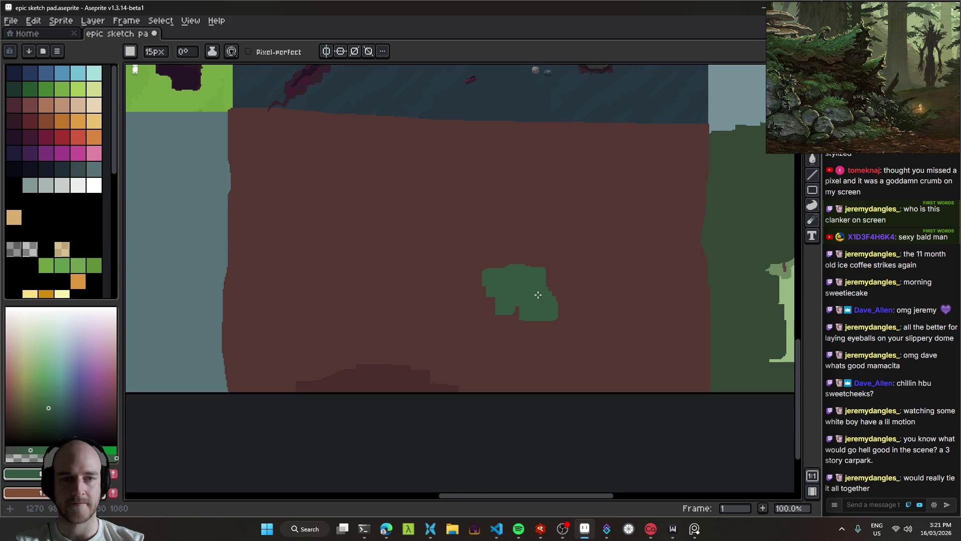
scroll(524, 303, up, 2)
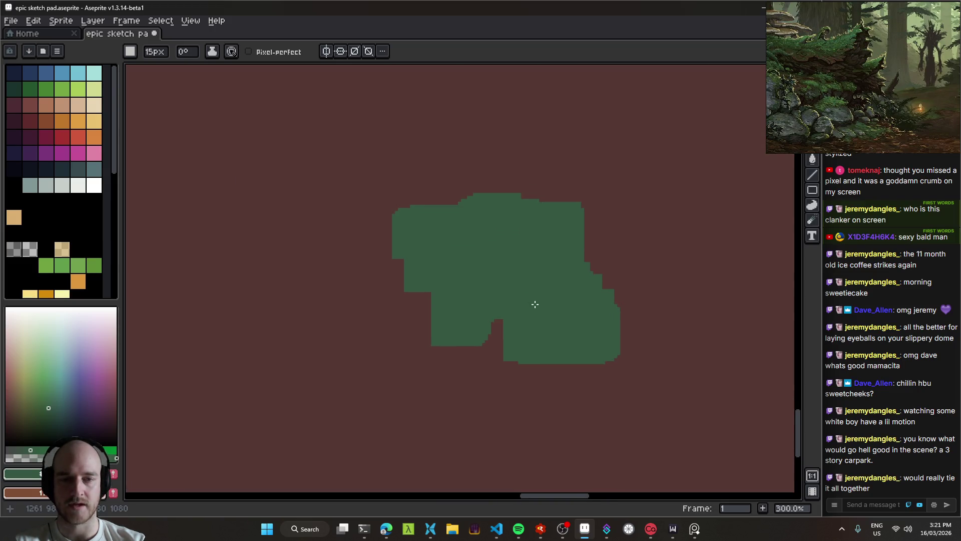
mouse_move(484, 340)
mouse_down()
mouse_move(492, 366)
mouse_move(425, 380)
mouse_move(587, 371)
mouse_move(543, 389)
mouse_move(609, 332)
mouse_move(577, 229)
mouse_move(453, 220)
mouse_move(406, 302)
mouse_move(421, 364)
mouse_move(382, 305)
mouse_move(397, 263)
mouse_move(392, 217)
mouse_up()
scroll(462, 268, down, 2)
drag(493, 294, 500, 263)
scroll(514, 281, up, 2)
Add lobes at the bush's lower-left and lower-right, fill edge gaps, and extend its right side.
drag(483, 373, 438, 354)
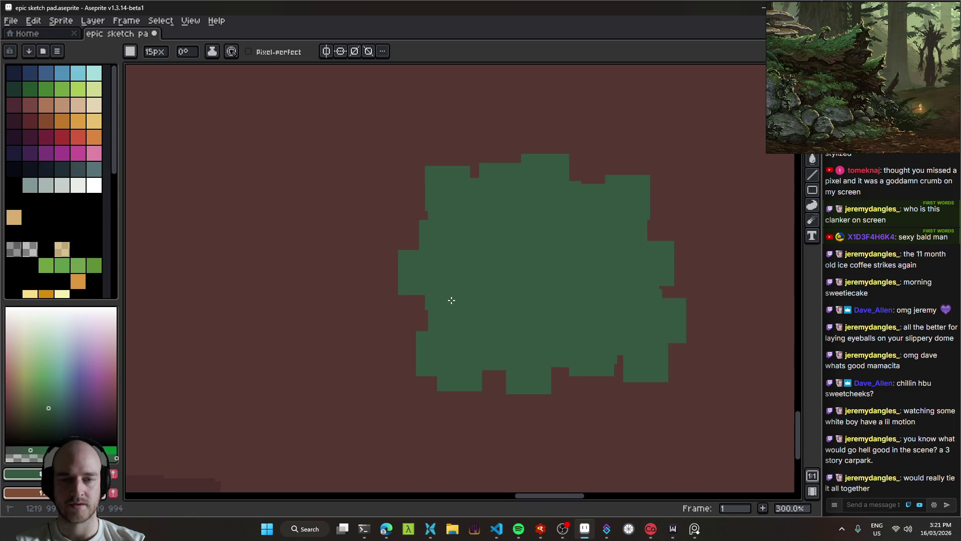
drag(422, 213, 422, 235)
click(581, 173)
mouse_move(611, 351)
mouse_down()
mouse_move(608, 381)
mouse_move(697, 344)
mouse_move(671, 286)
mouse_move(667, 221)
mouse_move(682, 255)
mouse_up()
mouse_move(525, 311)
mouse_down()
mouse_move(522, 274)
mouse_move(474, 300)
mouse_move(505, 295)
mouse_up()
Save the sketch pad and centre the view on the bush.
key(ctrl+s)
drag(507, 347, 529, 346)
scroll(535, 340, down, 1)
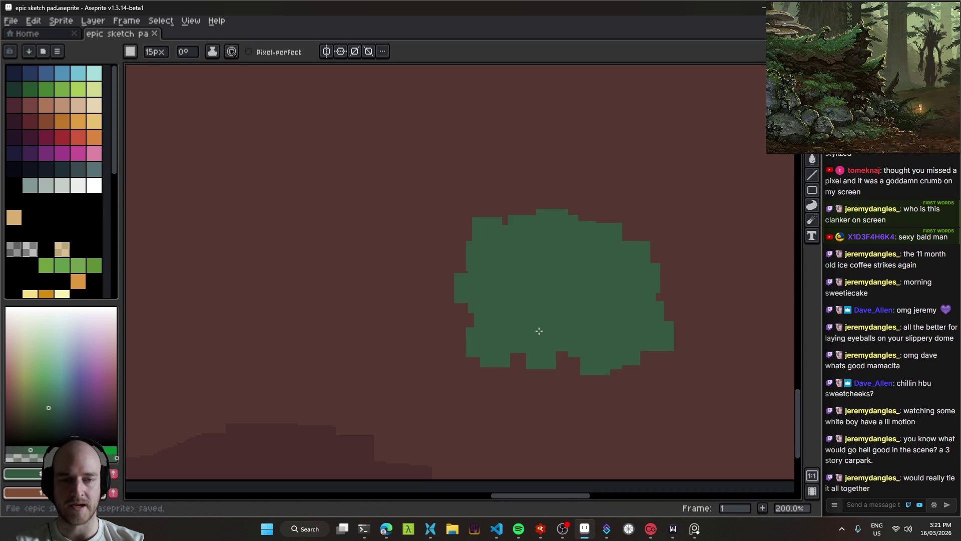
key(v)
scroll(523, 322, down, 2)
scroll(524, 322, up, 4)
Magic-wand select the green bush and paint darker green along its bottom edge.
key(alt)
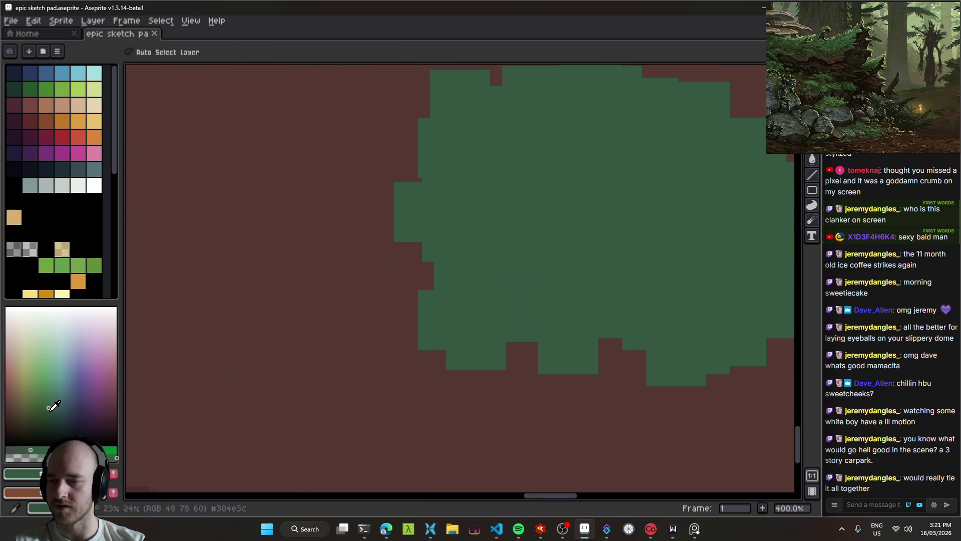
key(w)
click(469, 390)
key(b)
mouse_move(467, 373)
mouse_down()
mouse_move(483, 372)
mouse_move(521, 330)
mouse_move(557, 351)
mouse_move(543, 365)
mouse_move(562, 379)
mouse_move(592, 344)
mouse_move(657, 347)
mouse_move(671, 381)
mouse_move(763, 346)
mouse_move(671, 367)
mouse_up()
key(ctrl+d)
Undo the darker green strokes and clear the selection around the bush.
scroll(686, 368, down, 2)
scroll(700, 368, down, 1)
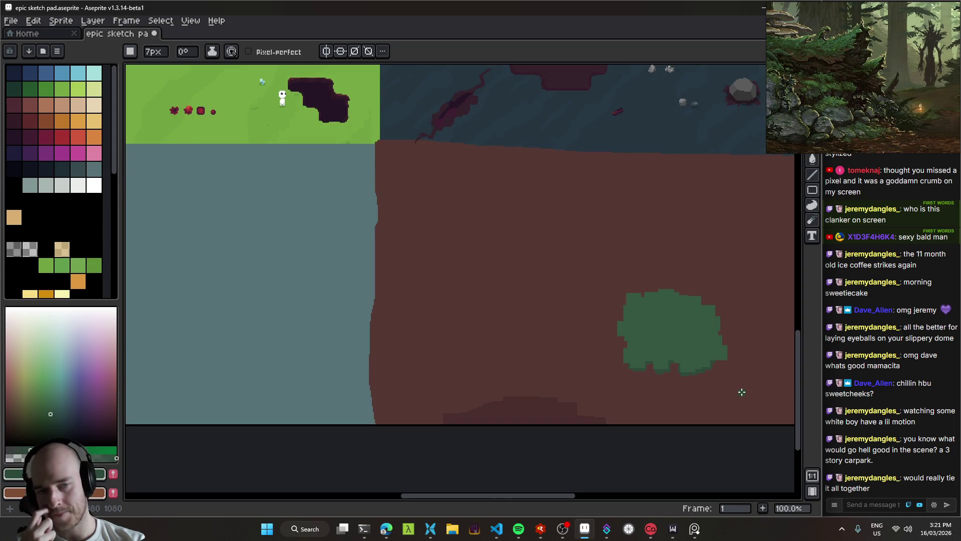
scroll(646, 365, up, 3)
key(ctrl+z)
key(ctrl+z)
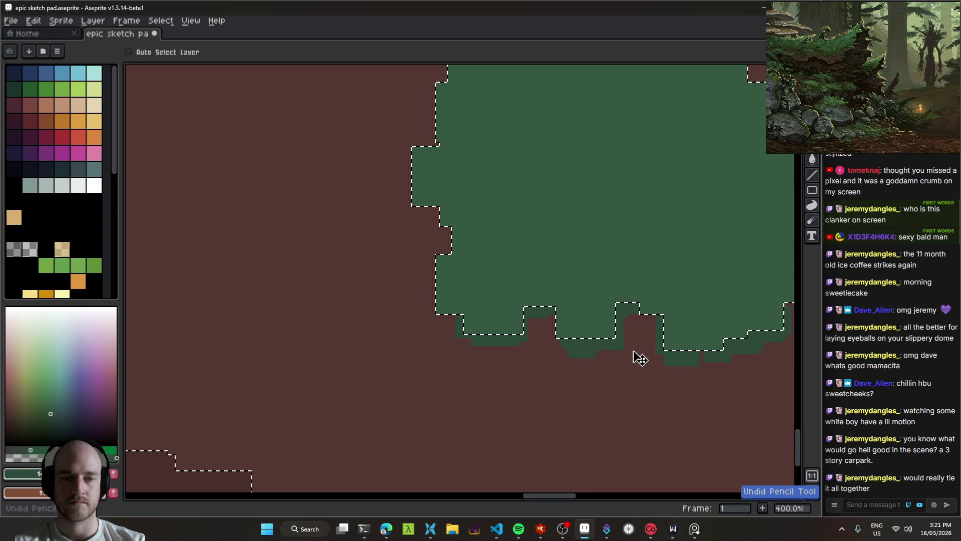
key(ctrl+z)
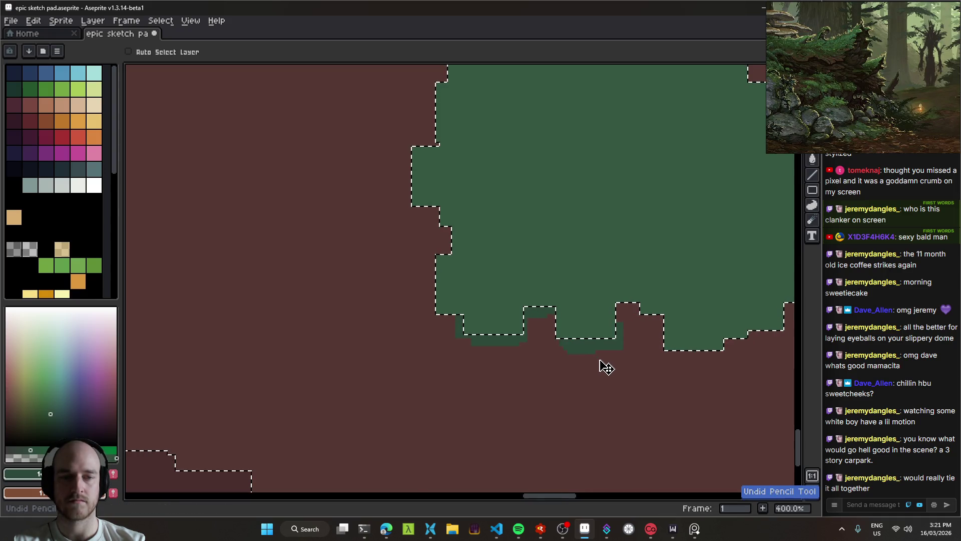
key(ctrl+z)
key(ctrl+z)
key(ctrl+z)
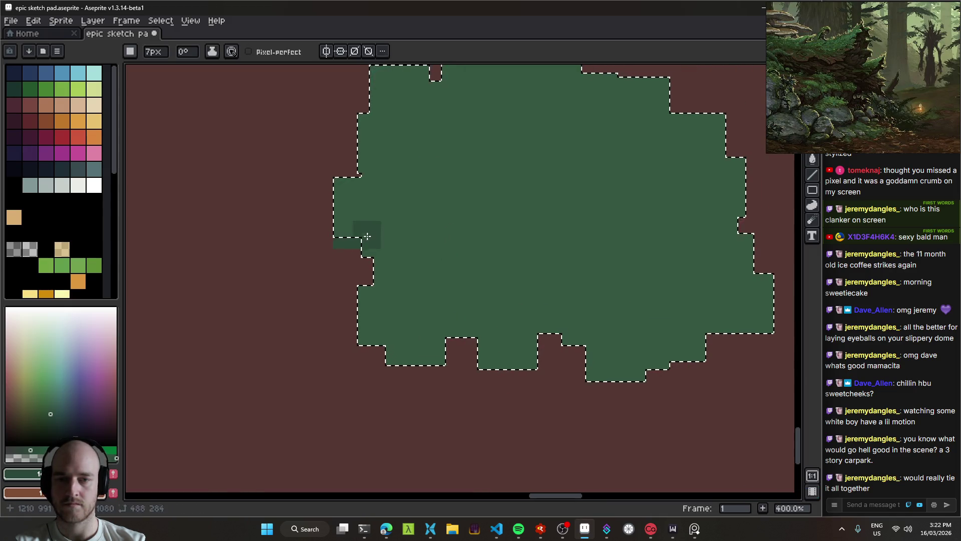
key(ctrl+z)
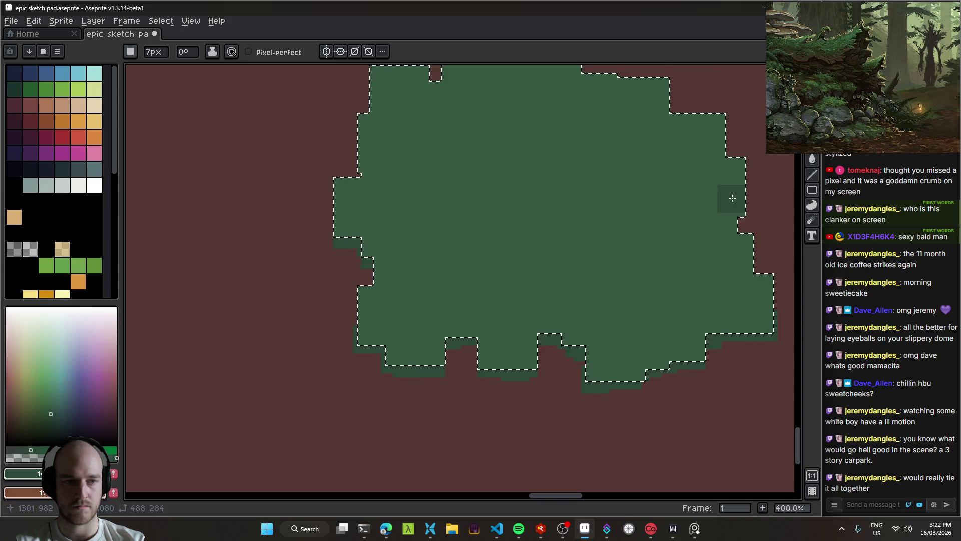
key(ctrl+d)
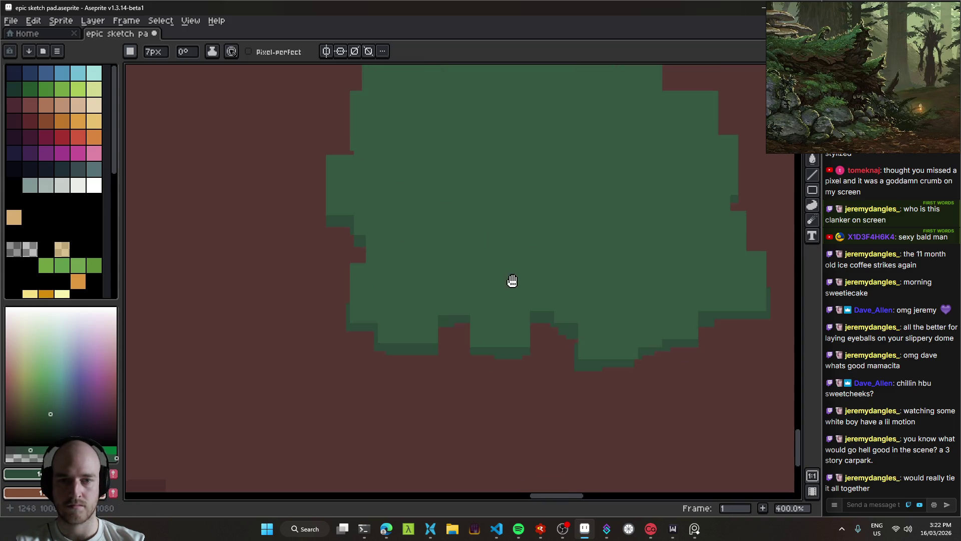
Zoom and pan to show the bush within the brown earth patch.
scroll(569, 316, down, 2)
scroll(569, 316, down, 2)
scroll(583, 326, up, 1)
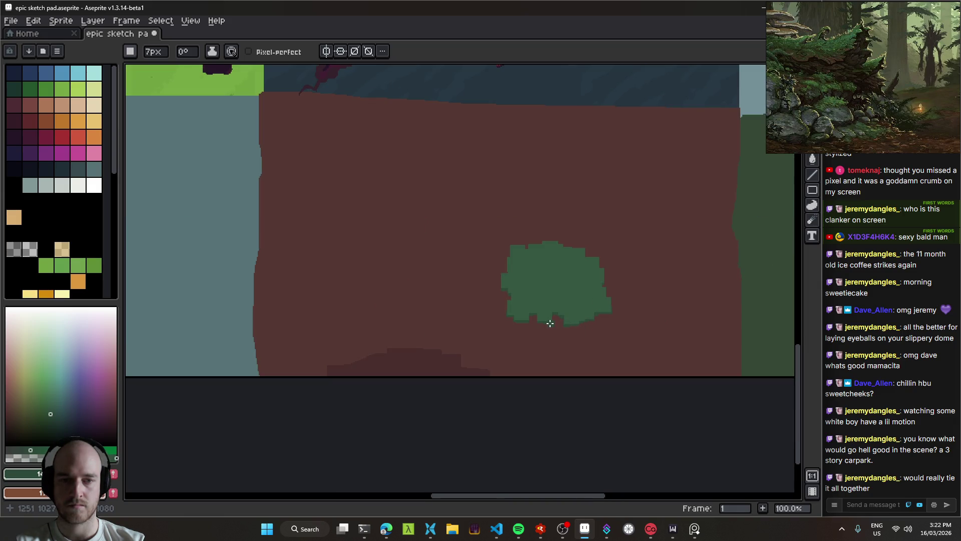
scroll(541, 326, up, 1)
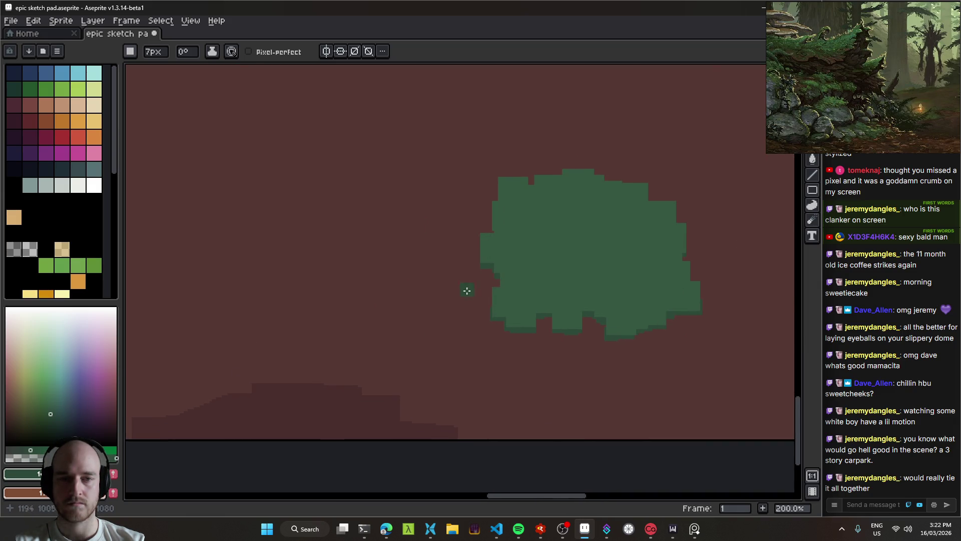
scroll(466, 290, down, 2)
scroll(501, 305, up, 2)
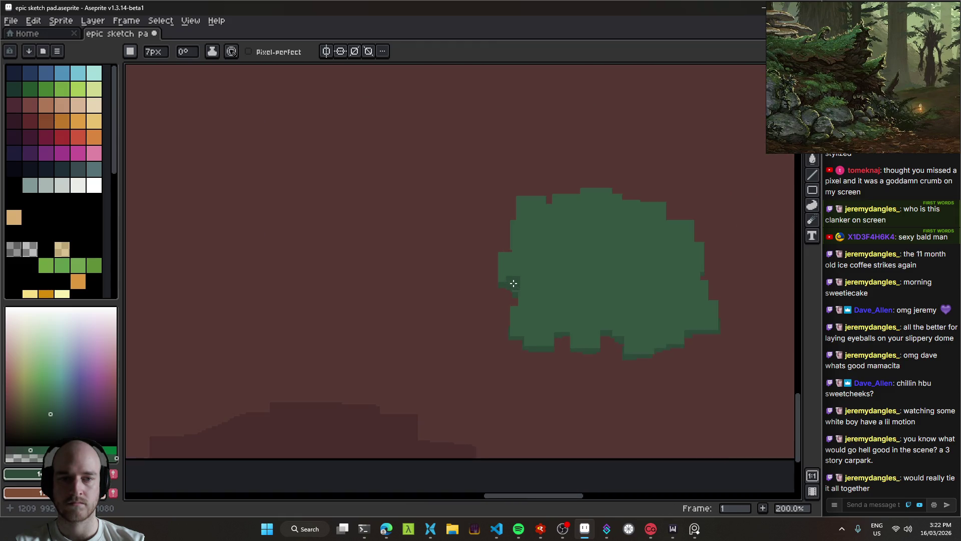
scroll(523, 308, down, 1)
mouse_move(542, 321)
mouse_down()
mouse_move(522, 302)
mouse_move(543, 326)
mouse_move(532, 318)
mouse_up()
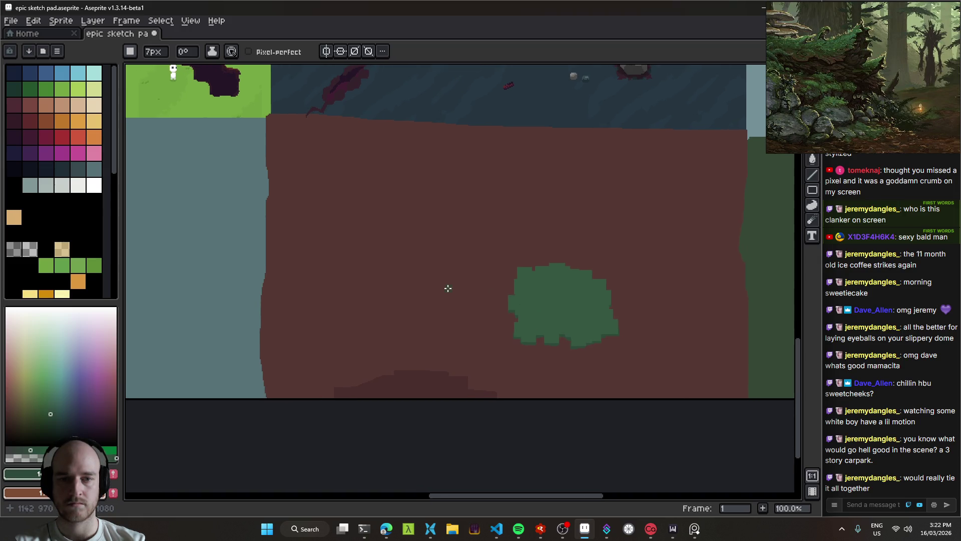
drag(439, 261, 506, 294)
Create a new layer, hide the timeline and switch to the Pencil.
key(v)
key(shift+n)
key(Tab)
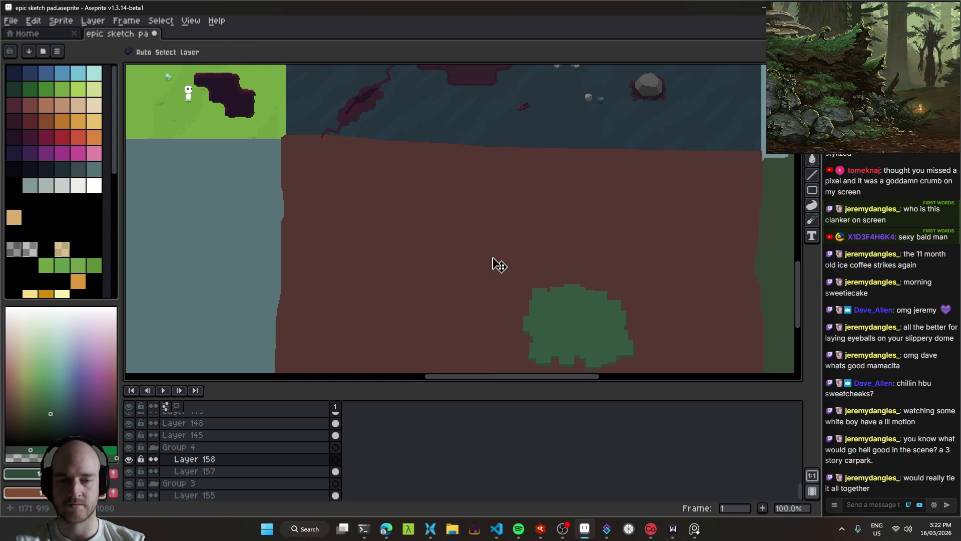
key(Tab)
key(b)
scroll(459, 266, up, 1)
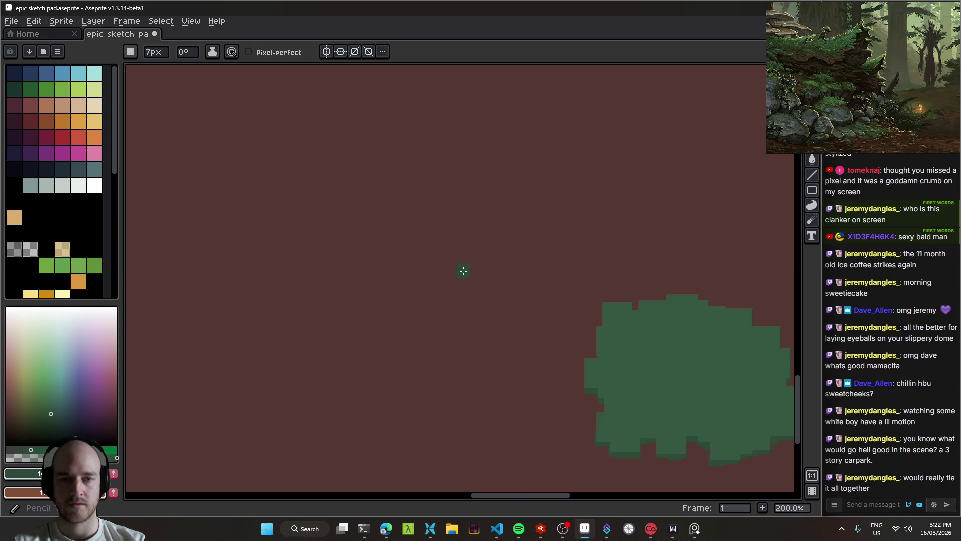
Sample the earth brown and pick a lighter brown from the spectrum for the trunk.
mouse_move(489, 279)
mouse_down()
mouse_move(391, 252)
mouse_move(451, 215)
mouse_up()
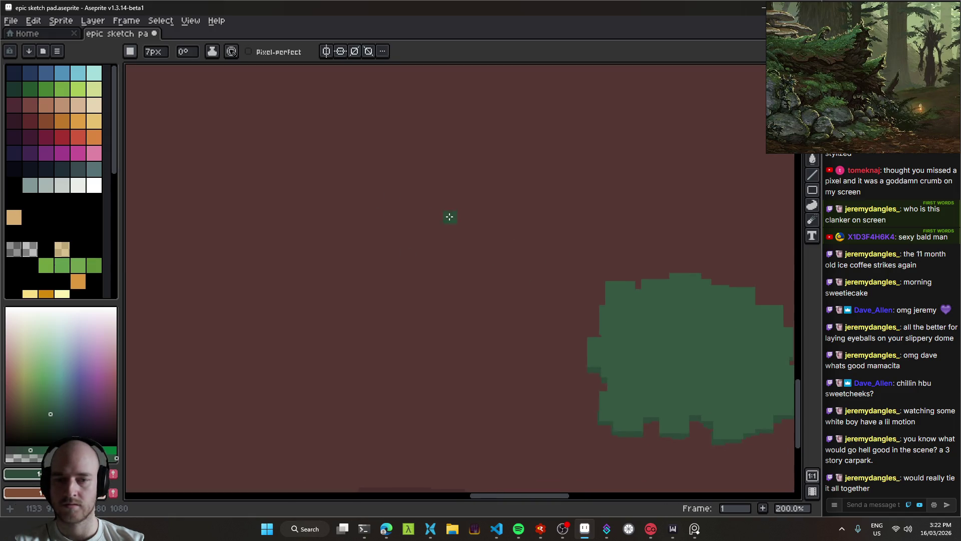
alt+click(367, 159)
drag(367, 158, 358, 190)
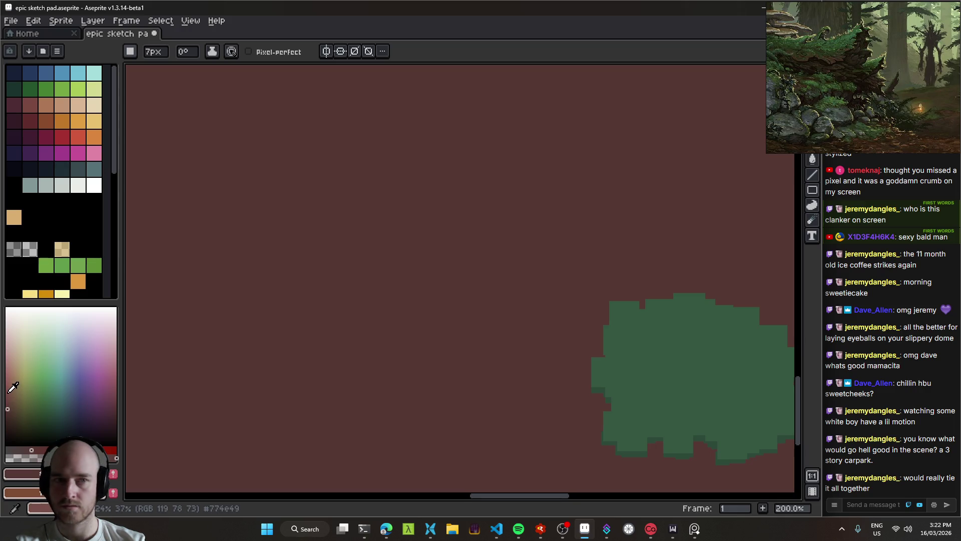
click(827, 100)
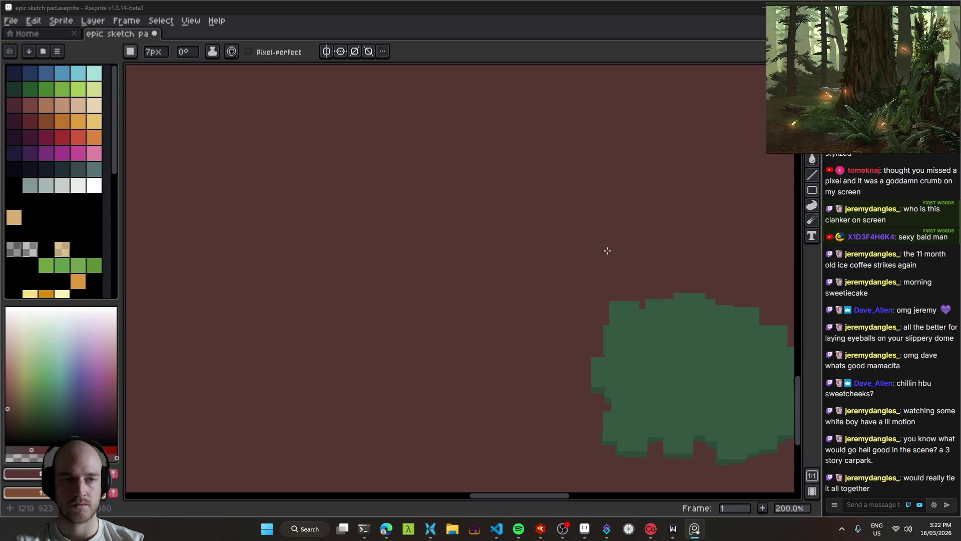
scroll(426, 251, left, 3)
alt+click(405, 240)
drag(400, 237, 373, 275)
Draw a tall vertical trunk in two strokes after undoing two trial strokes.
drag(345, 342, 349, 214)
key(ctrl+z)
drag(305, 302, 341, 142)
key(ctrl+z)
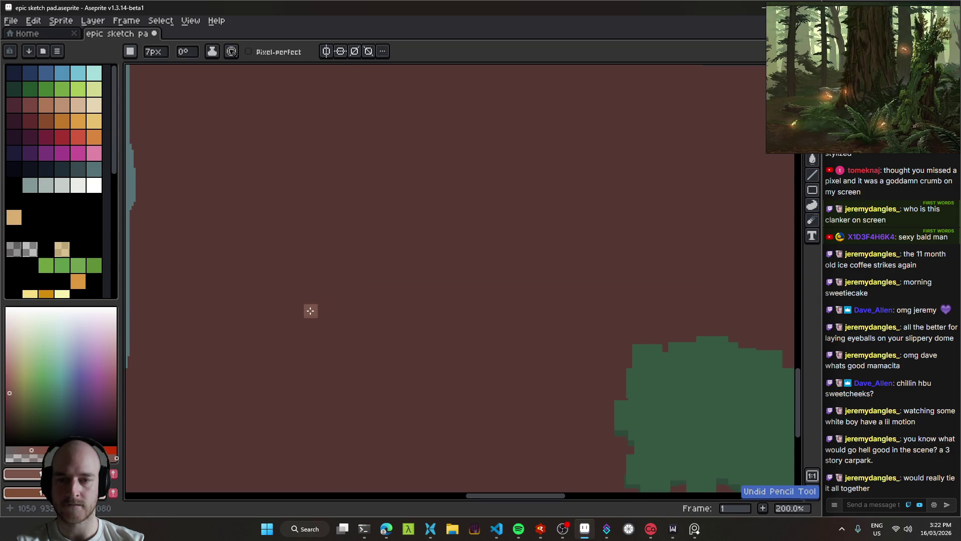
drag(307, 316, 316, 135)
mouse_move(345, 320)
mouse_down()
mouse_move(328, 269)
mouse_move(321, 304)
mouse_move(316, 175)
mouse_move(332, 279)
mouse_move(332, 145)
mouse_up()
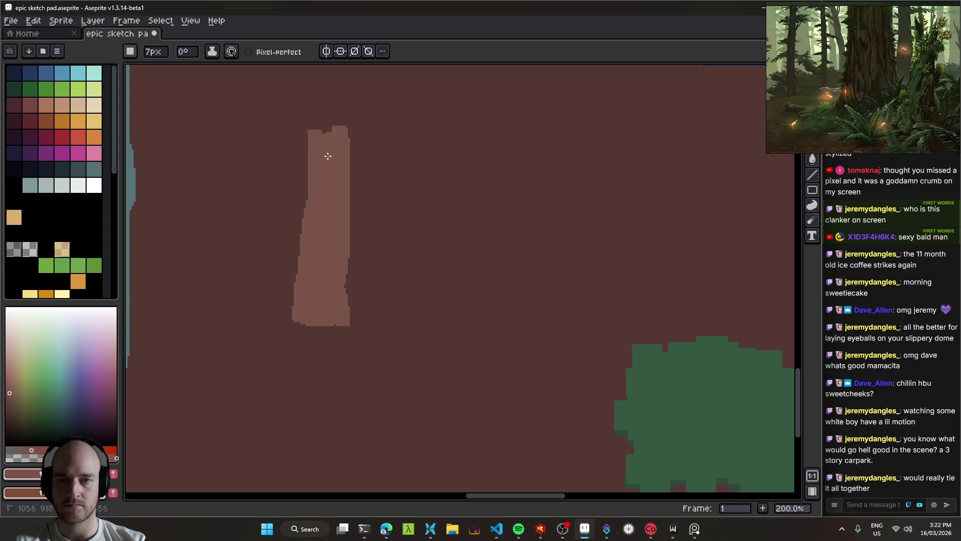
Check the reference image, adjust the view, and pick a dark brown for the trunk.
click(828, 119)
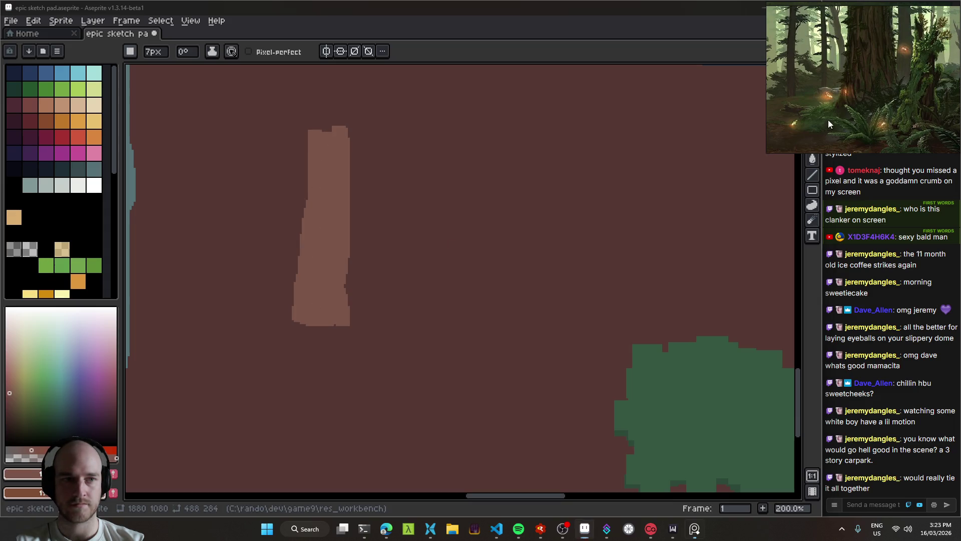
scroll(828, 119, down, 3)
scroll(868, 106, up, 5)
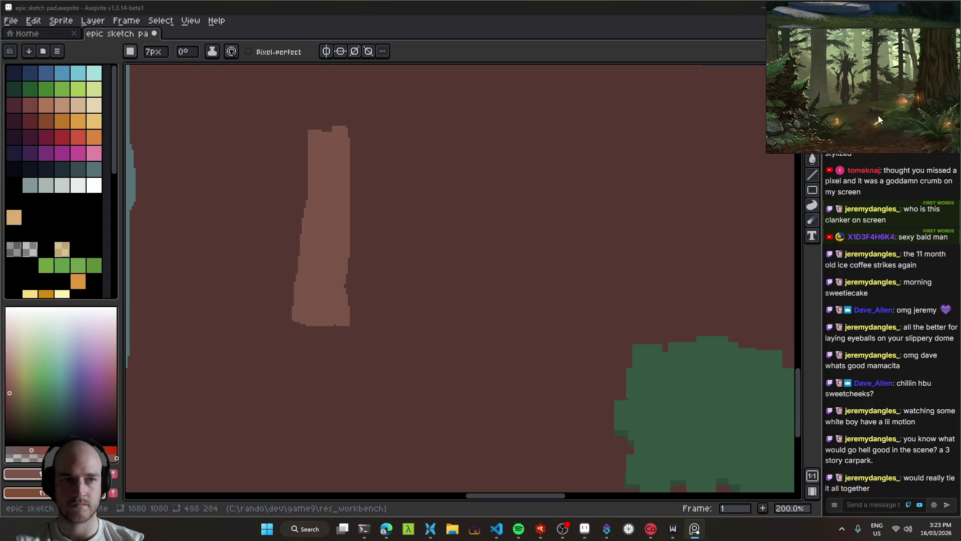
scroll(881, 120, down, 3)
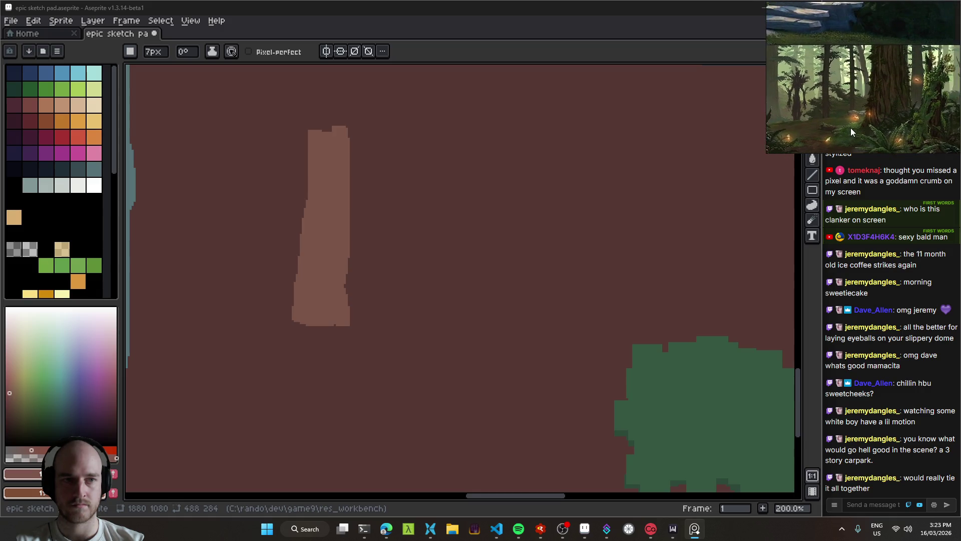
mouse_move(344, 256)
mouse_down()
mouse_move(313, 266)
mouse_move(363, 281)
mouse_move(349, 260)
mouse_up()
key(v)
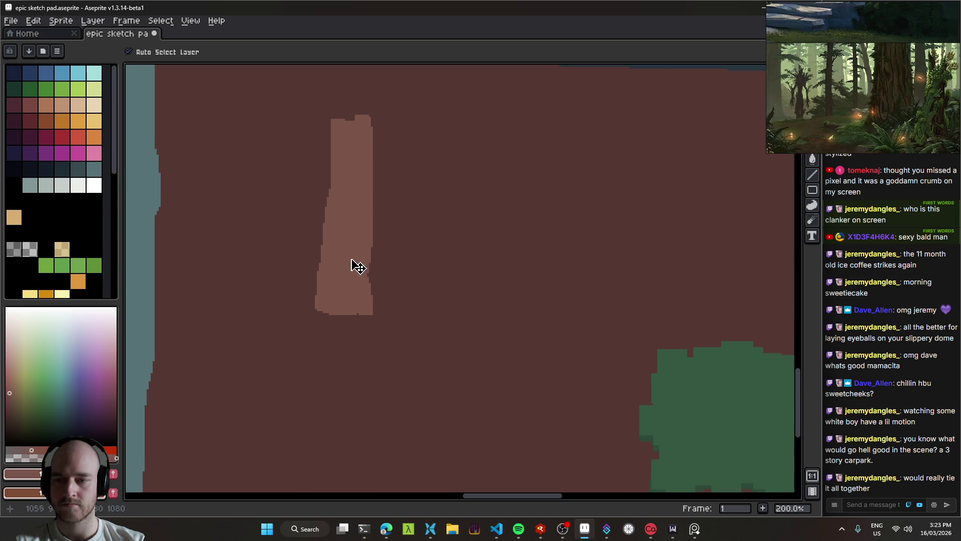
click(13, 416)
Flood-fill the trunk with a darker brown and undo the stray background fill.
key(g)
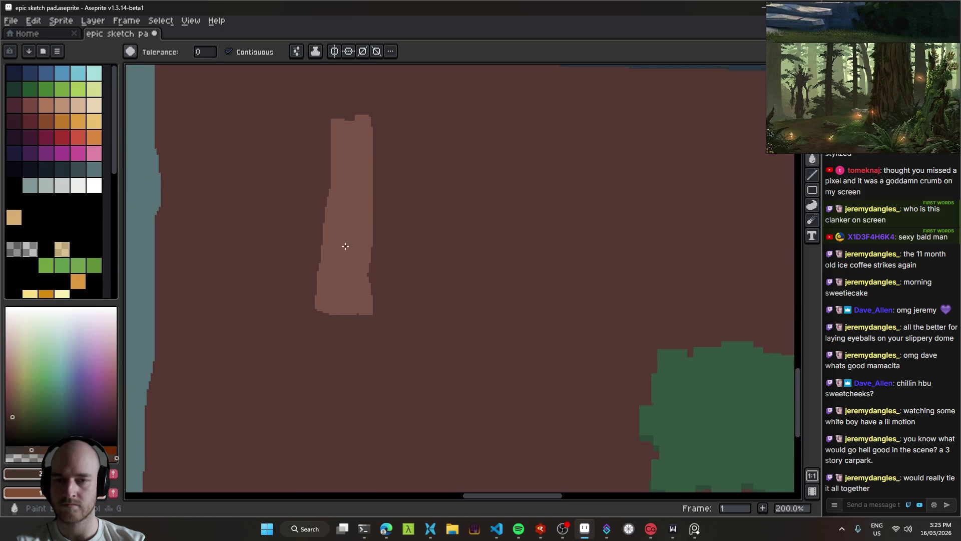
click(360, 257)
drag(15, 418, 8, 419)
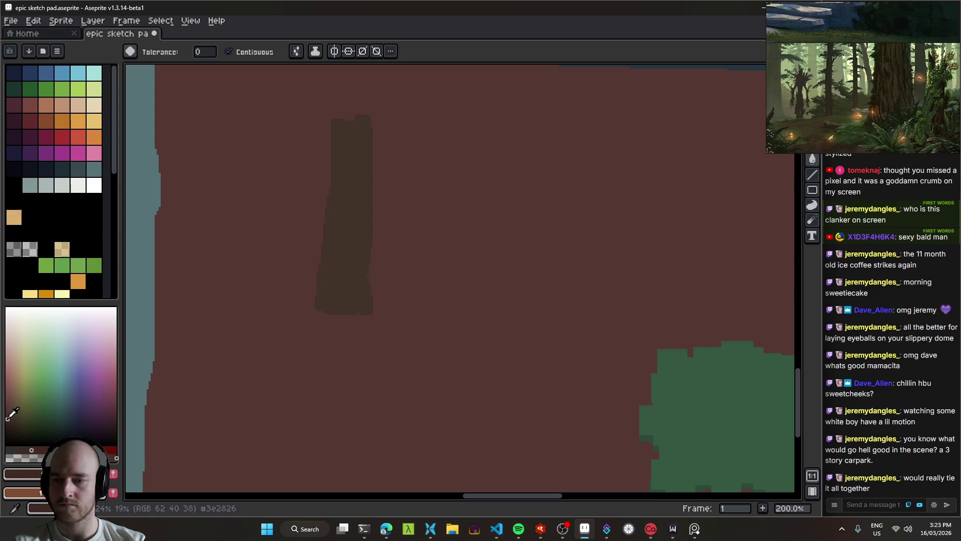
click(325, 234)
key(ctrl+z)
Move the trunk slightly left and down.
scroll(372, 290, up, 1)
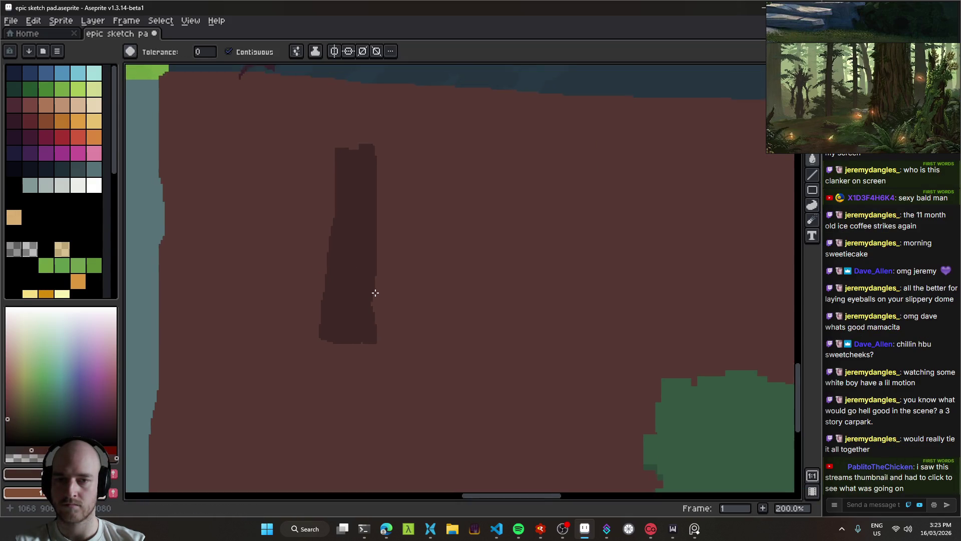
scroll(362, 284, down, 3)
scroll(345, 280, up, 2)
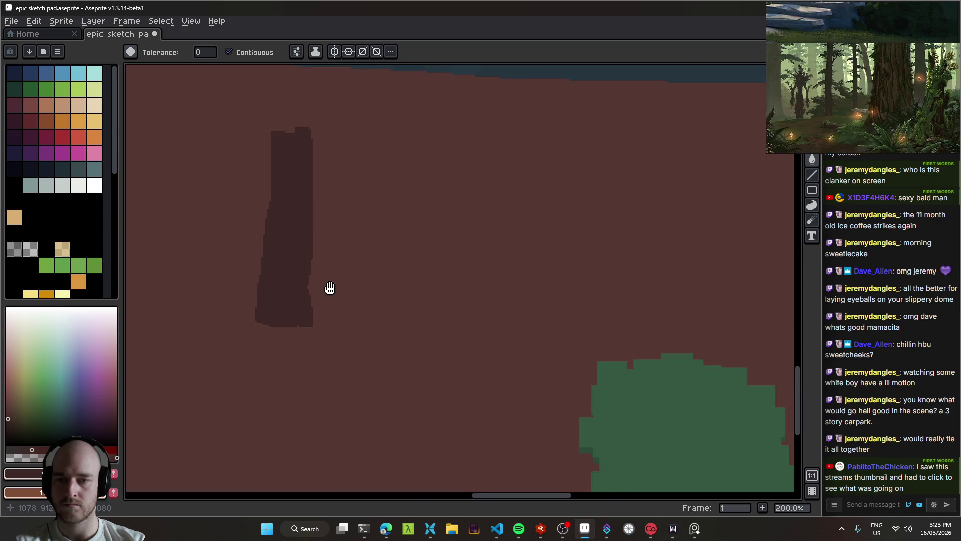
key(v)
drag(316, 276, 314, 304)
Erase along the trunk's right edge and flared base to make it narrower.
key(b)
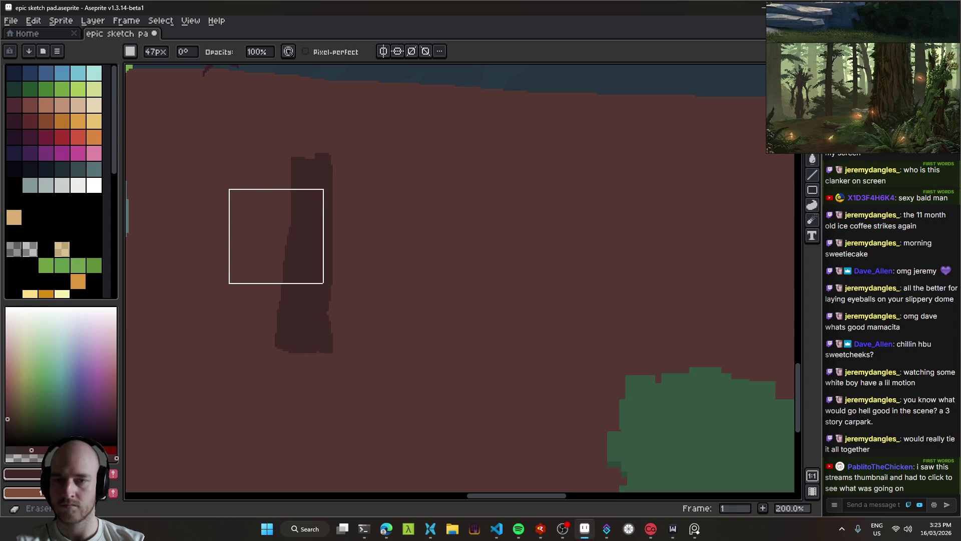
scroll(290, 266, down, 15)
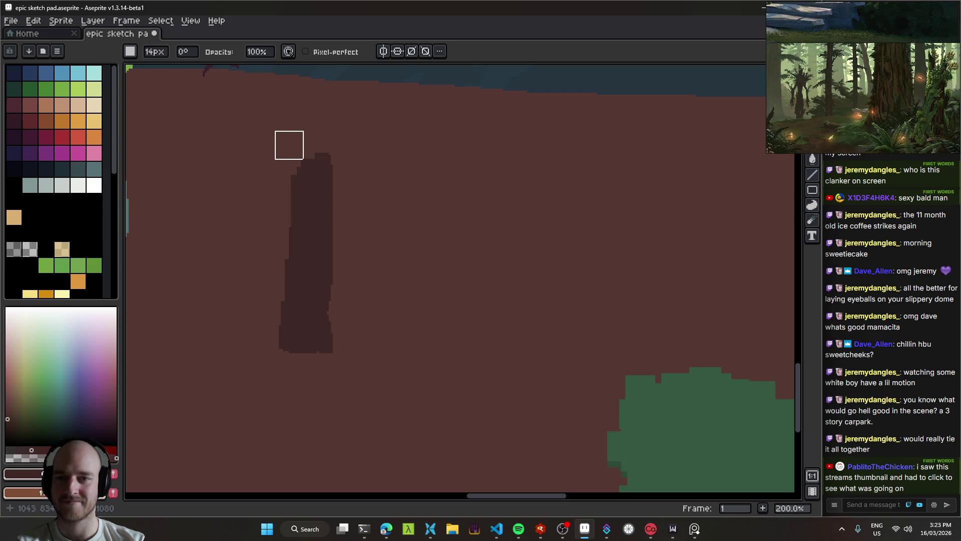
mouse_move(344, 307)
mouse_down()
mouse_move(358, 163)
mouse_move(358, 199)
mouse_move(356, 185)
mouse_move(321, 165)
mouse_up()
scroll(401, 279, up, 2)
mouse_move(363, 378)
mouse_down()
mouse_move(354, 338)
mouse_move(356, 369)
mouse_move(314, 380)
mouse_move(264, 362)
mouse_move(293, 379)
mouse_move(305, 377)
mouse_move(281, 360)
mouse_move(303, 373)
mouse_move(345, 366)
mouse_move(307, 368)
mouse_move(289, 364)
mouse_move(280, 345)
mouse_move(285, 352)
mouse_up()
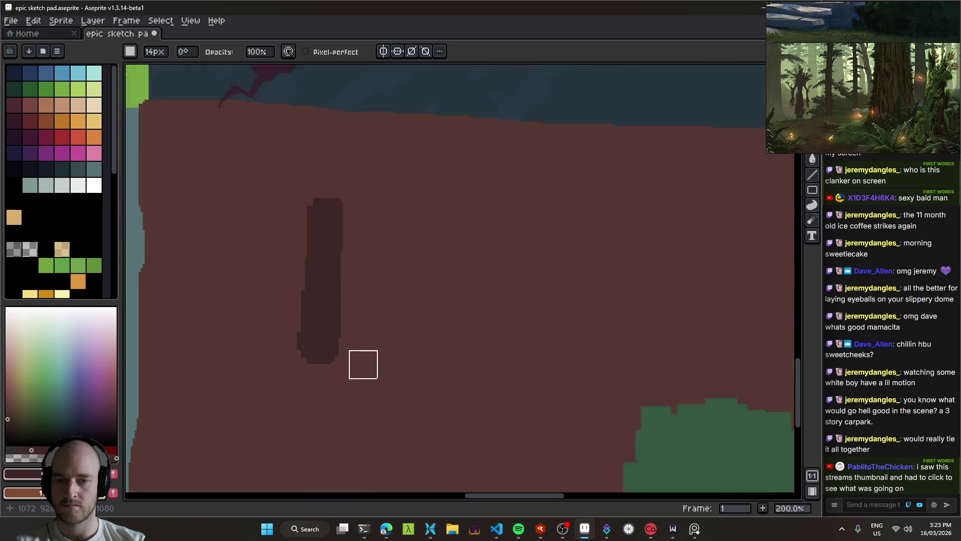
scroll(303, 294, up, 2)
drag(303, 294, 311, 324)
scroll(375, 305, down, 4)
drag(375, 306, 372, 302)
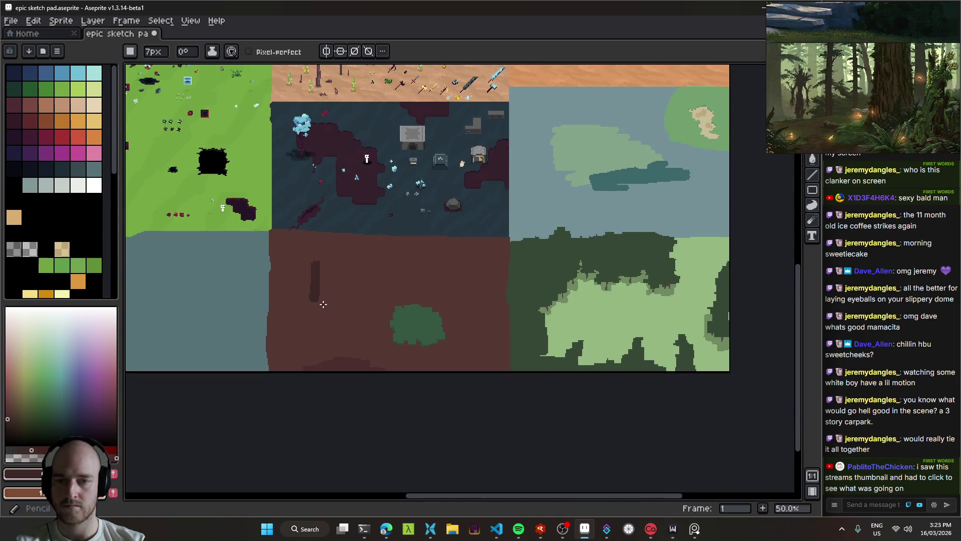
Draw spreading roots at the trunk base with a smaller brush and save the sketch.
scroll(351, 309, up, 2)
key(minus)
key(minus)
key(minus)
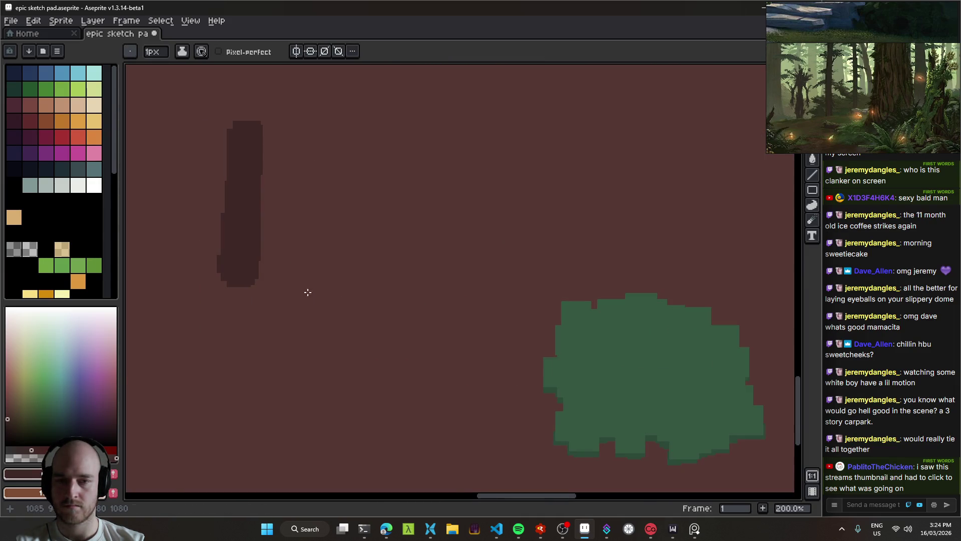
drag(307, 292, 358, 295)
key(minus)
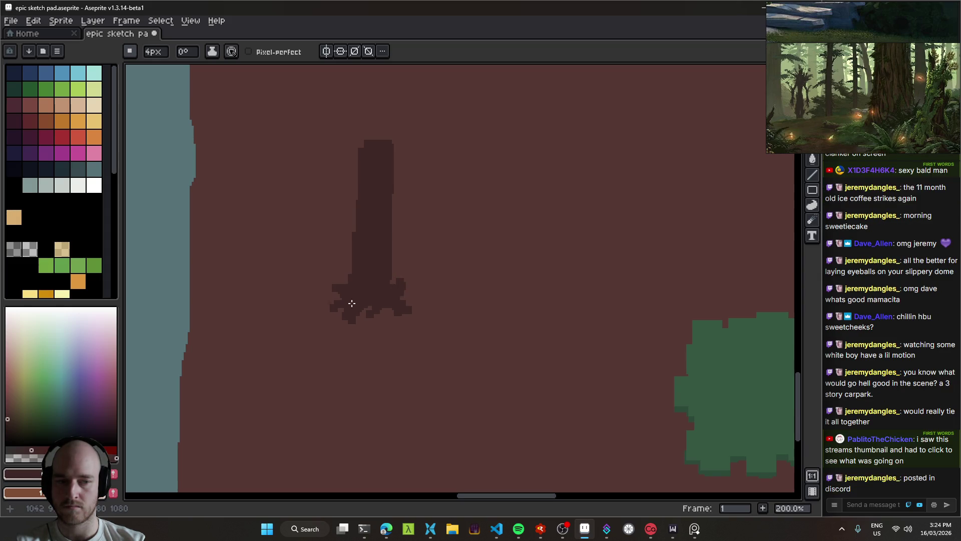
scroll(352, 303, down, 2)
scroll(392, 313, up, 1)
key(ctrl+s)
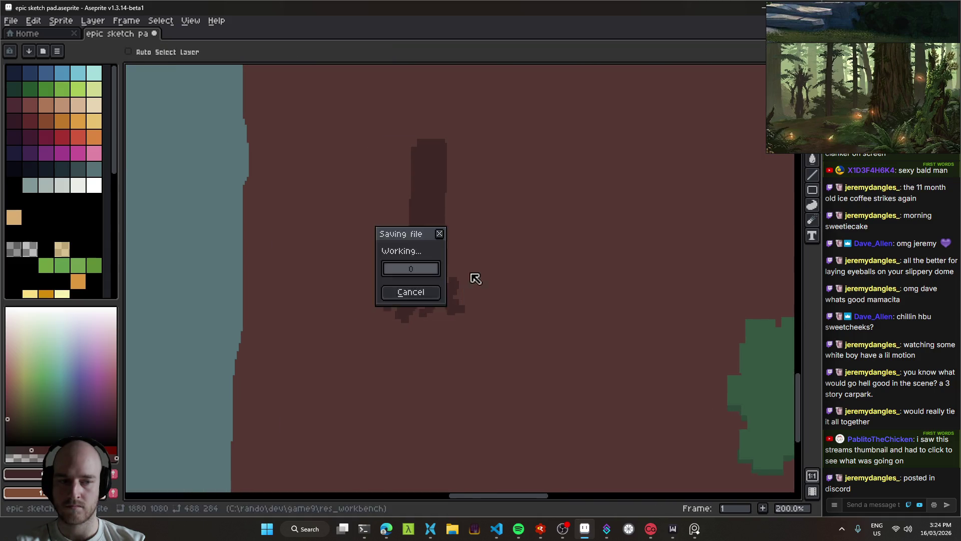
Erase a bit of the trunk's right side to trim it.
scroll(404, 274, down, 2)
scroll(429, 285, up, 2)
key(e)
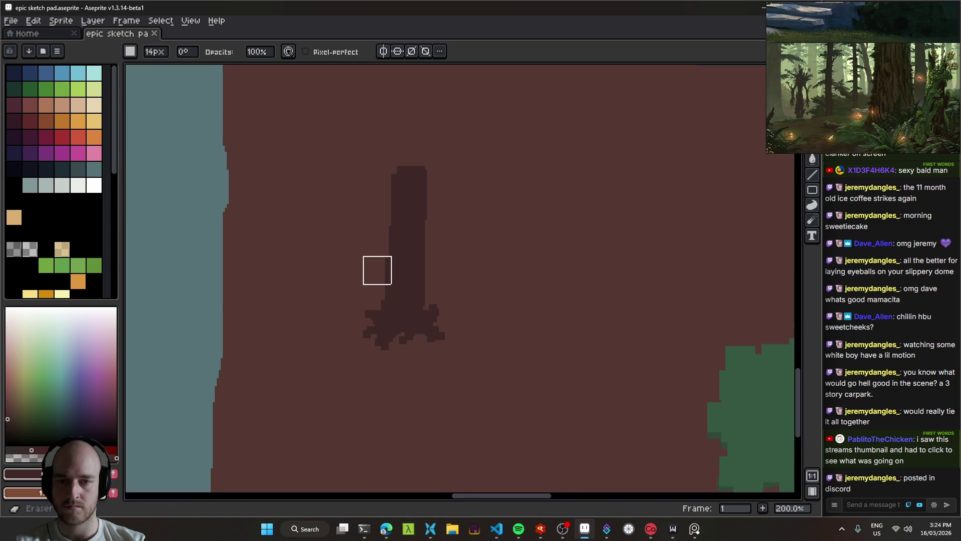
scroll(377, 265, up, 1)
click(375, 269)
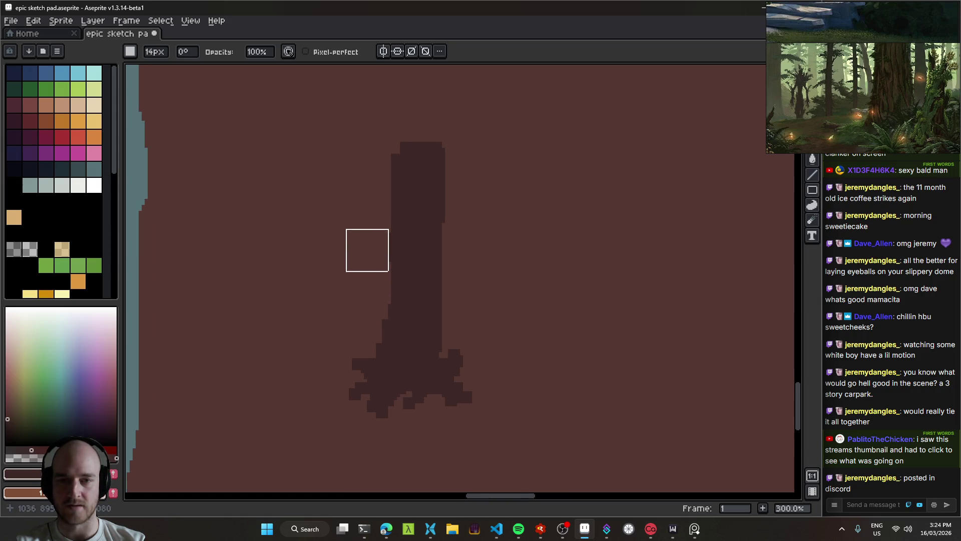
scroll(429, 265, down, 2)
scroll(434, 301, up, 1)
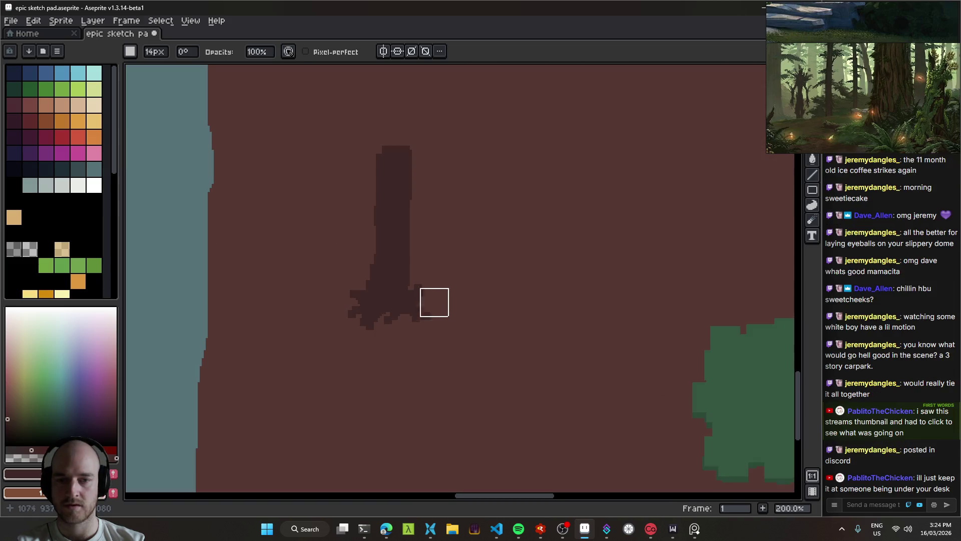
scroll(425, 302, down, 2)
scroll(422, 299, up, 1)
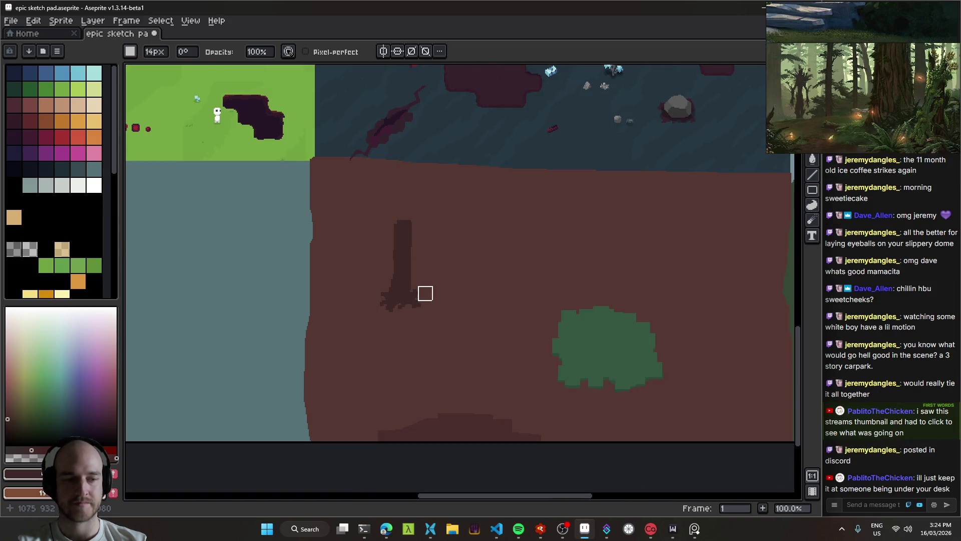
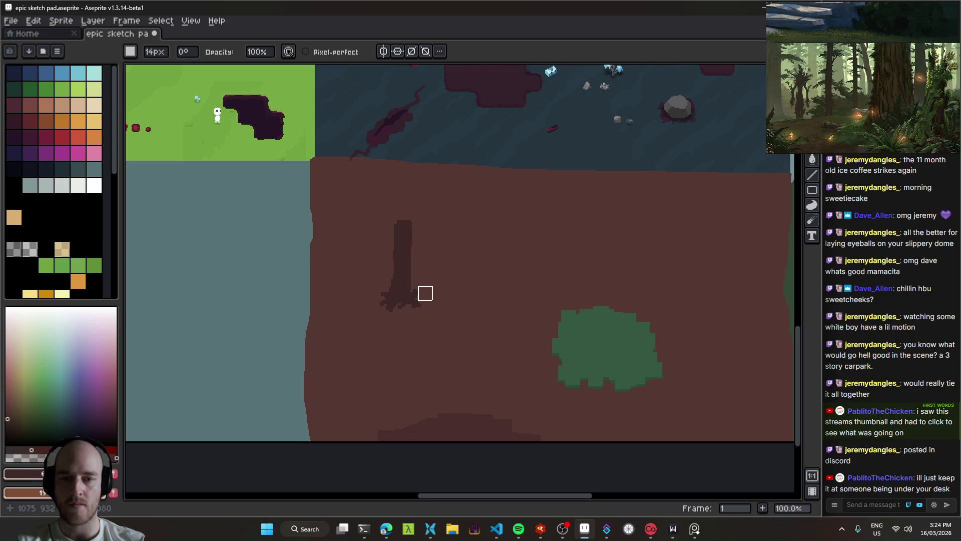
Magic-wand select the tree trunk's pixels and switch to a smaller pencil brush.
scroll(419, 283, up, 2)
drag(348, 257, 412, 295)
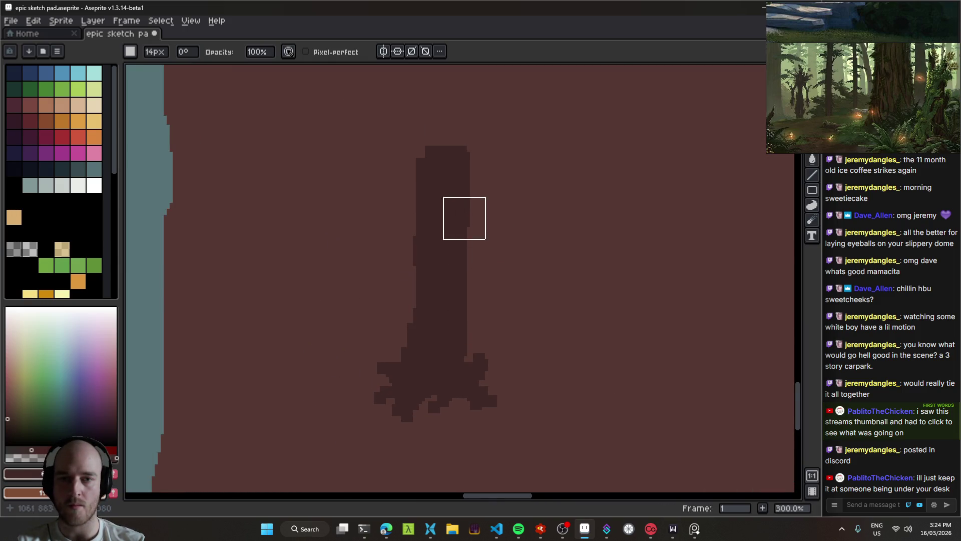
scroll(518, 218, down, 2)
mouse_move(392, 223)
mouse_down()
mouse_move(451, 215)
mouse_move(444, 253)
mouse_move(383, 218)
mouse_move(416, 271)
mouse_up()
key(v)
scroll(377, 214, up, 2)
key(w)
click(395, 245)
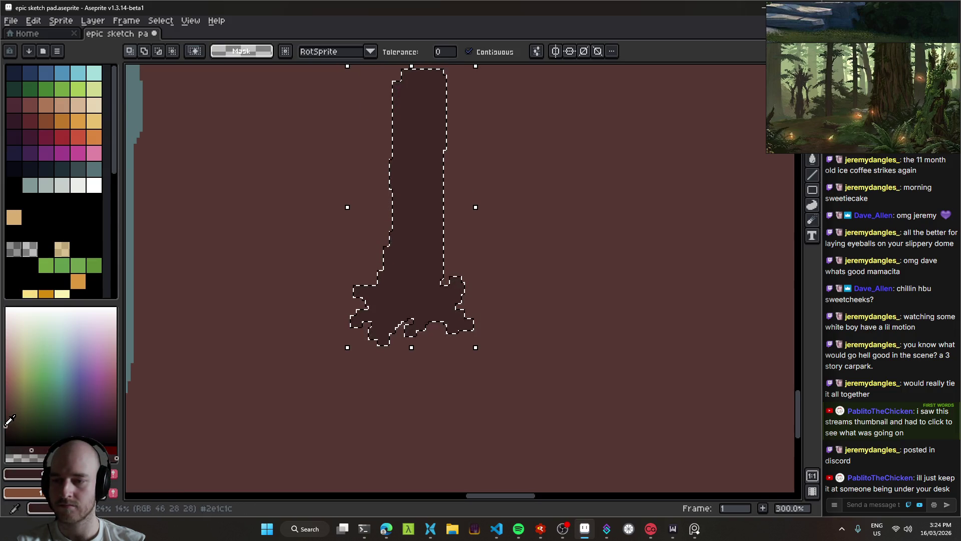
key(b)
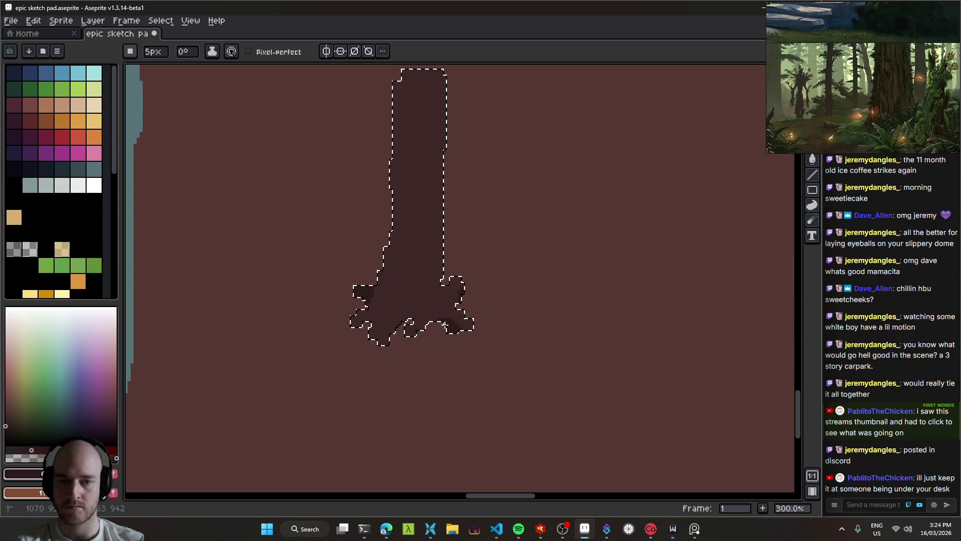
key(minus)
key(minus)
key(minus)
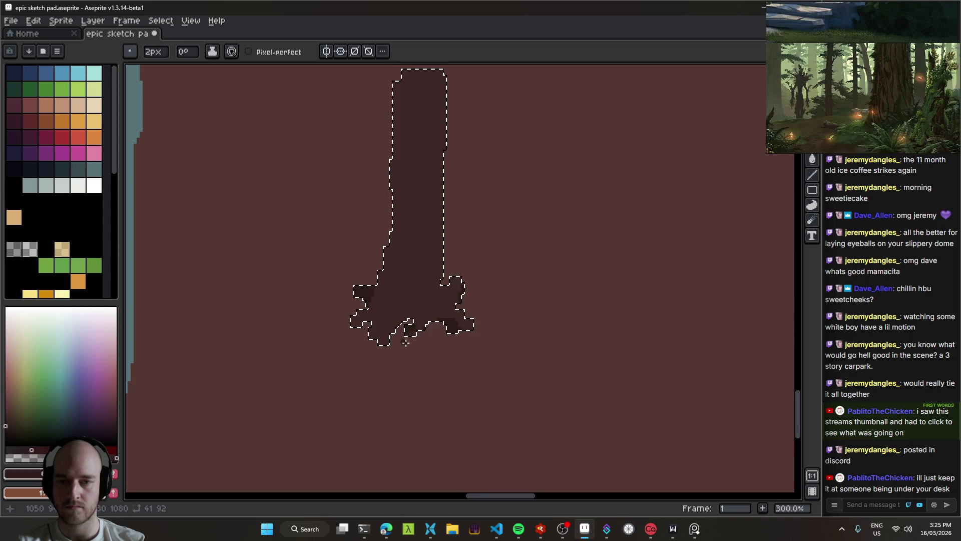
scroll(406, 342, up, 2)
key(ctrl+d)
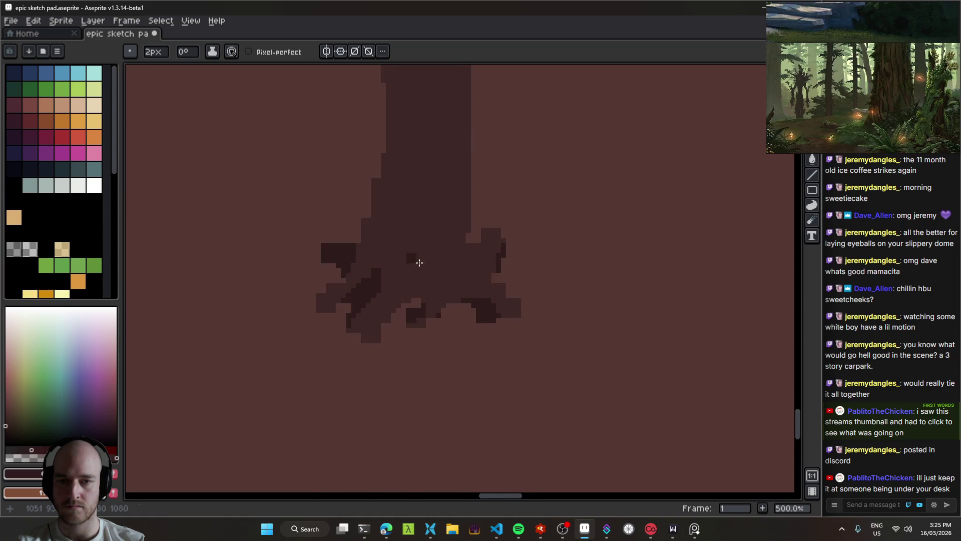
scroll(400, 296, down, 4)
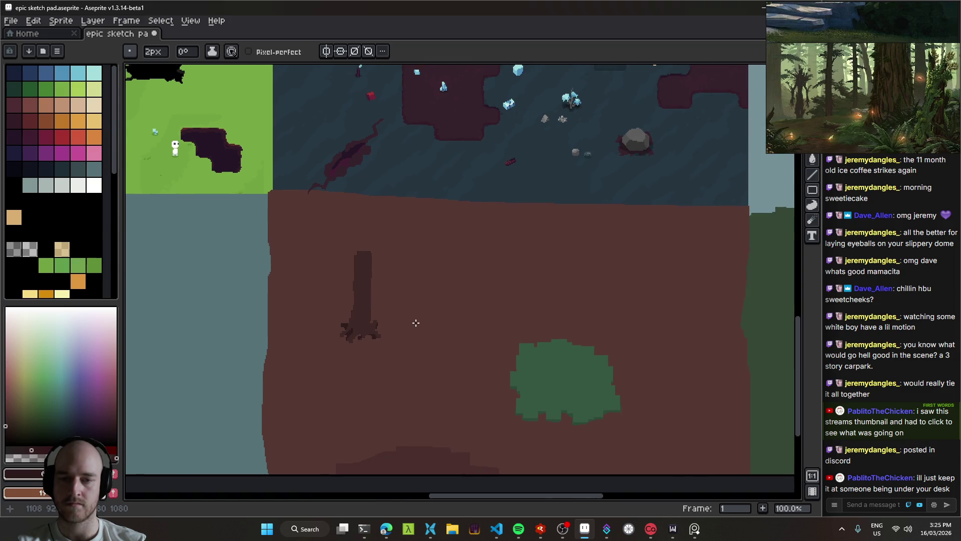
scroll(370, 311, up, 1)
Reselect the trunk and shade its left and right edges darker brown at 5px.
key(w)
click(373, 317)
scroll(373, 317, up, 2)
key(b)
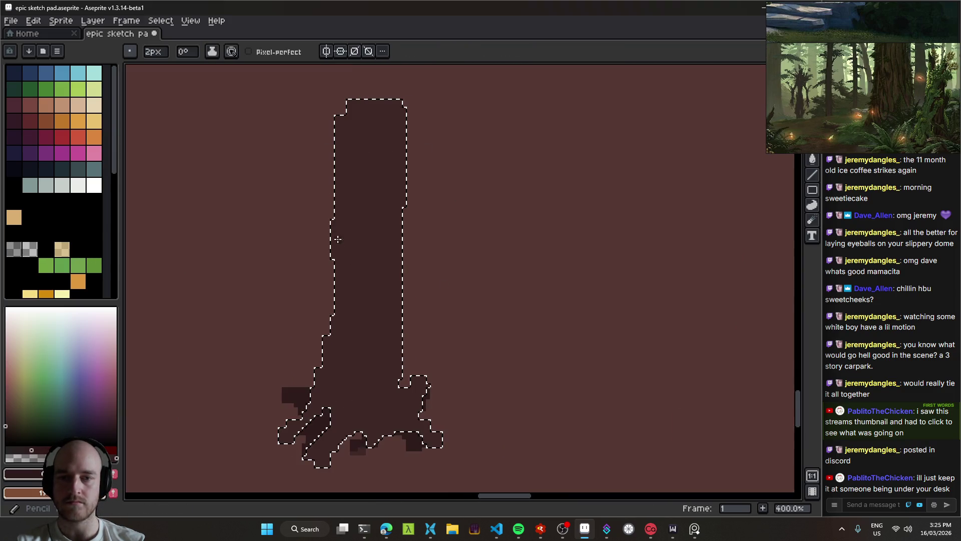
mouse_move(331, 151)
mouse_down()
mouse_move(332, 260)
mouse_move(313, 355)
mouse_up()
mouse_move(398, 222)
mouse_down()
mouse_move(403, 167)
mouse_move(408, 341)
mouse_up()
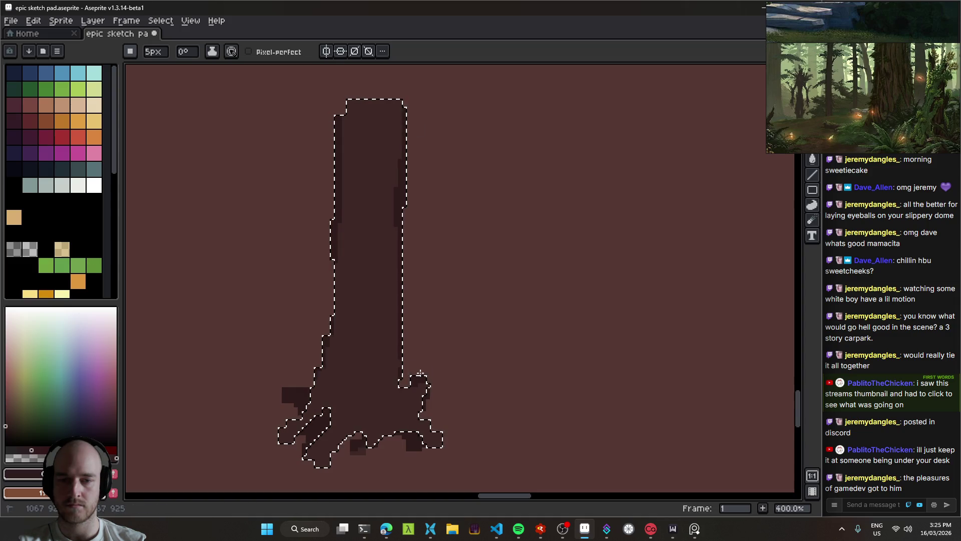
Shrink the brush to 3px, reselect the trunk for finer shading, then deselect.
key(minus)
key(minus)
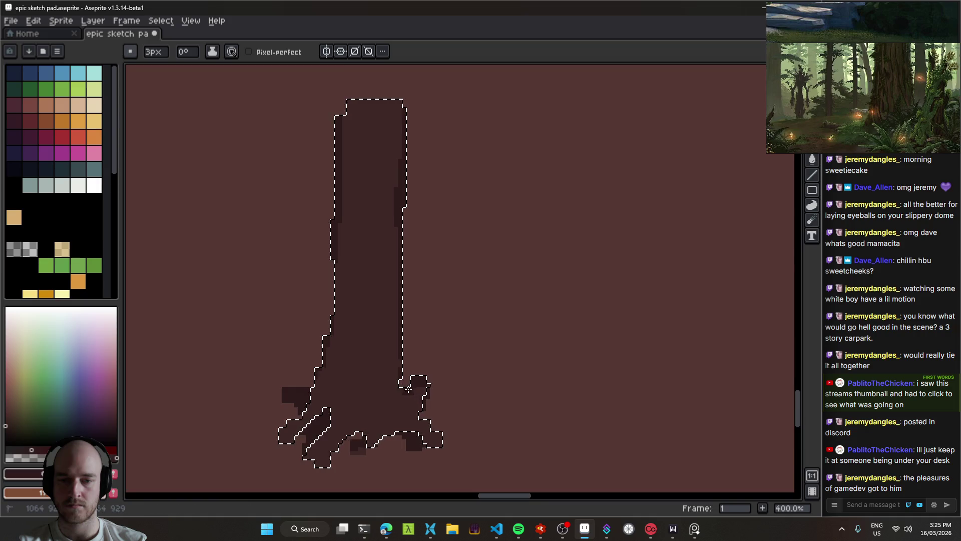
scroll(460, 316, down, 3)
scroll(450, 318, up, 2)
key(w)
click(423, 280)
key(b)
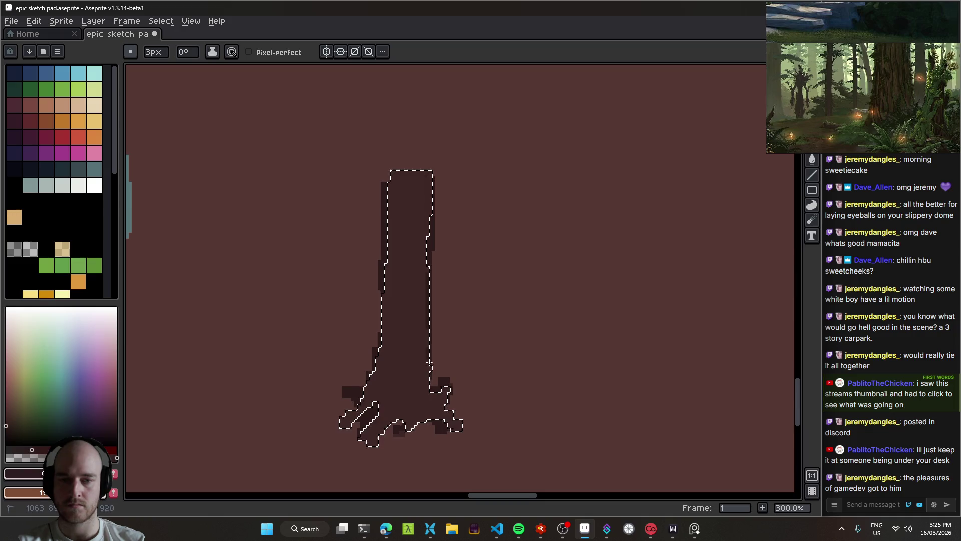
key(ctrl+d)
Save the file with the shaded trunk and roots.
drag(461, 343, 602, 313)
key(ctrl+s)
drag(588, 274, 434, 260)
drag(381, 291, 424, 294)
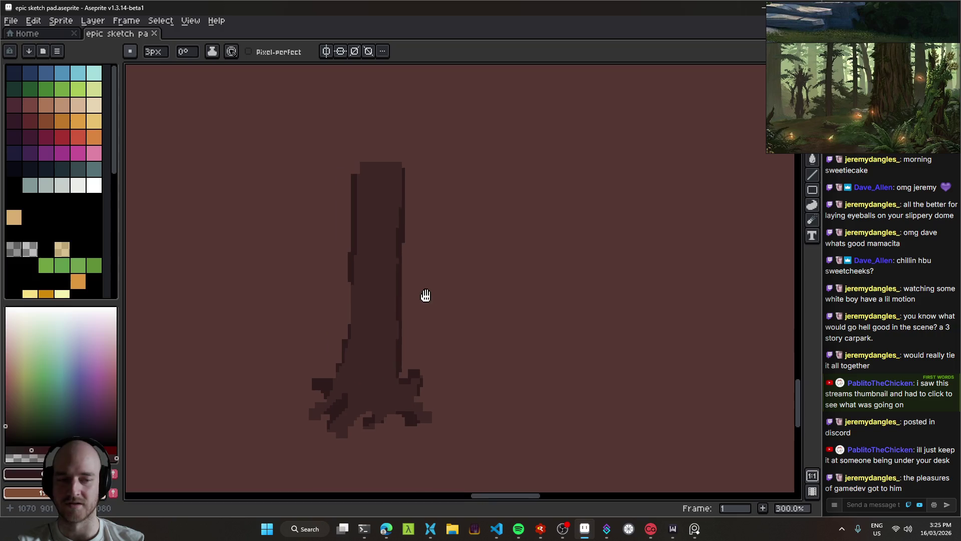
key(v)
scroll(396, 220, down, 2)
Drag the tree trunk layer up and to the left on the brown ground.
scroll(404, 333, up, 1)
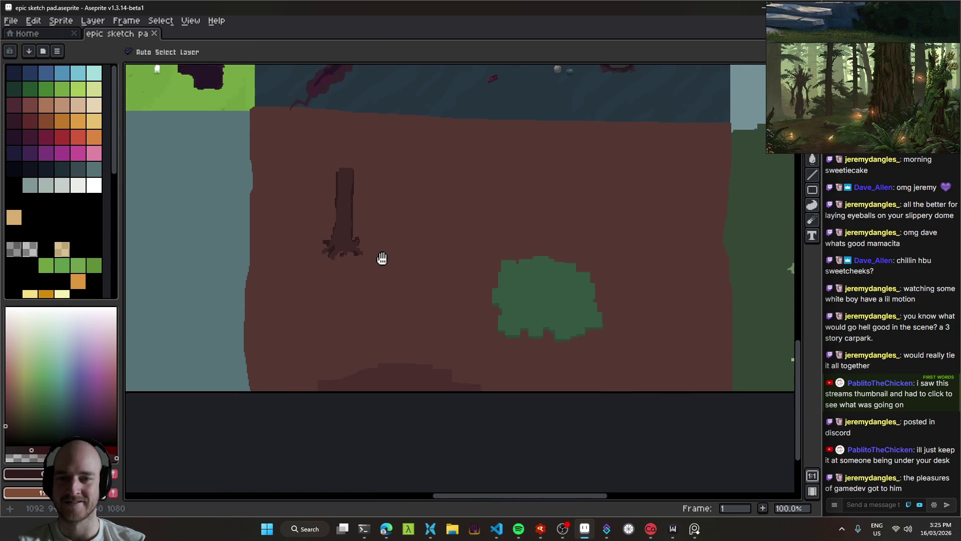
scroll(383, 258, down, 1)
mouse_move(362, 257)
mouse_down()
mouse_move(369, 215)
mouse_move(382, 245)
mouse_up()
scroll(427, 268, down, 2)
scroll(446, 289, up, 2)
scroll(446, 290, up, 1)
scroll(476, 281, down, 2)
scroll(468, 316, up, 1)
drag(359, 283, 353, 285)
drag(435, 279, 425, 262)
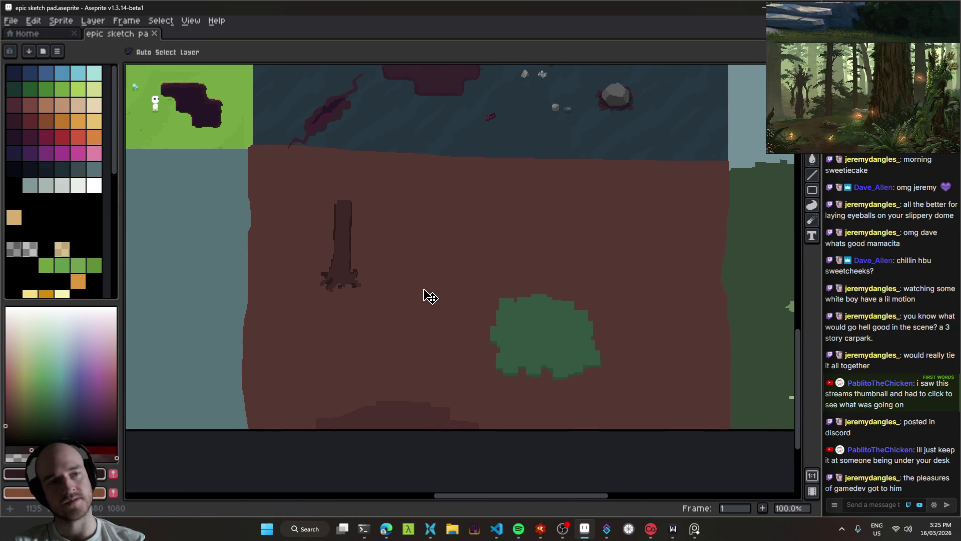
Nudge the tree again, undoing the accidental bush move.
scroll(388, 311, left, 2)
scroll(506, 318, right, 3)
scroll(446, 322, down, 2)
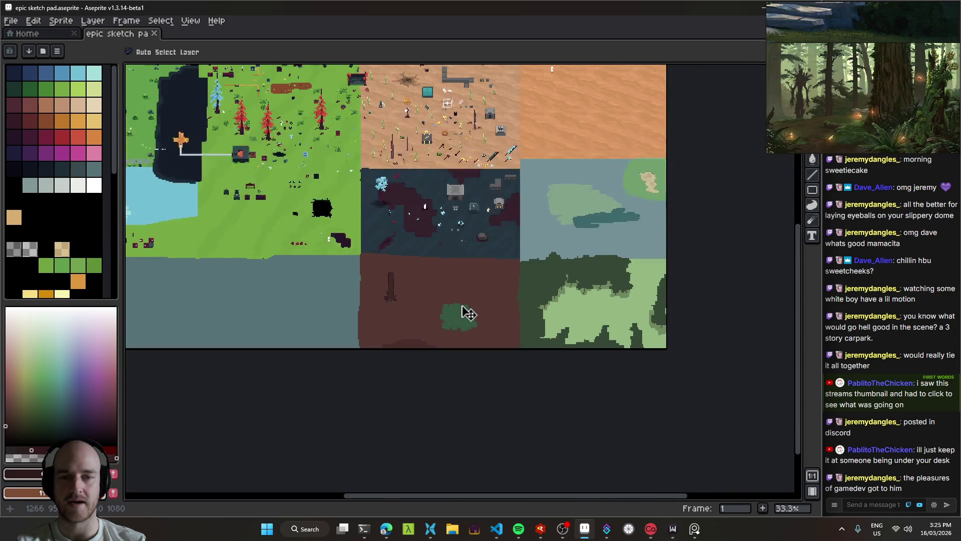
scroll(450, 305, up, 1)
mouse_move(440, 302)
mouse_down()
mouse_move(468, 294)
mouse_move(526, 360)
mouse_move(405, 265)
mouse_up()
drag(349, 305, 429, 285)
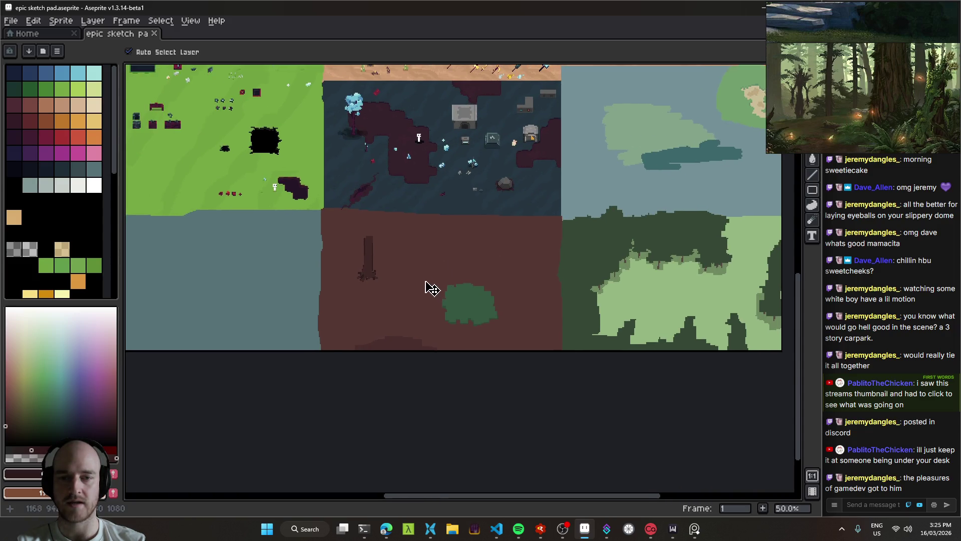
scroll(380, 275, up, 2)
scroll(370, 260, down, 2)
scroll(395, 249, down, 1)
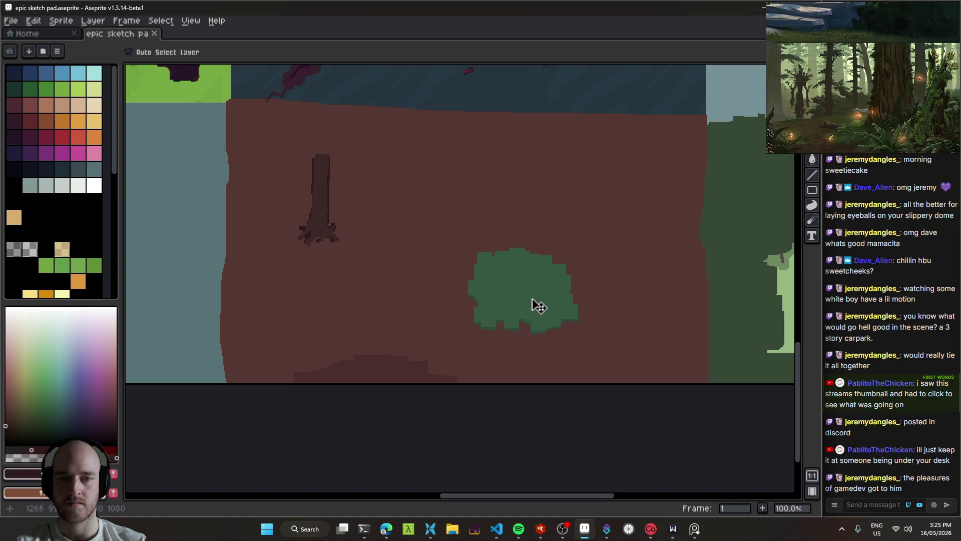
scroll(511, 307, up, 1)
mouse_move(610, 294)
mouse_down()
mouse_move(243, 229)
mouse_move(230, 197)
mouse_move(253, 180)
mouse_move(637, 276)
mouse_move(403, 207)
mouse_up()
key(ctrl+z)
Move the tree up-left once more and undo the stray bush movement.
scroll(635, 301, down, 2)
scroll(631, 281, up, 1)
mouse_move(477, 255)
mouse_down()
mouse_move(458, 207)
mouse_move(483, 236)
mouse_up()
click(803, 106)
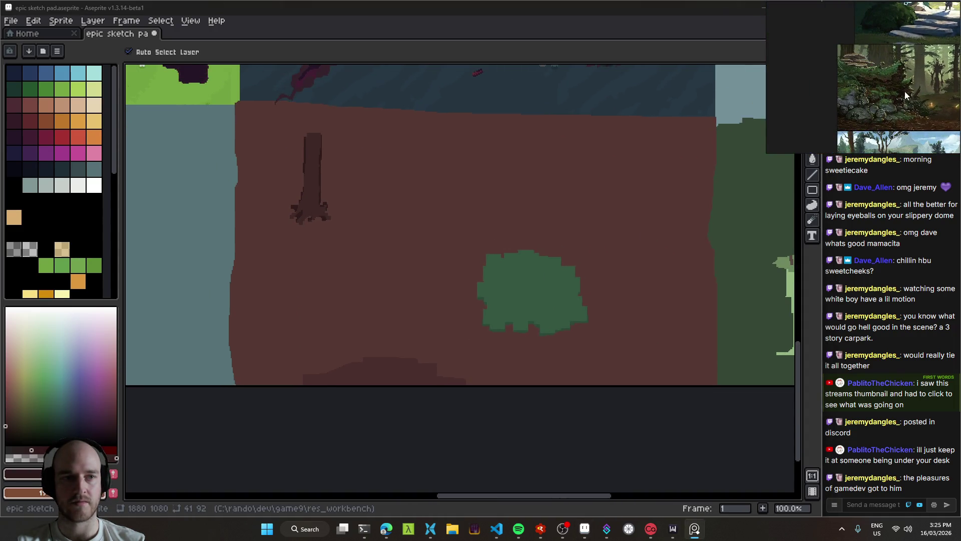
scroll(901, 98, up, 5)
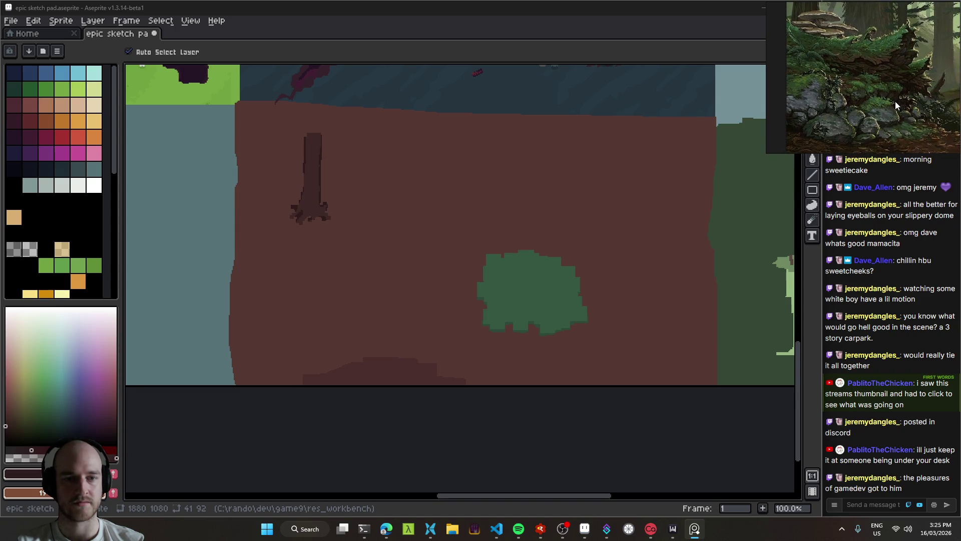
scroll(556, 315, up, 1)
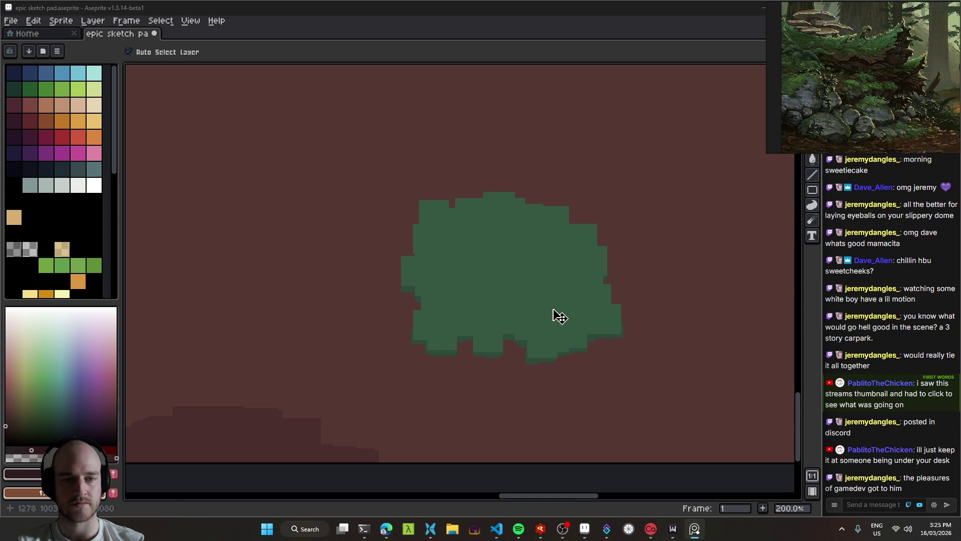
key(ctrl+z)
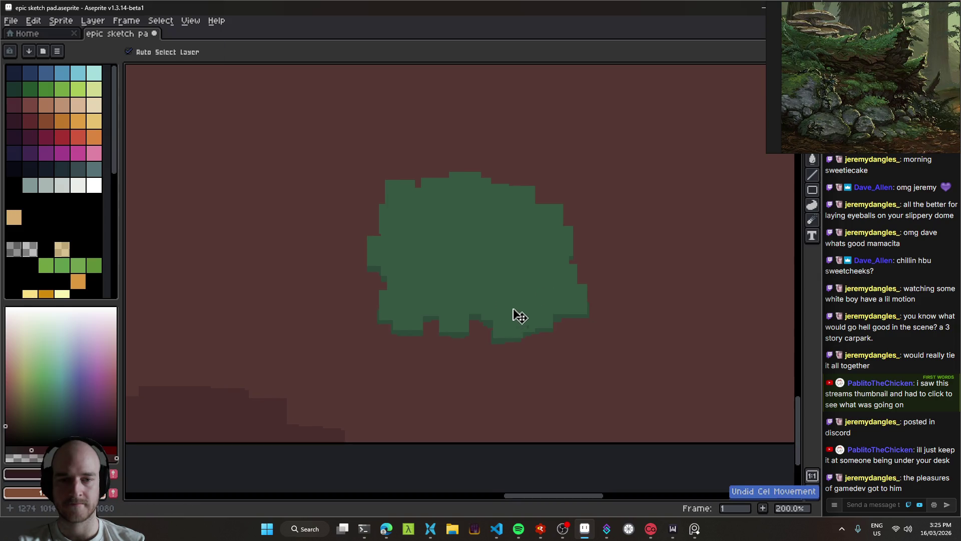
scroll(519, 311, down, 2)
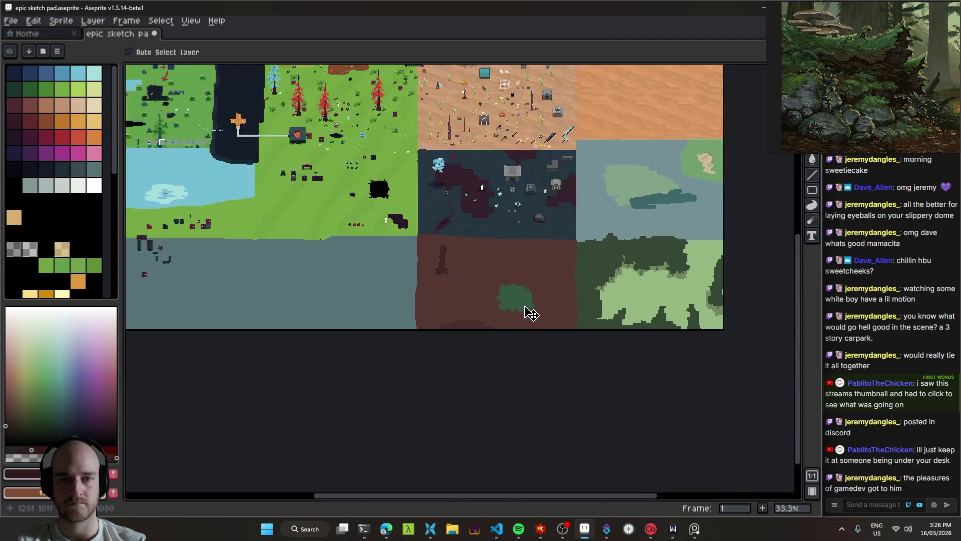
scroll(527, 307, up, 2)
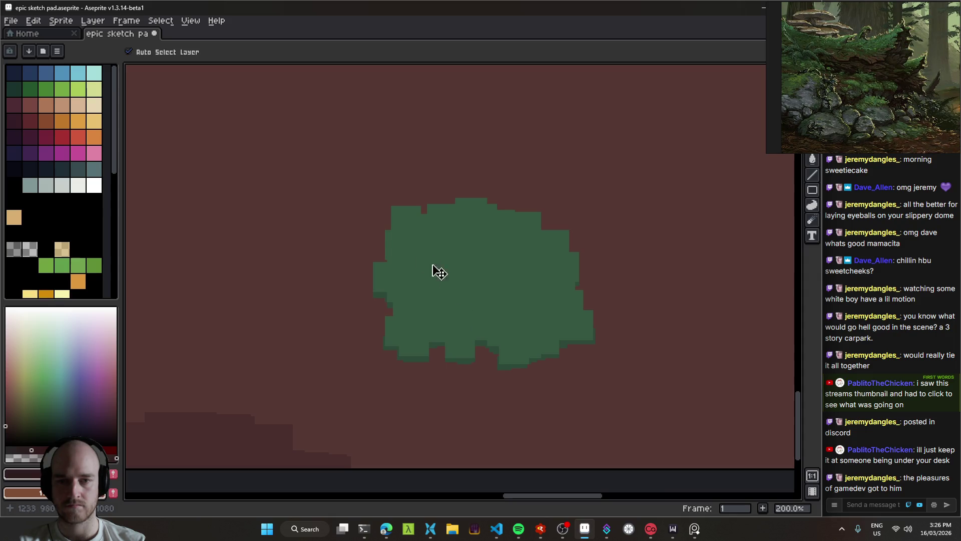
Rectangle-select the bush area, fill it and add new Layer 159.
key(m)
drag(341, 152, 649, 402)
key(f)
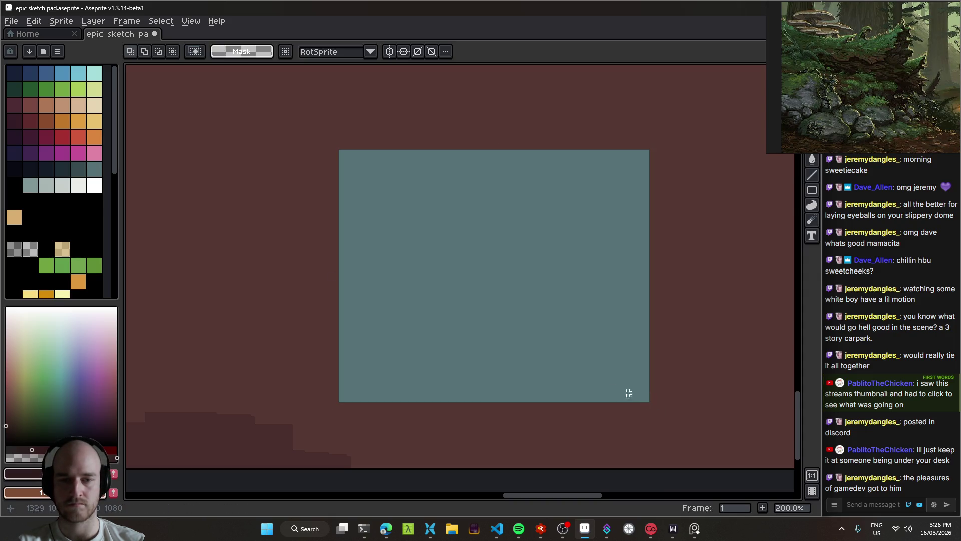
key(shift+n)
key(ctrl+z)
key(w)
Erase the blue-grey rectangle from Layer 157 and undo the extra bush moves.
ctrl+click(307, 202)
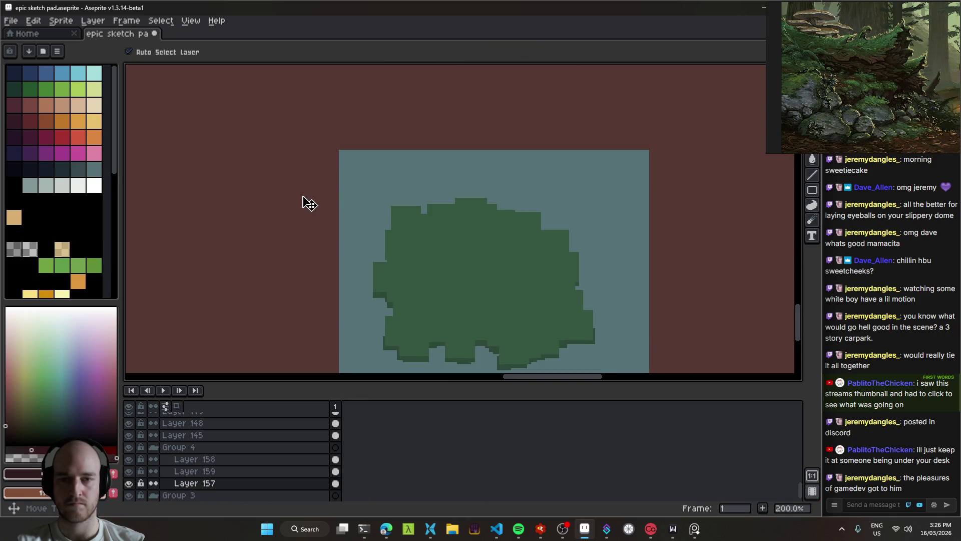
click(302, 198)
key(Delete)
key(ctrl+d)
key(v)
key(ctrl+z)
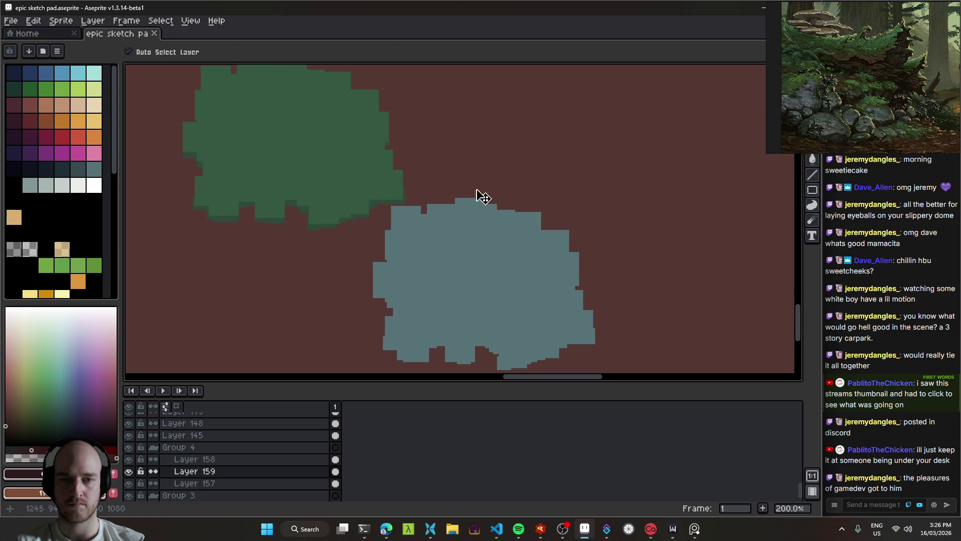
key(ctrl+z)
key(g)
Save, then move the bush copy on Layer 159 toward the canvas centre.
key(ctrl+s)
key(v)
mouse_move(317, 170)
mouse_down()
mouse_move(525, 275)
mouse_move(519, 296)
mouse_move(507, 241)
mouse_move(446, 281)
mouse_move(486, 280)
mouse_move(494, 247)
mouse_up()
scroll(446, 281, up, 2)
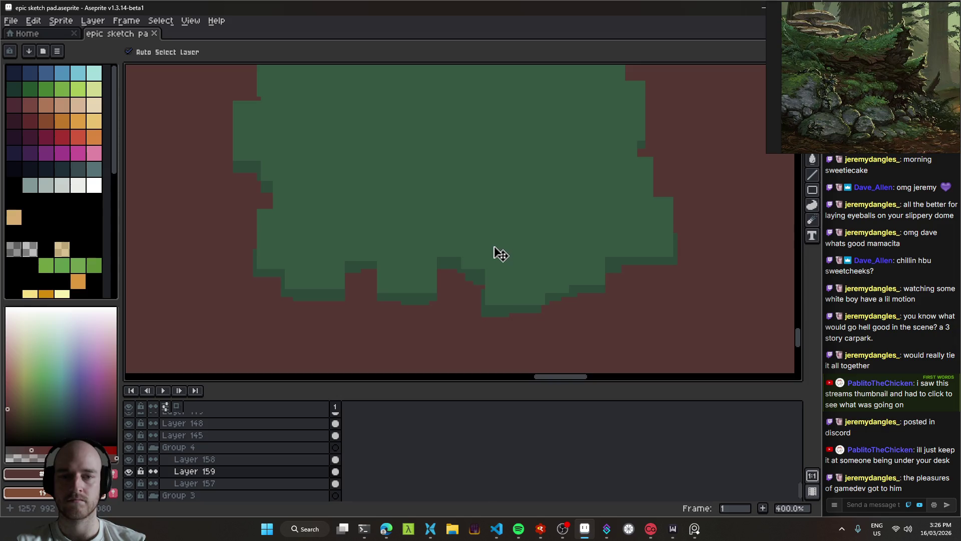
Choose a muted grey-green paint colour and enlarge the pencil to 8px.
click(56, 369)
key(b)
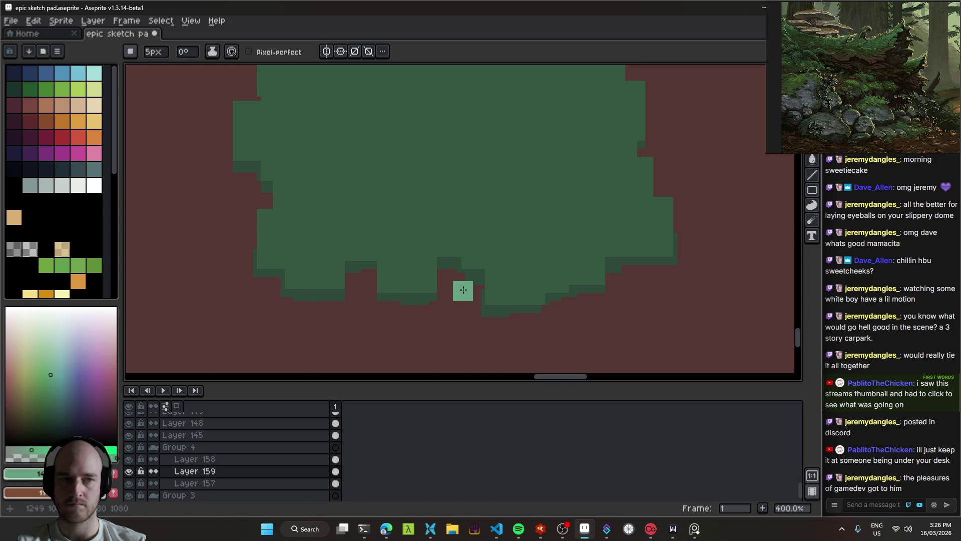
click(51, 357)
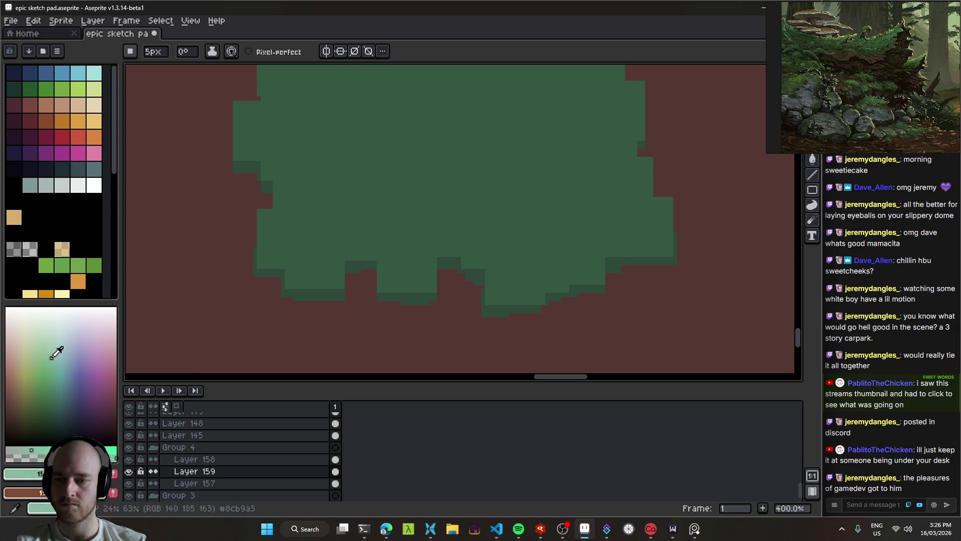
click(50, 395)
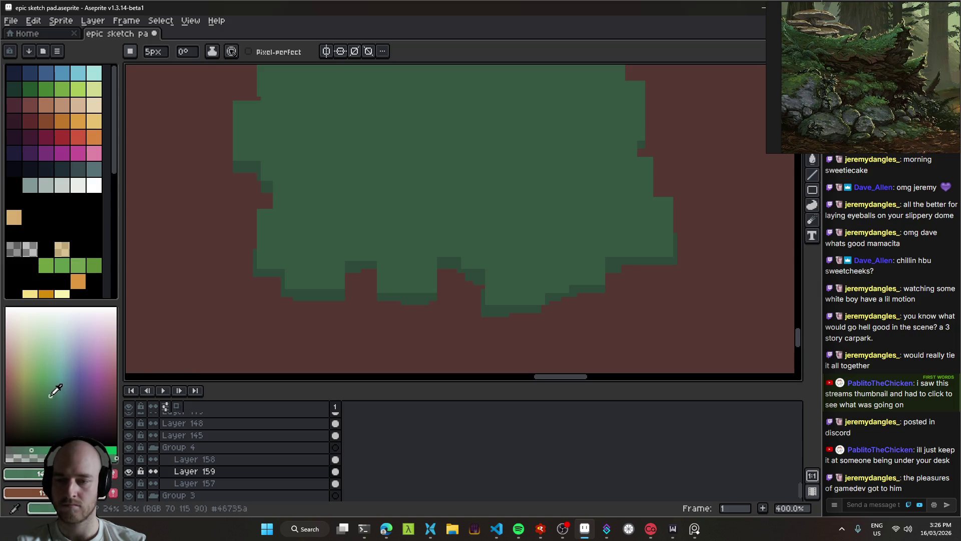
drag(39, 449, 13, 449)
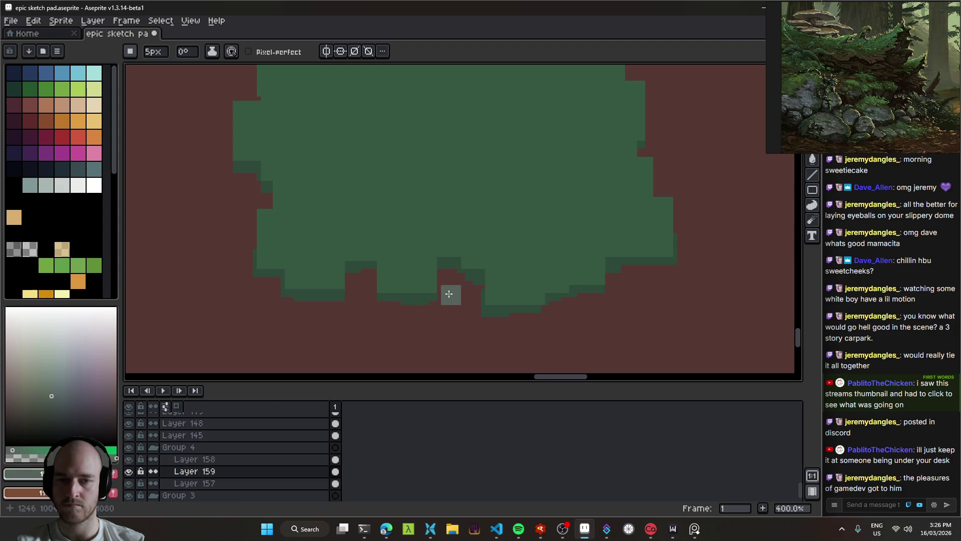
scroll(550, 286, up, 2)
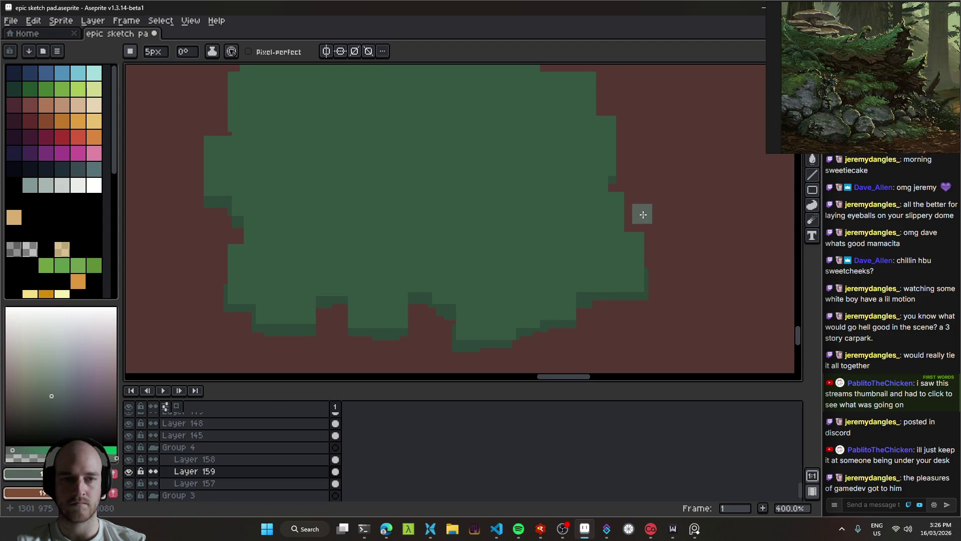
click(52, 387)
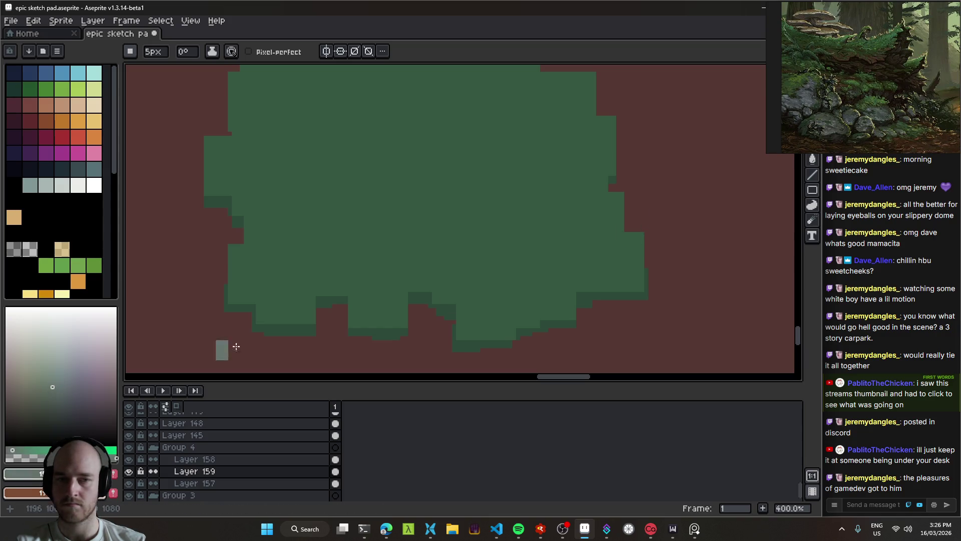
key(plus)
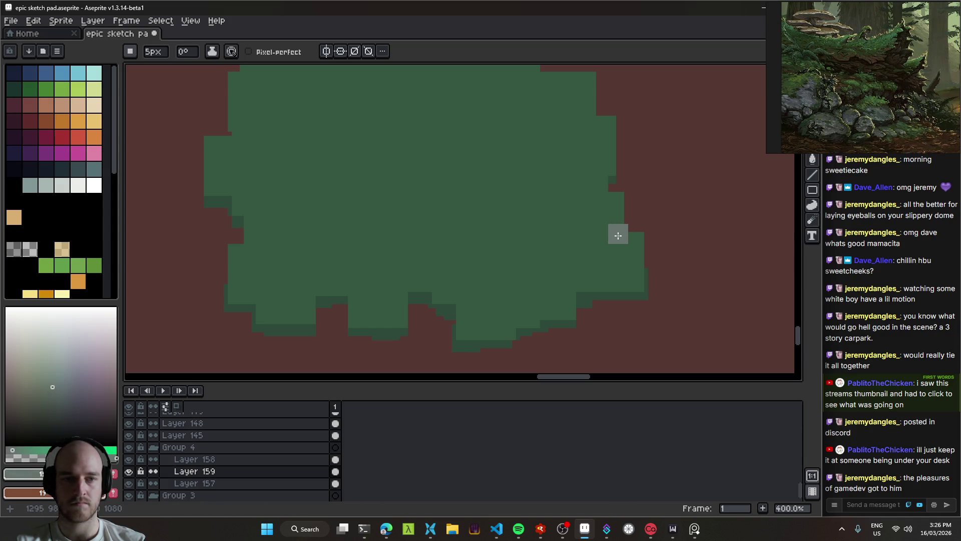
key(plus)
key(plus)
Paint a grey patch along the bush's right edge and another to its left.
click(604, 236)
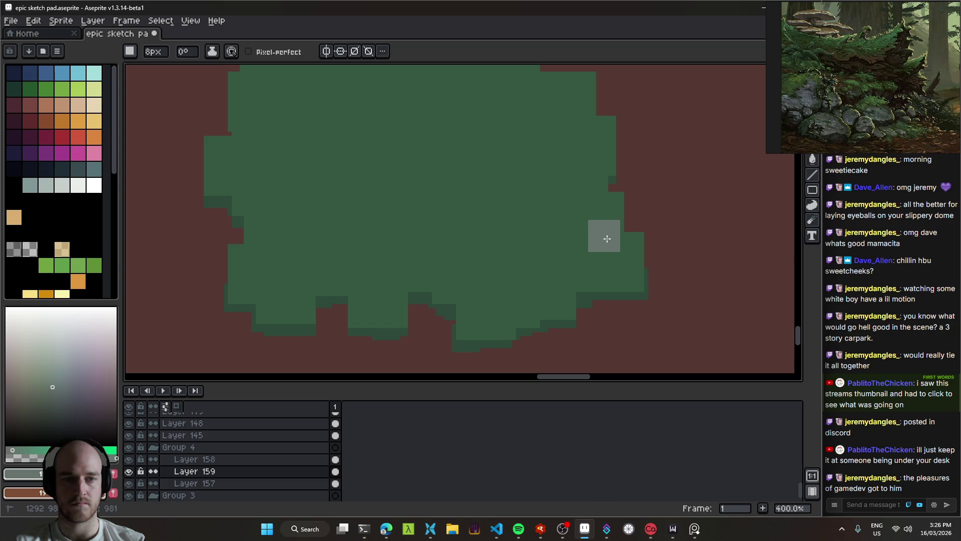
mouse_move(629, 218)
mouse_down()
mouse_move(624, 248)
mouse_move(669, 239)
mouse_up()
scroll(665, 232, down, 4)
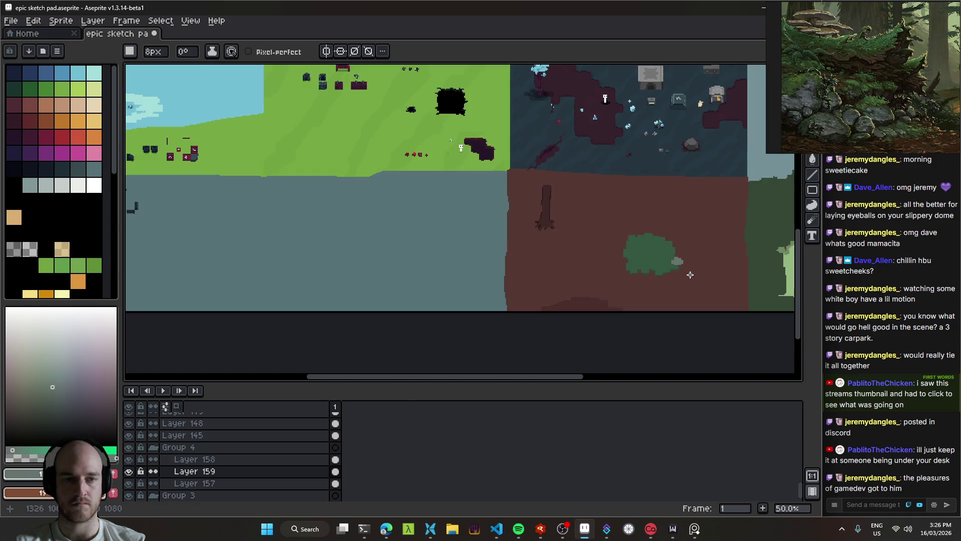
scroll(631, 270, up, 2)
click(409, 244)
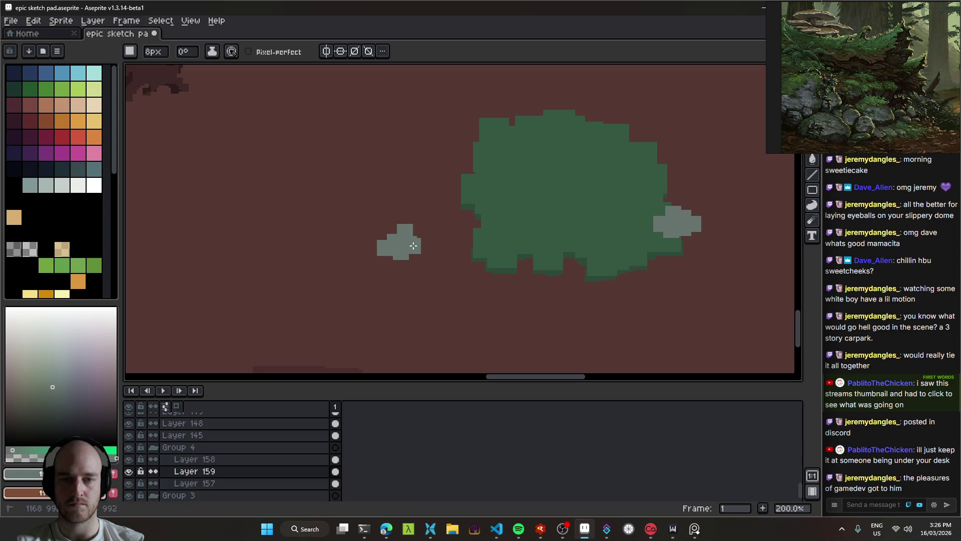
scroll(485, 253, down, 5)
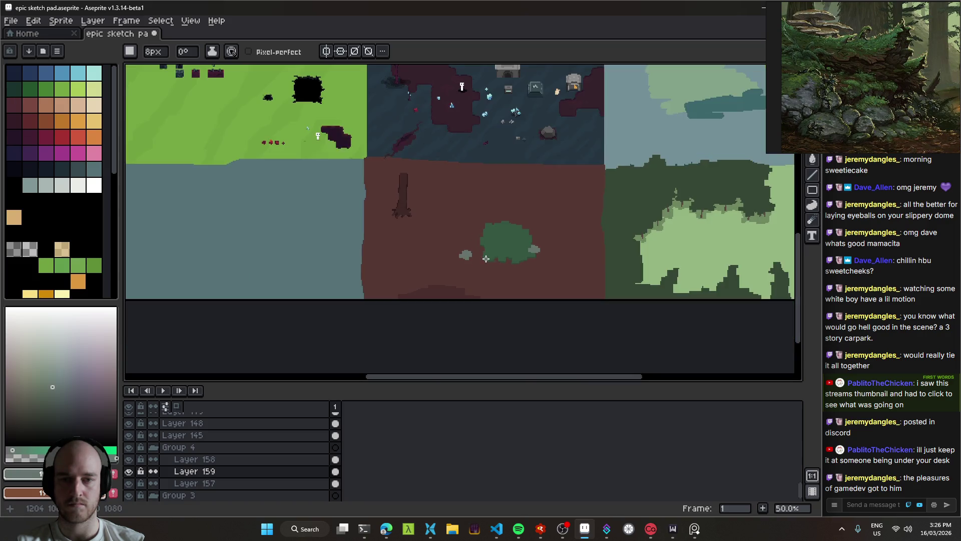
scroll(506, 253, up, 3)
Erase the grey patch left of the bush and save the sketch.
key(v)
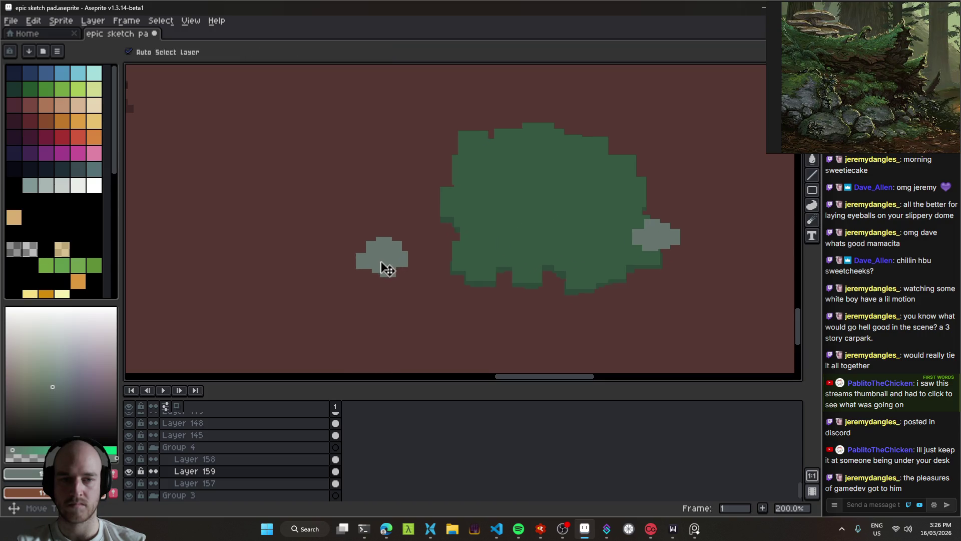
scroll(549, 260, down, 1)
scroll(549, 260, up, 1)
key(e)
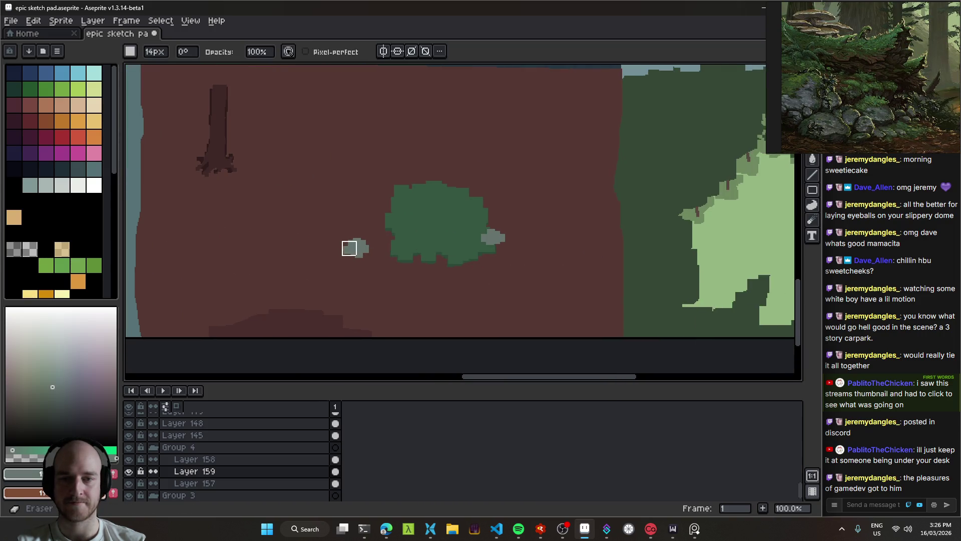
mouse_move(345, 254)
mouse_down()
mouse_move(511, 242)
mouse_move(398, 268)
mouse_move(524, 273)
mouse_move(397, 215)
mouse_move(490, 85)
mouse_move(583, 184)
mouse_move(467, 260)
mouse_move(515, 155)
mouse_up()
key(ctrl+s)
scroll(372, 242, down, 2)
scroll(479, 253, up, 1)
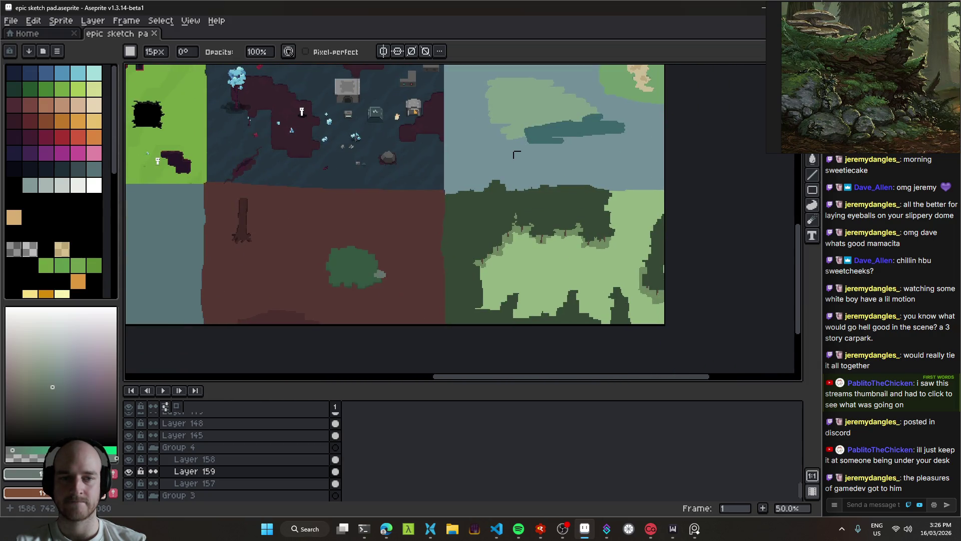
Survey the map, then nudge the tree trunk slightly down and right.
drag(399, 249, 541, 248)
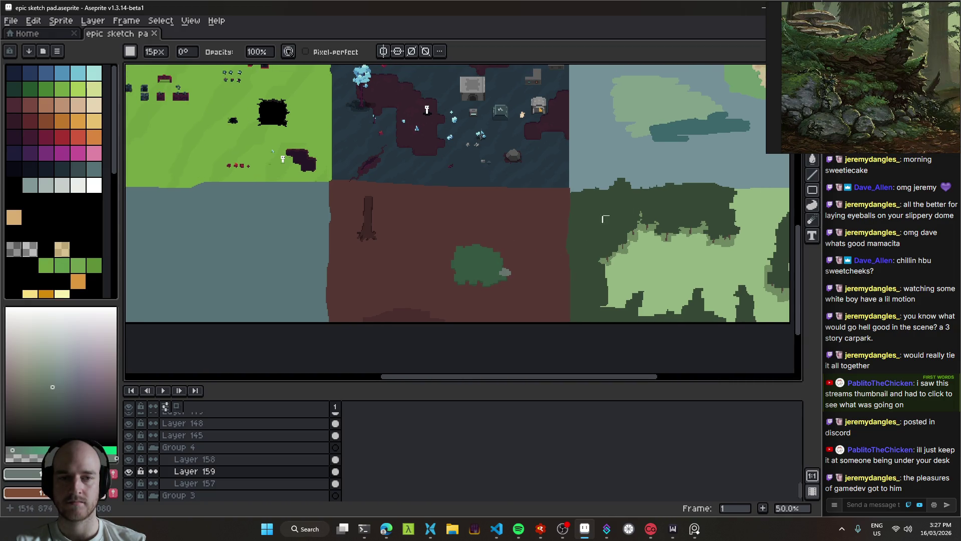
drag(603, 219, 524, 263)
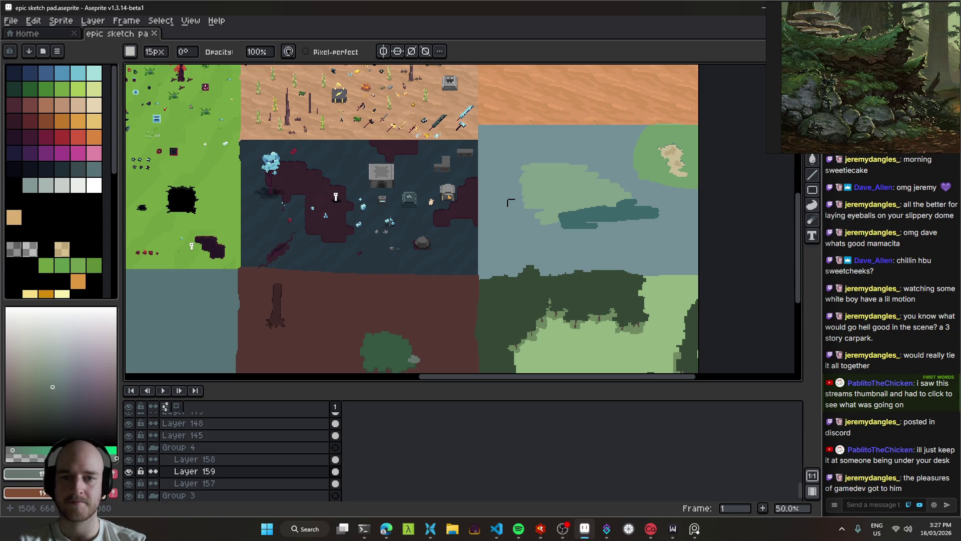
drag(511, 203, 425, 175)
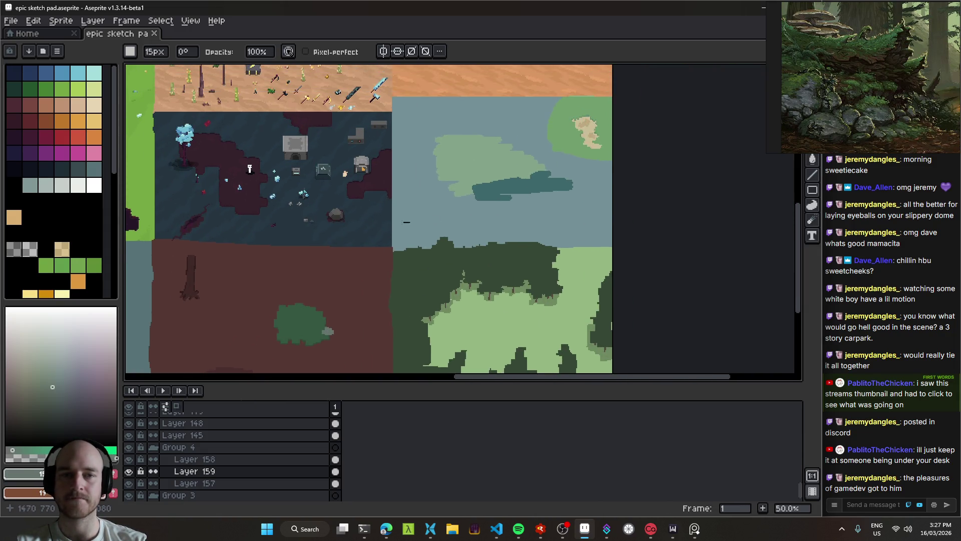
drag(406, 222, 675, 161)
drag(507, 237, 593, 238)
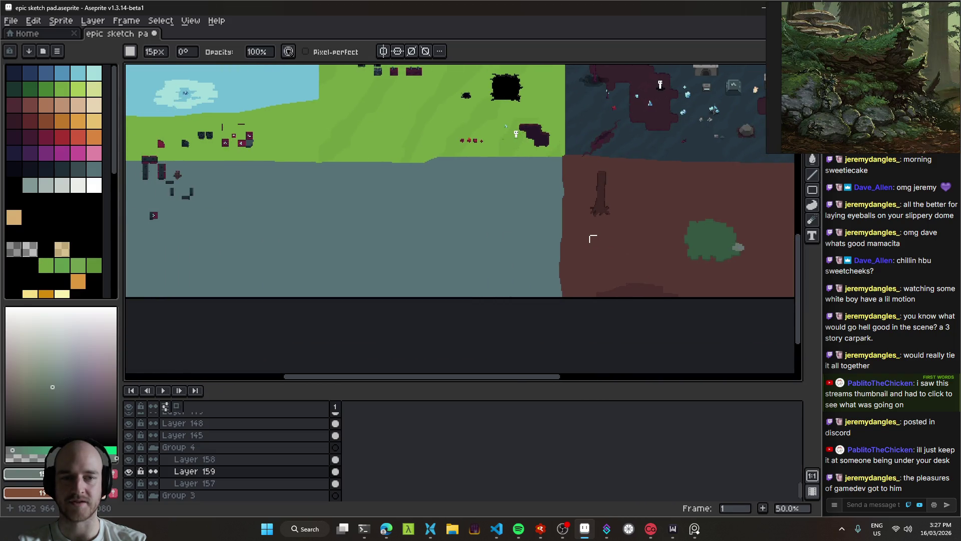
scroll(592, 238, up, 1)
scroll(568, 253, right, 6)
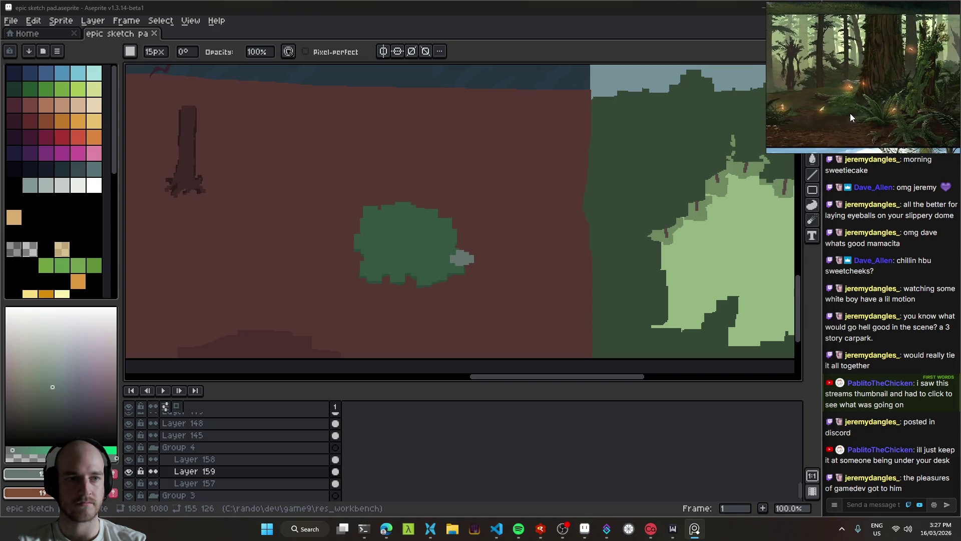
mouse_move(298, 200)
mouse_down()
mouse_move(339, 197)
mouse_move(360, 209)
mouse_up()
key(v)
drag(245, 193, 252, 199)
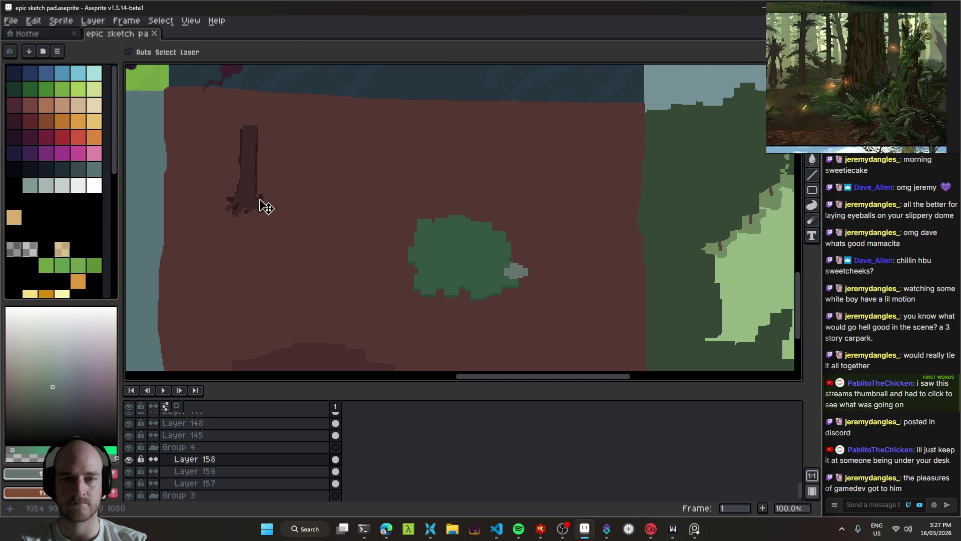
Sample the ground brown #553834 and set it as both From and To in Replace Color.
key(i)
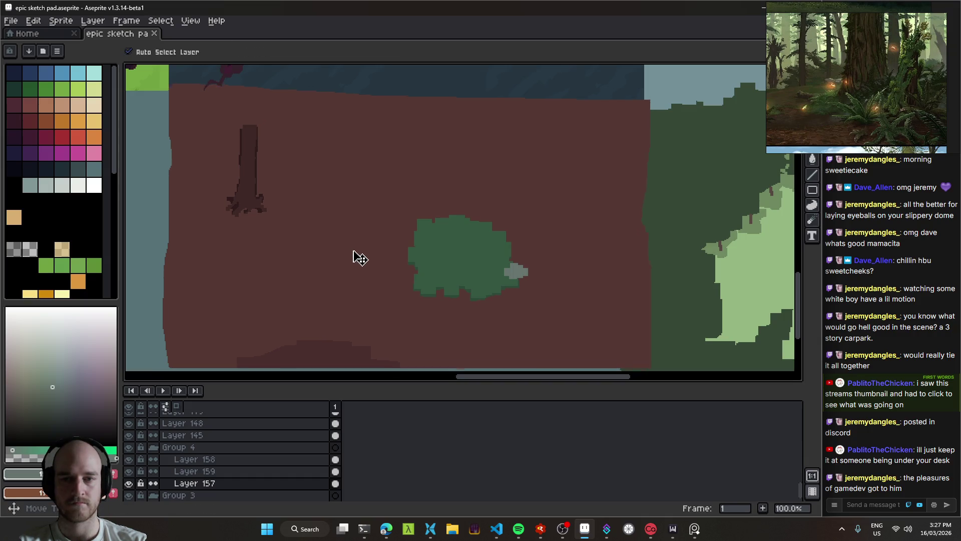
click(350, 251)
key(shift+r)
mouse_move(245, 143)
mouse_down()
mouse_move(262, 110)
mouse_move(410, 86)
mouse_move(383, 91)
mouse_up()
Cancel the colour replacement and select Layers 157, 158 and 159 together.
click(353, 119)
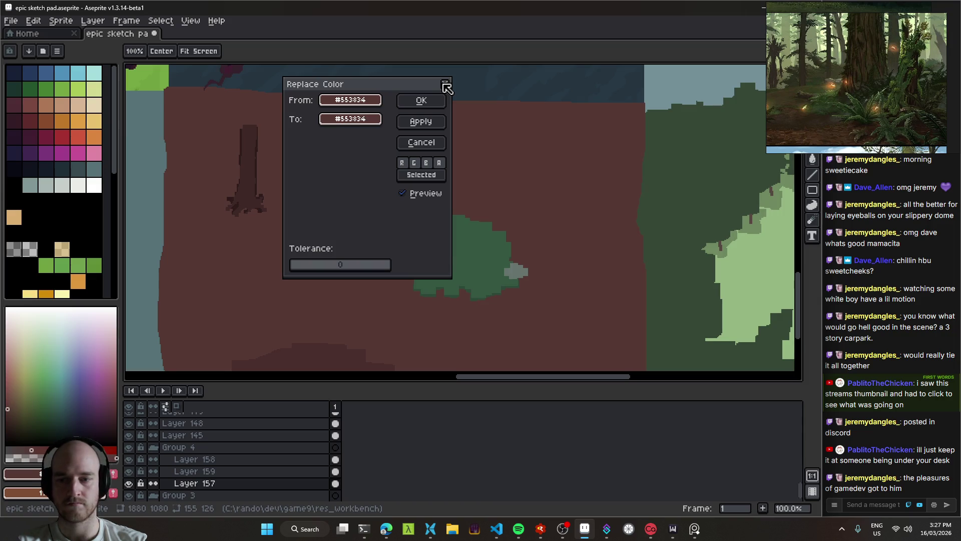
click(444, 84)
click(239, 447)
click(412, 213)
key(Escape)
drag(214, 482, 219, 463)
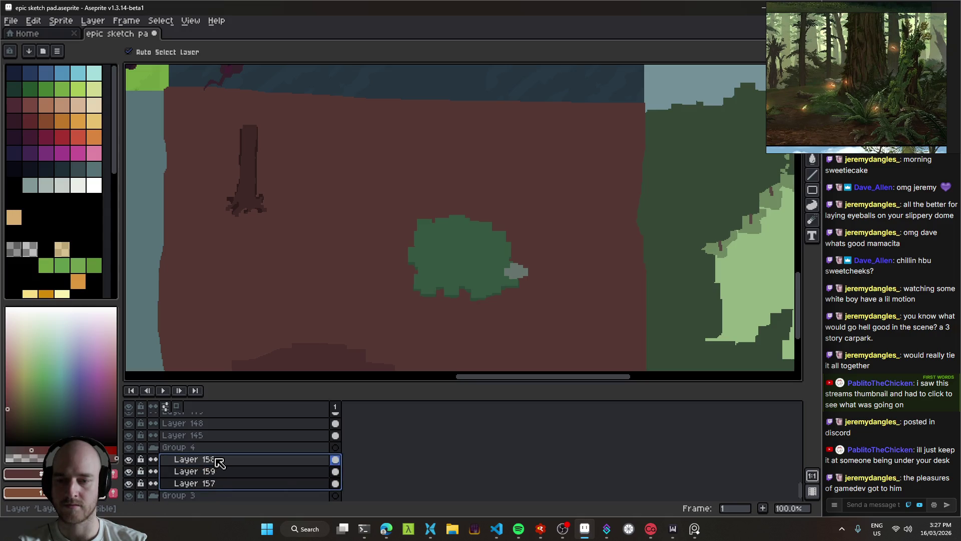
Apply Hue/Saturation with zero values to the selected layers, undoing and redoing it.
key(ctrl+u)
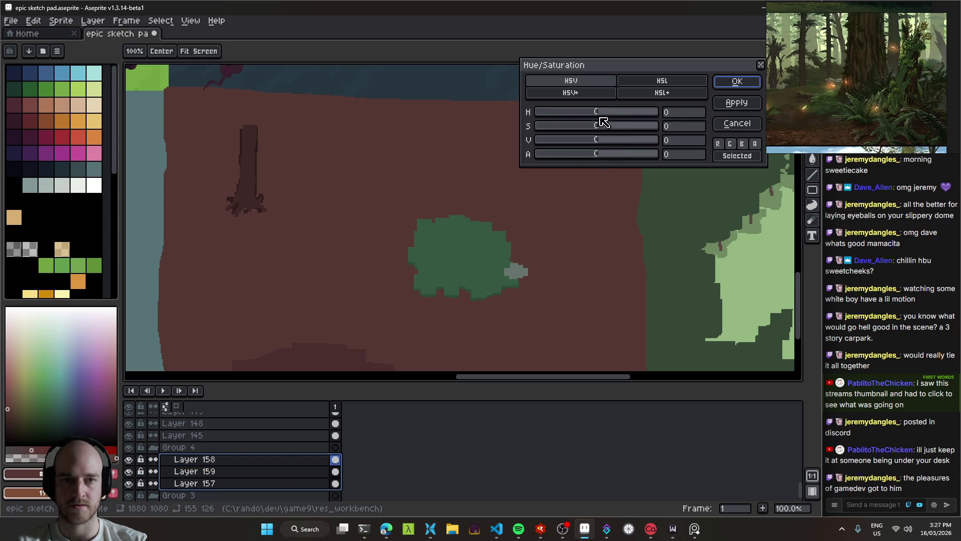
click(732, 83)
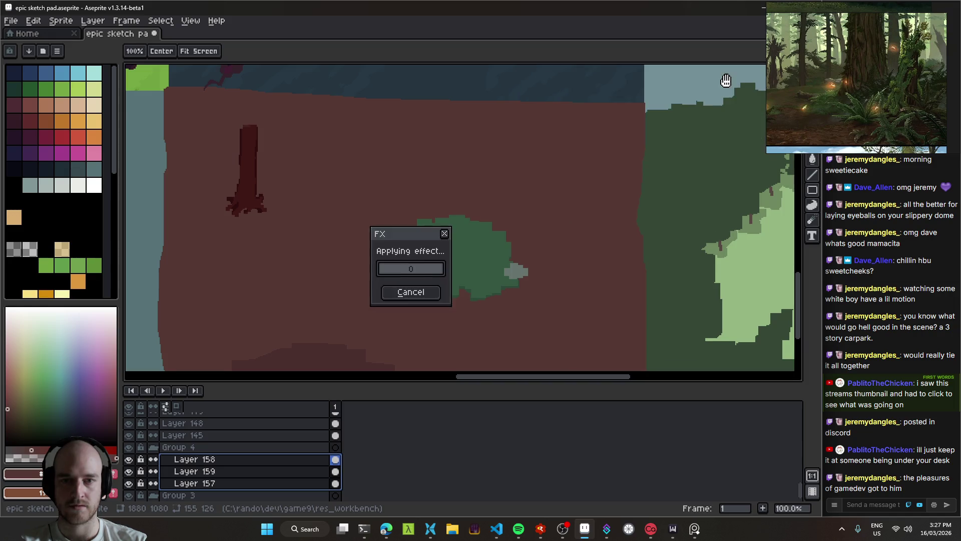
key(ctrl+z)
key(ctrl+y)
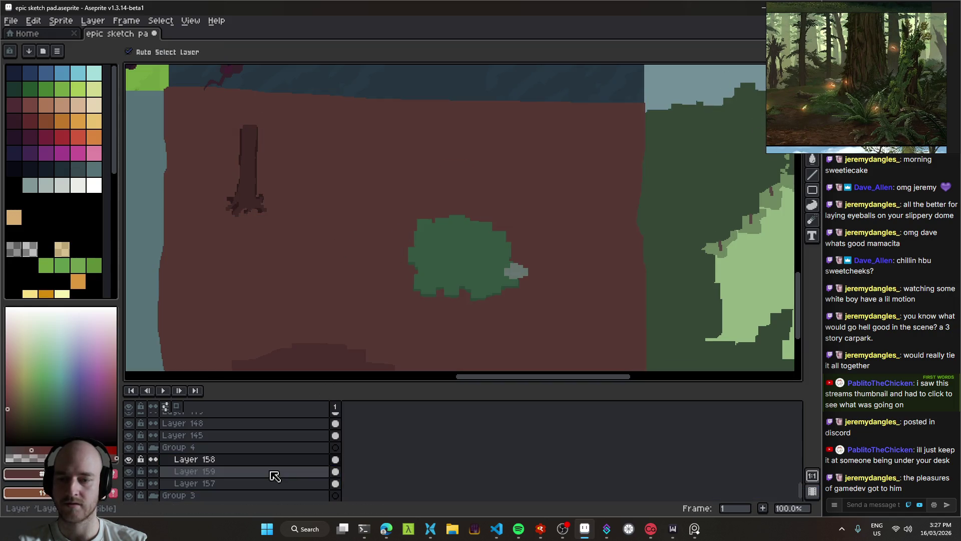
click(208, 464)
scroll(336, 254, right, 2)
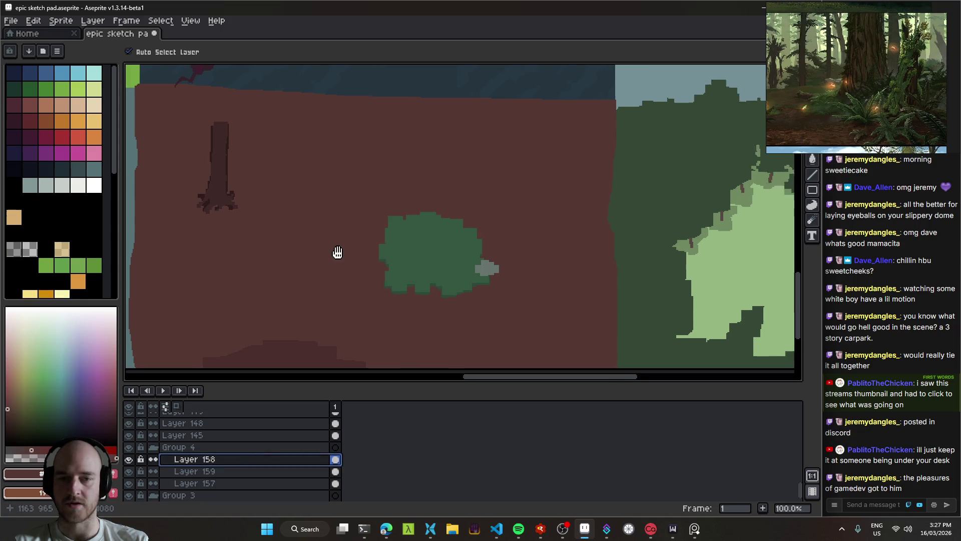
key(ctrl+s)
scroll(382, 199, left, 6)
scroll(450, 223, right, 4)
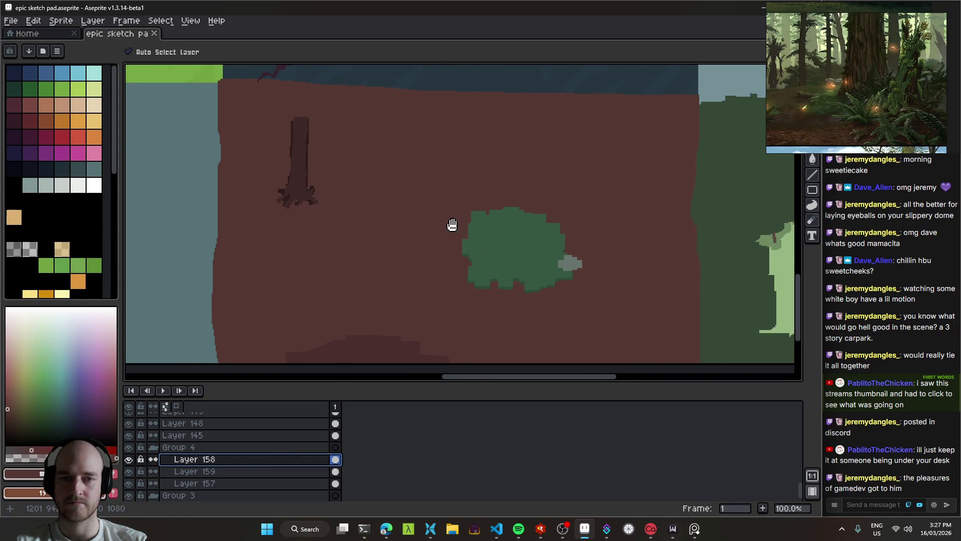
scroll(479, 314, down, 1)
mouse_move(478, 313)
mouse_down()
mouse_move(600, 313)
mouse_move(303, 152)
mouse_up()
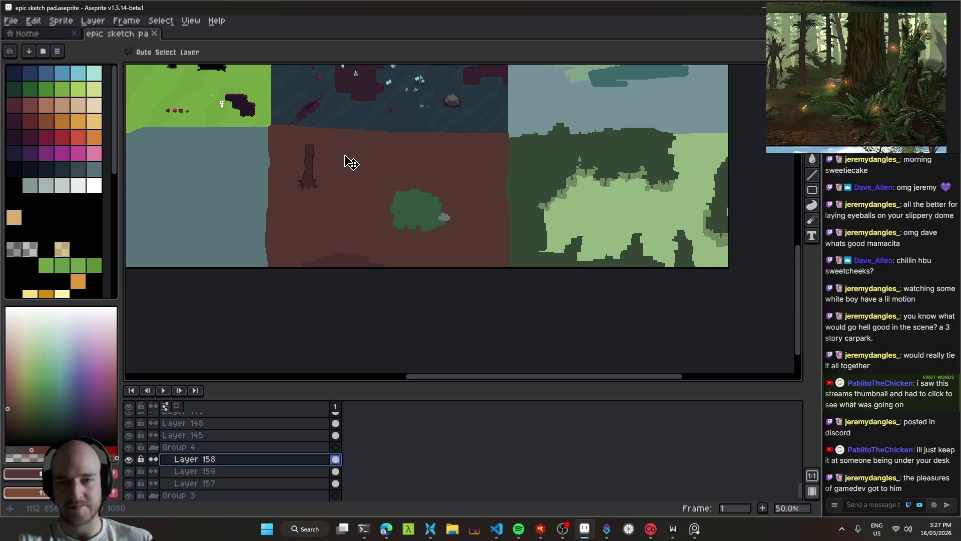
mouse_move(345, 224)
mouse_down()
mouse_move(328, 167)
mouse_move(528, 223)
mouse_up()
click(241, 435)
mouse_move(658, 239)
mouse_down()
mouse_move(468, 197)
mouse_move(430, 213)
mouse_move(536, 264)
mouse_up()
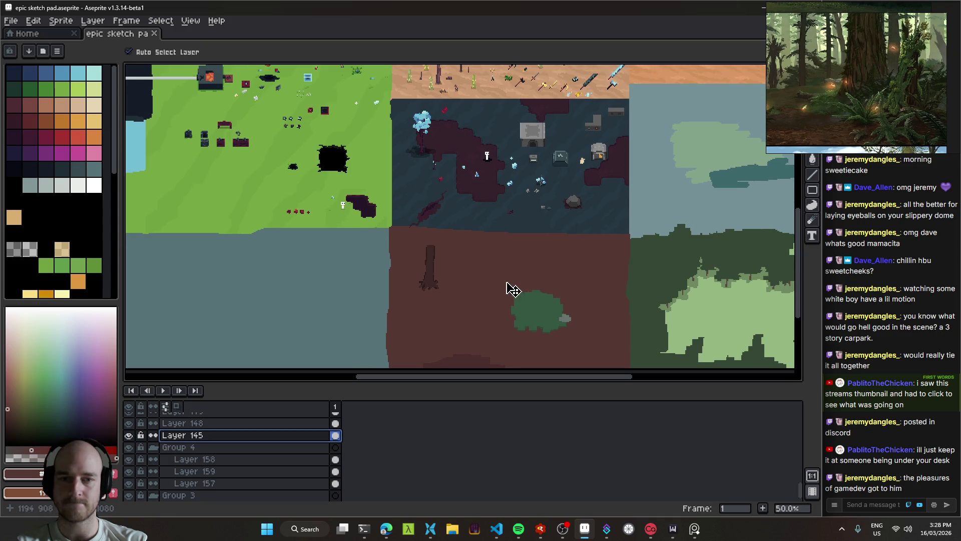
mouse_move(455, 284)
mouse_down()
mouse_move(470, 272)
mouse_move(451, 268)
mouse_move(449, 202)
mouse_up()
scroll(451, 268, up, 1)
scroll(413, 178, up, 1)
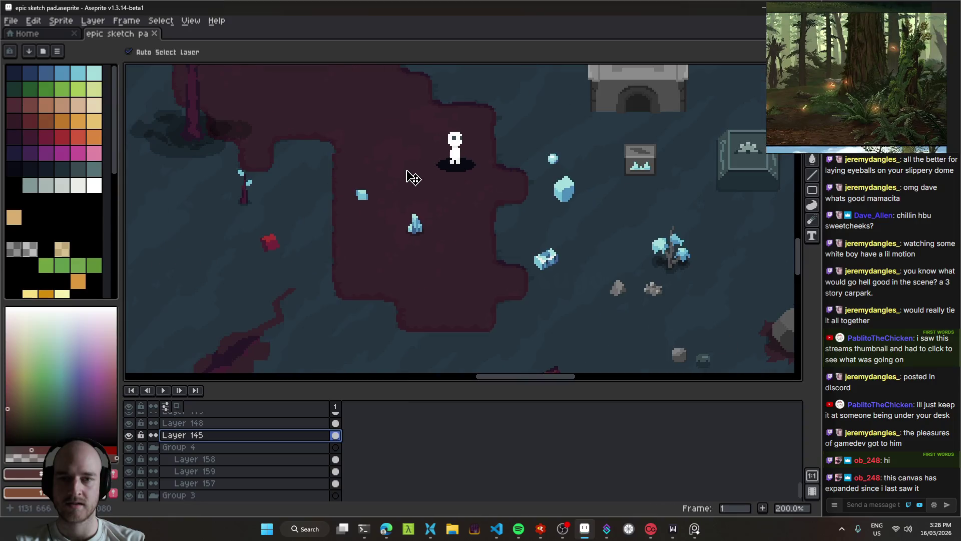
click(395, 197)
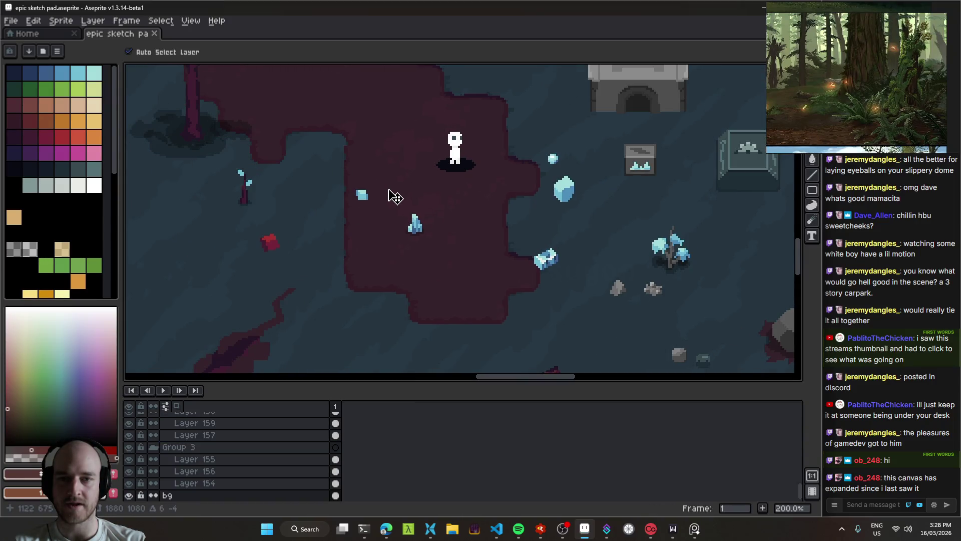
scroll(457, 275, down, 1)
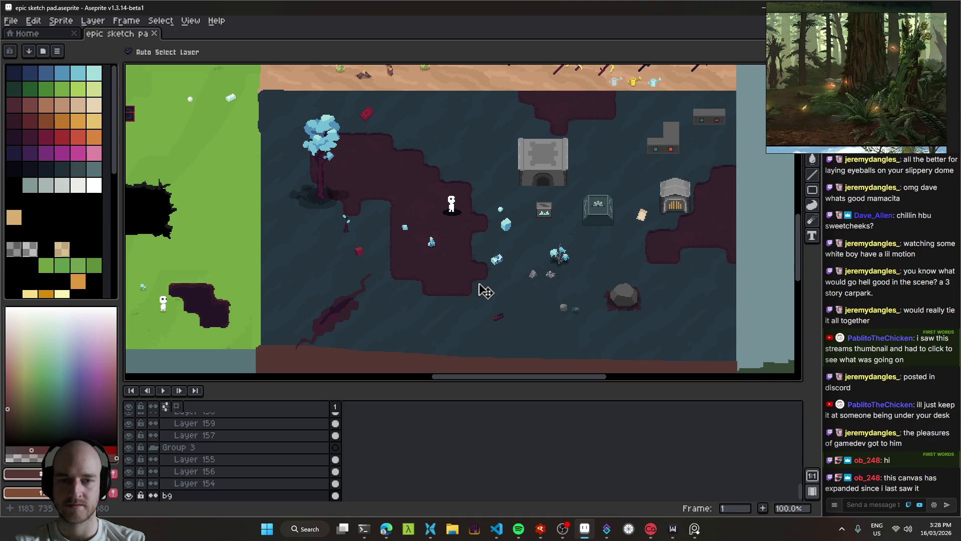
key(m)
Select and copy a 133×176 patch of the purple path on dark blue.
drag(502, 309, 378, 243)
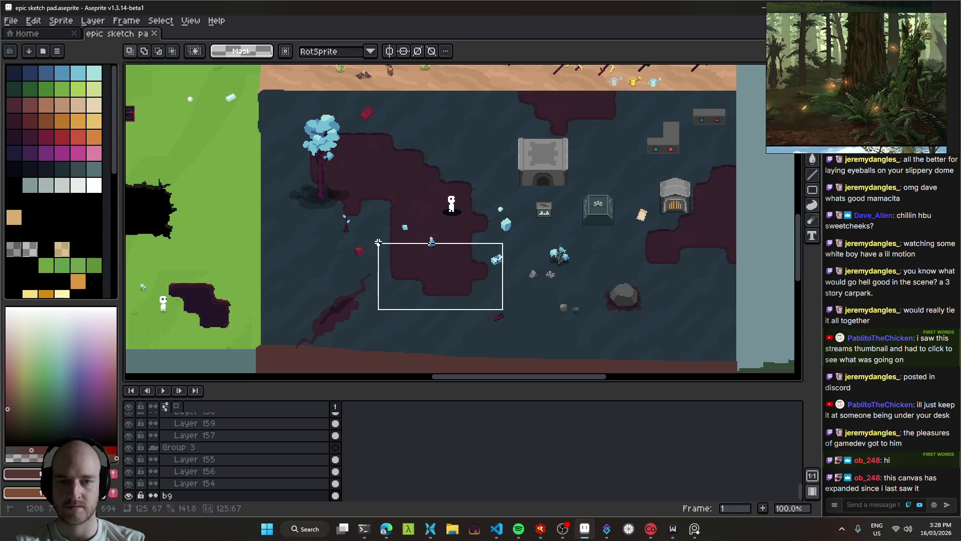
click(527, 288)
scroll(503, 299, right, 5)
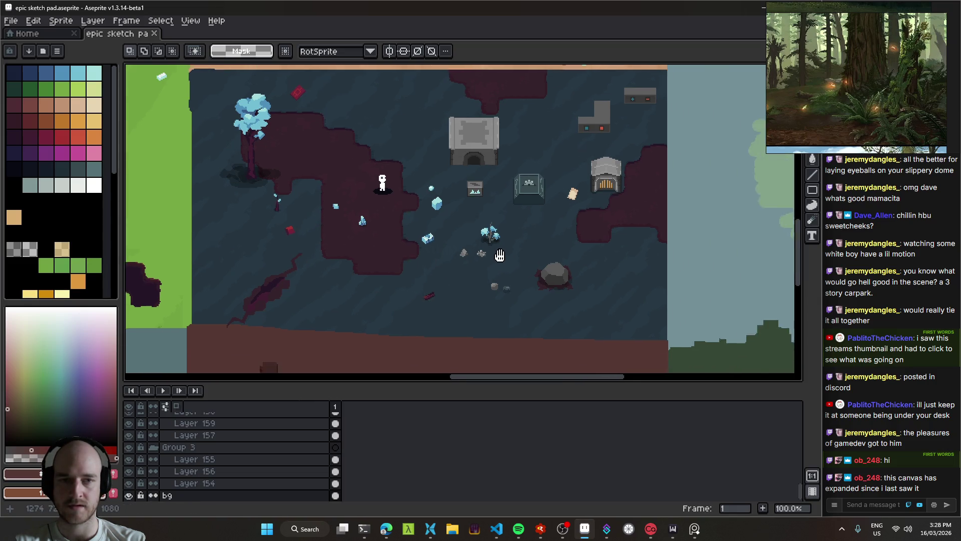
mouse_move(409, 317)
mouse_down()
mouse_move(281, 172)
mouse_move(267, 136)
mouse_move(277, 143)
mouse_up()
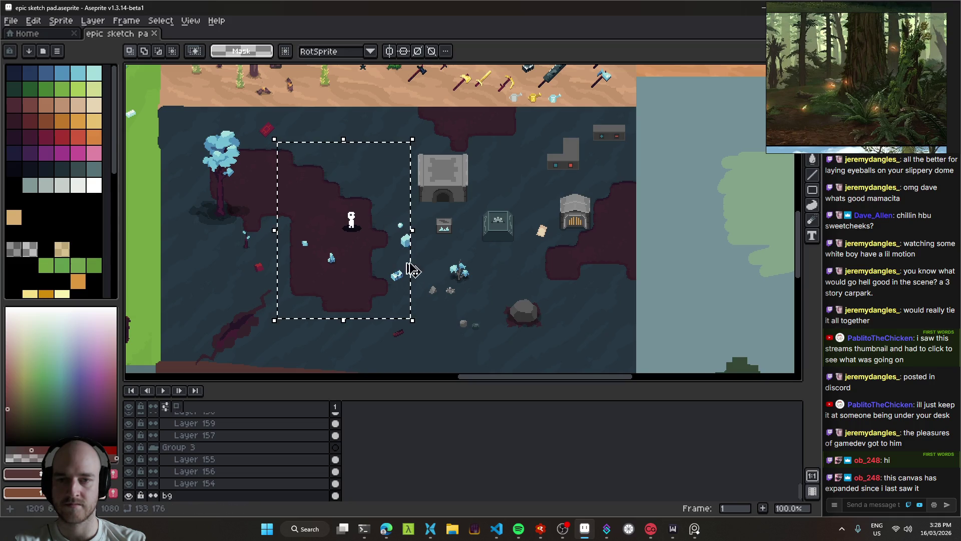
scroll(408, 265, down, 10)
key(v)
Paste the patch onto a new layer above Layer 157 and place it beside the green bush.
click(408, 248)
scroll(407, 248, down, 1)
key(ctrl)
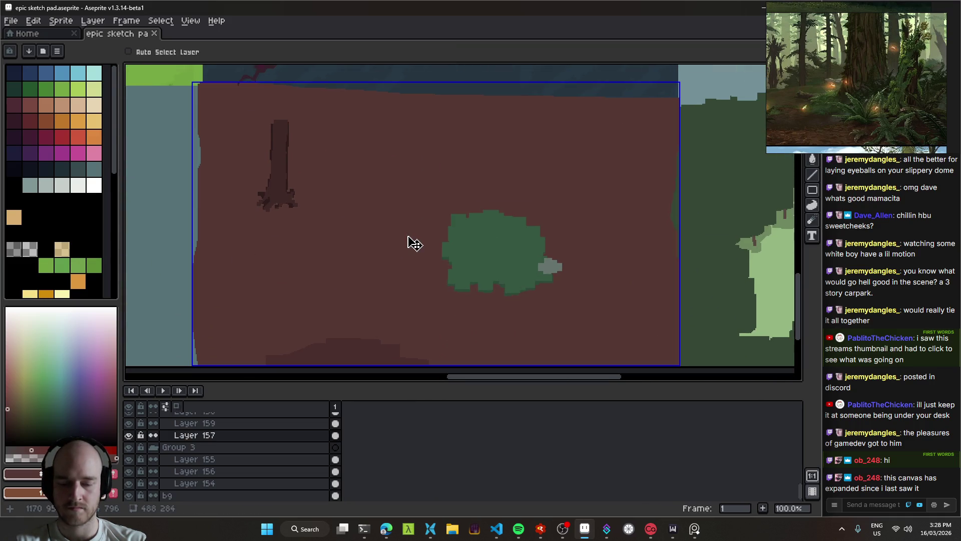
click(388, 261)
key(ctrl)
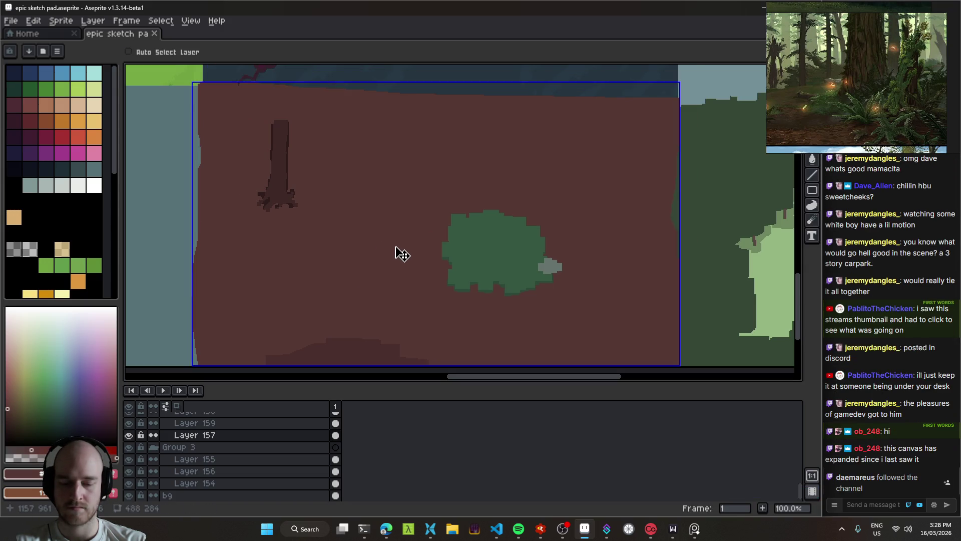
key(shift+n)
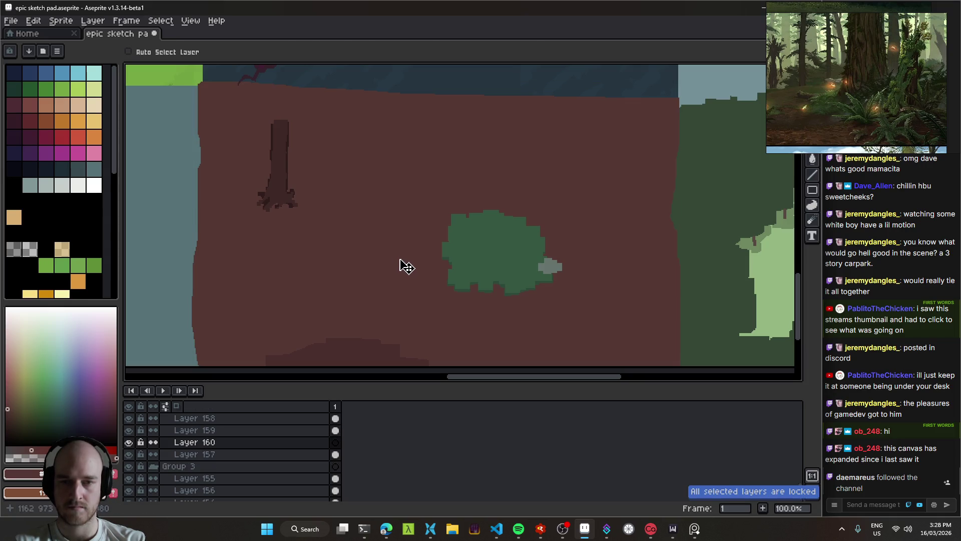
key(ctrl+v)
mouse_move(413, 196)
mouse_down()
mouse_move(453, 255)
mouse_move(625, 221)
mouse_move(407, 204)
mouse_move(479, 180)
mouse_move(496, 189)
mouse_up()
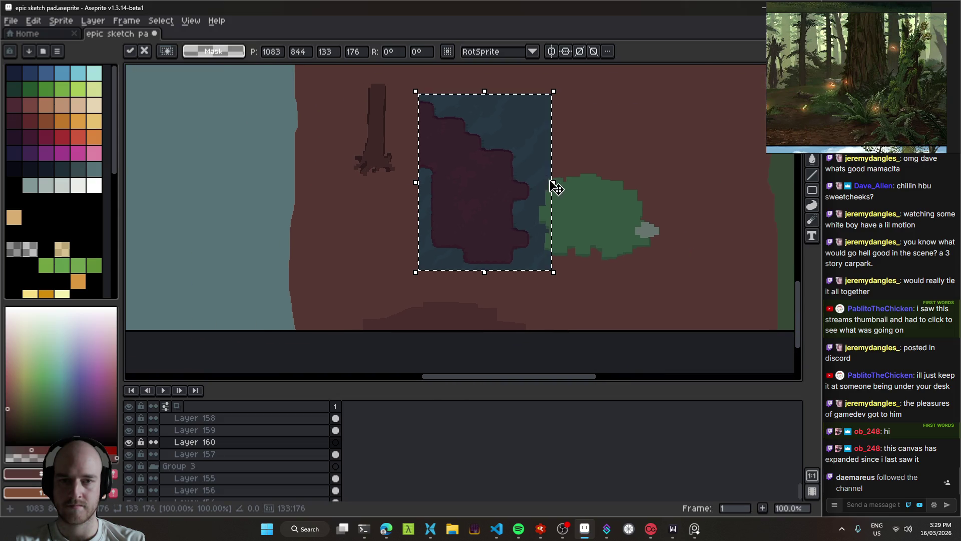
Commit the paste and replace dark blue #253540 on Layer 160 with brown #553834.
key(Return)
scroll(530, 185, up, 1)
ctrl+click(616, 138)
drag(616, 137, 519, 225)
click(466, 206)
key(i)
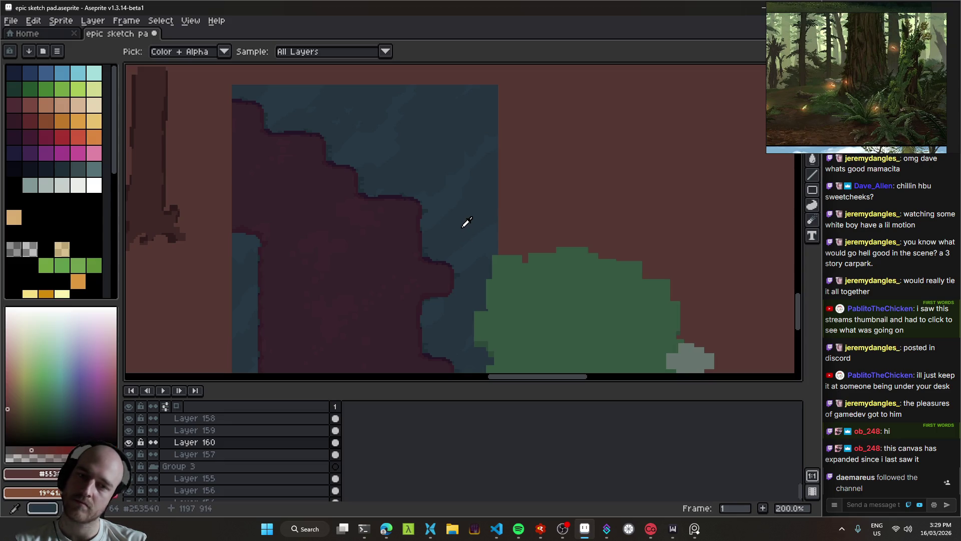
click(463, 221)
key(shift+r)
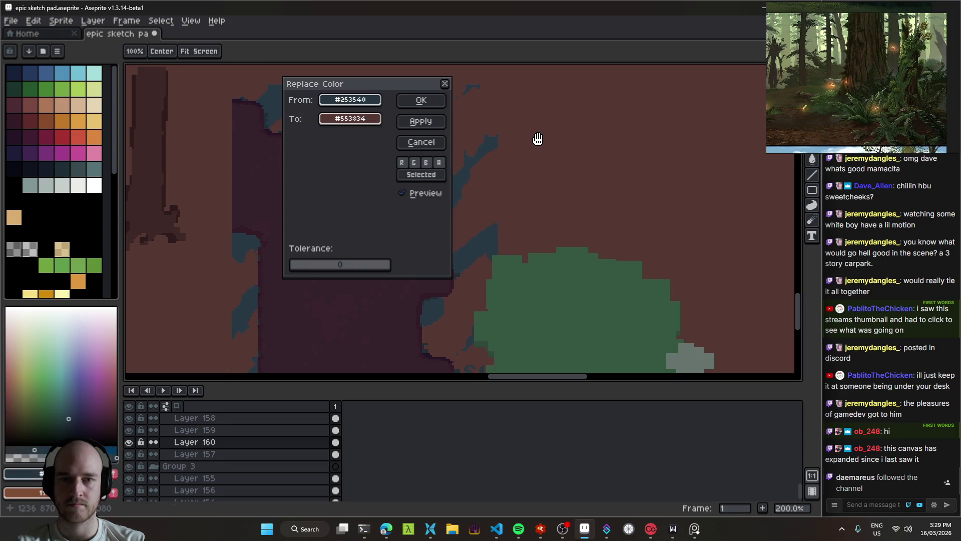
click(421, 100)
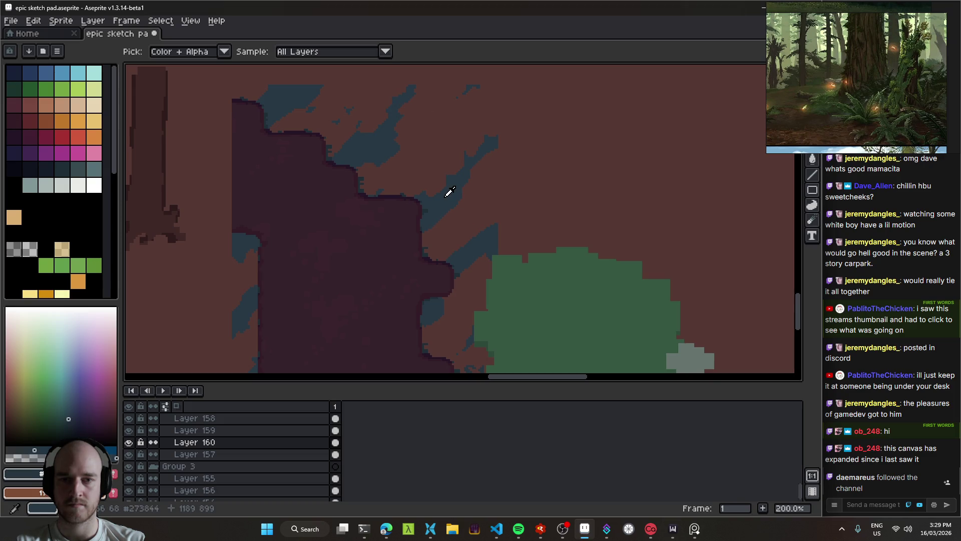
Replace the remaining blue #273844 with ground brown #553834.
scroll(449, 209, down, 2)
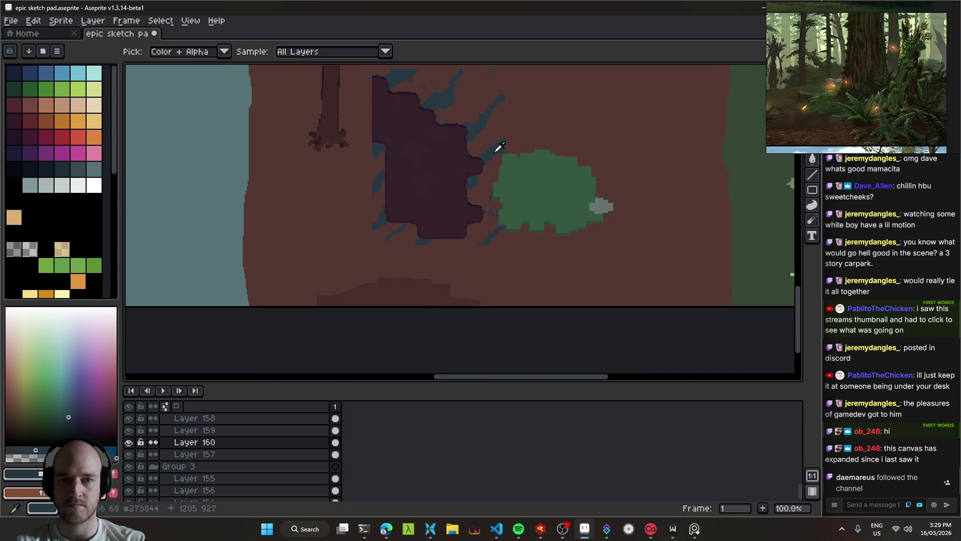
drag(499, 147, 467, 195)
key(shift+r)
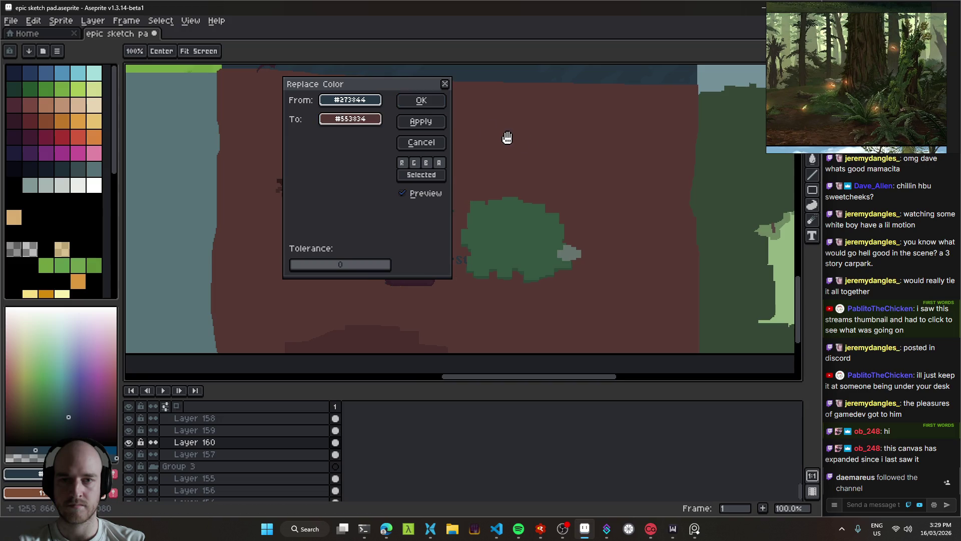
key(Return)
key(v)
scroll(468, 167, up, 3)
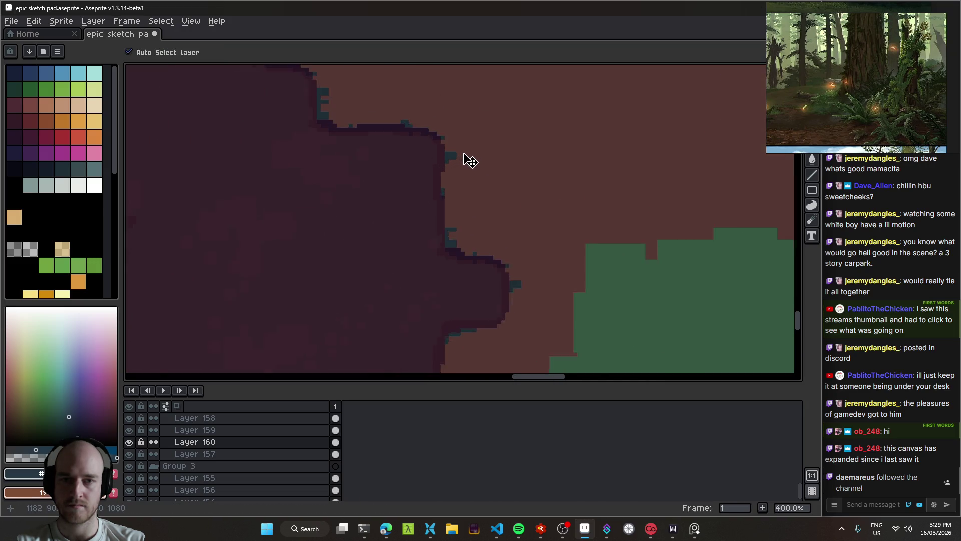
scroll(400, 158, down, 1)
Recolour the last dark teal #202c37 in the patch to brown #553834.
key(i)
click(410, 168)
key(v)
scroll(481, 155, down, 2)
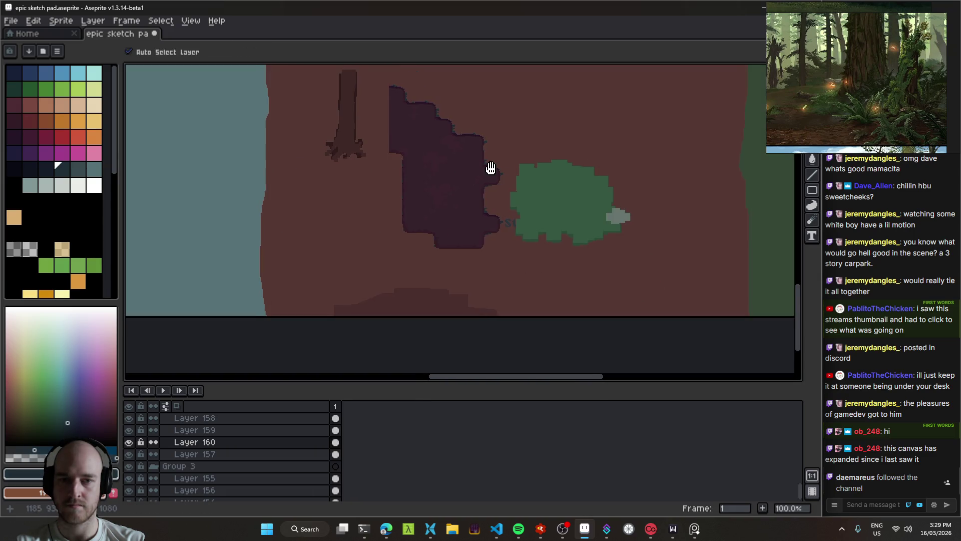
drag(491, 169, 488, 182)
key(i)
key(shift+r)
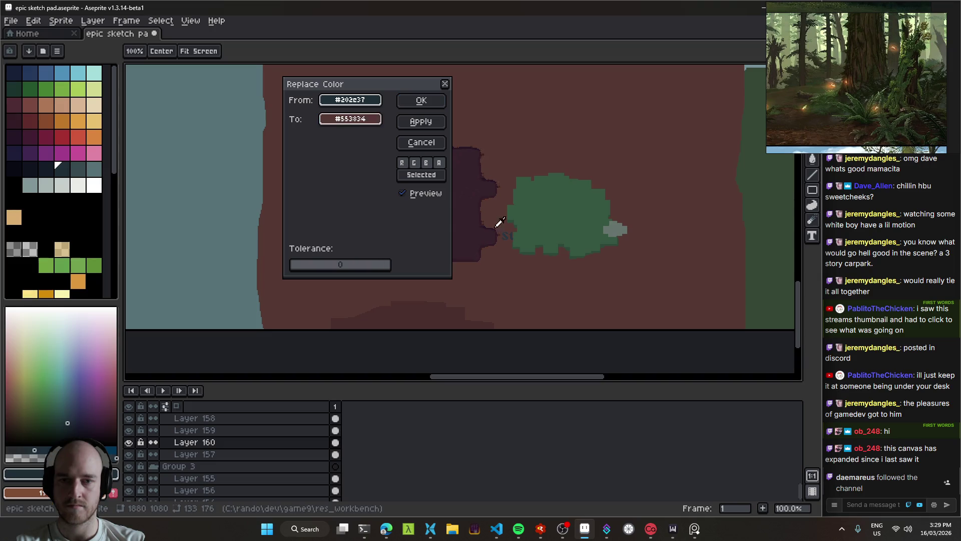
click(430, 101)
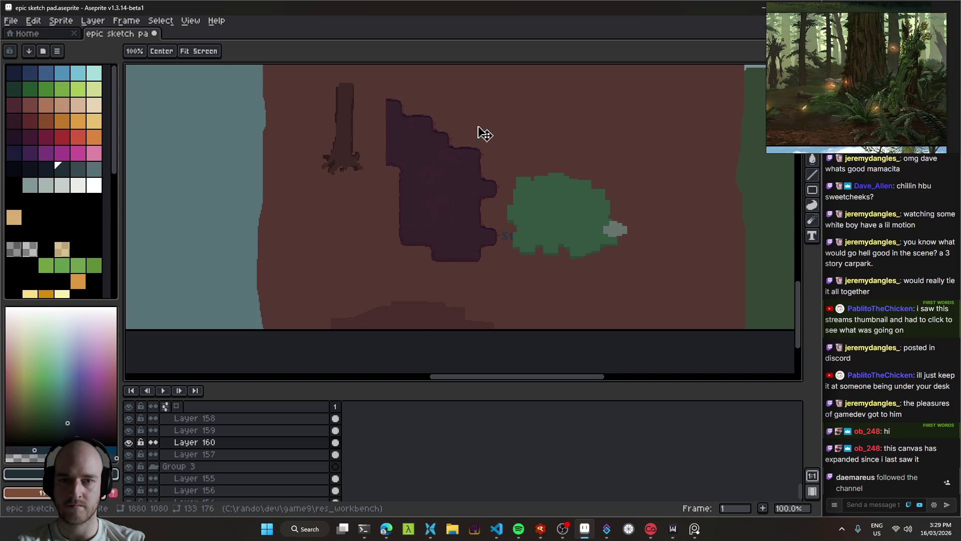
scroll(500, 248, up, 5)
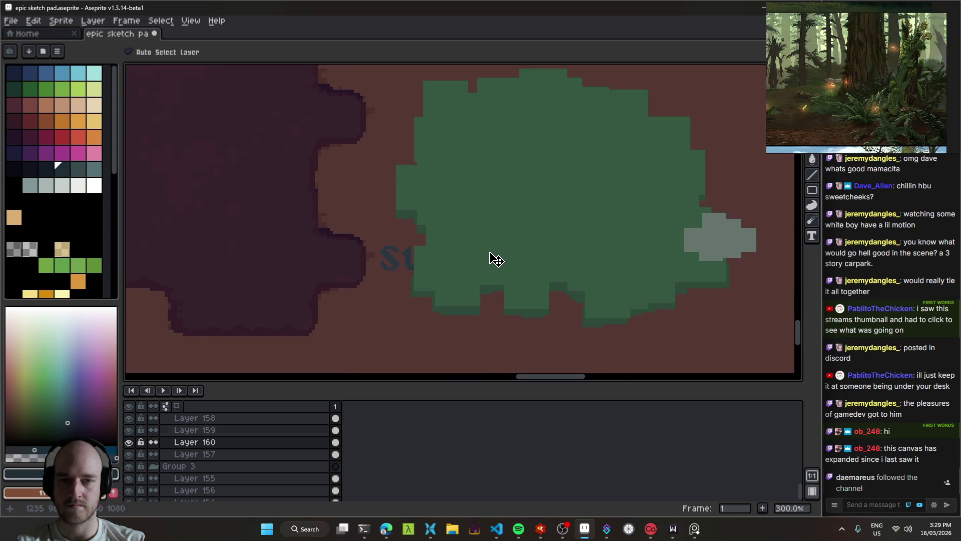
Undo the recent stray edits on Layer 159 and save the file.
click(403, 252)
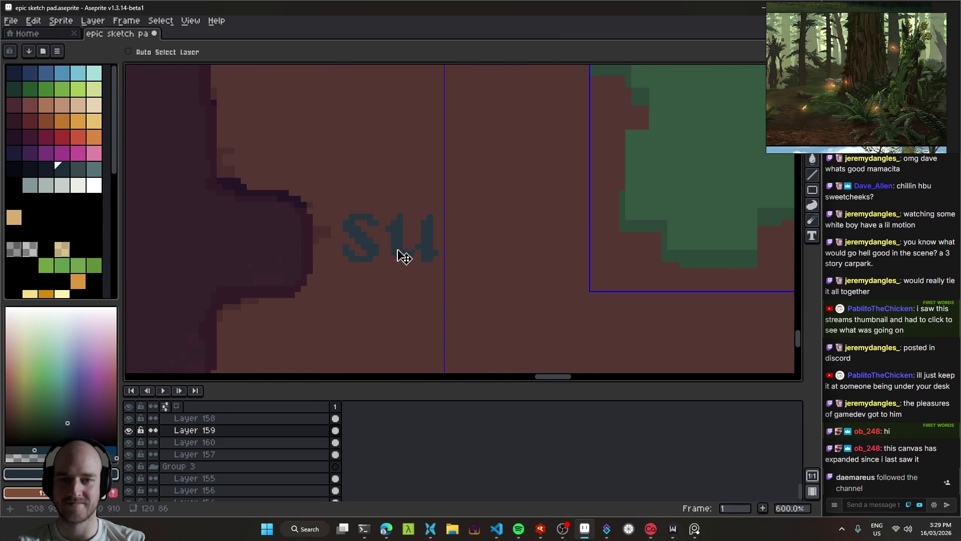
key(ctrl+z)
key(e)
key(ctrl+z)
key(ctrl+z)
key(ctrl+z)
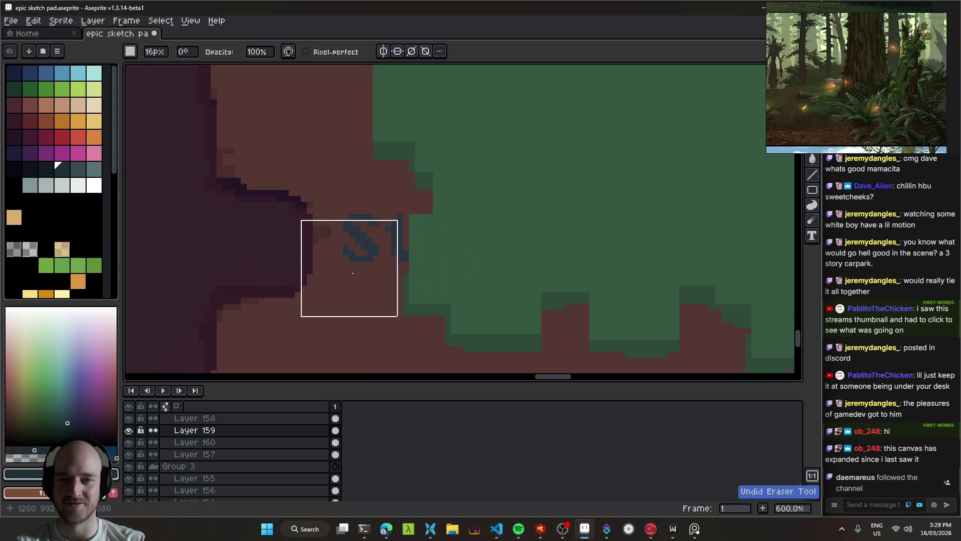
scroll(443, 265, down, 6)
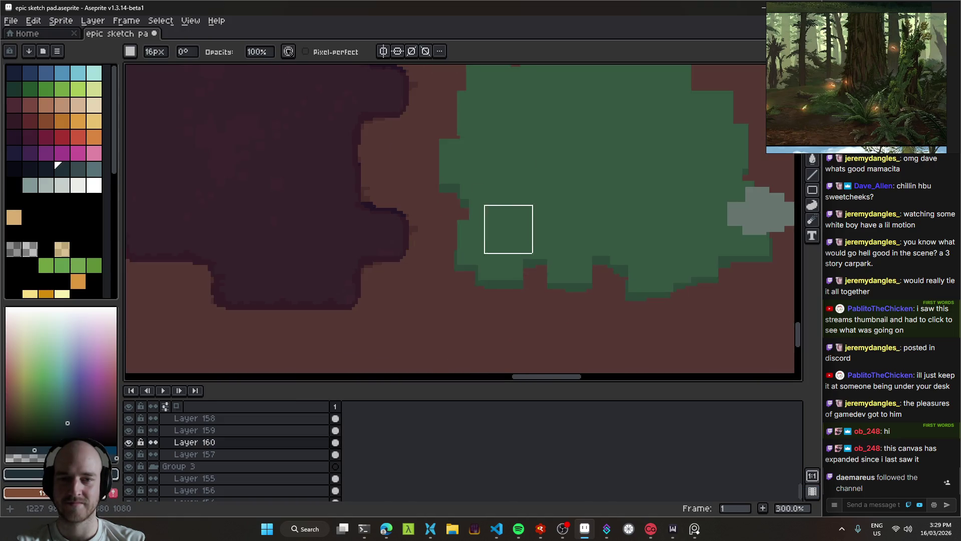
key(ctrl+s)
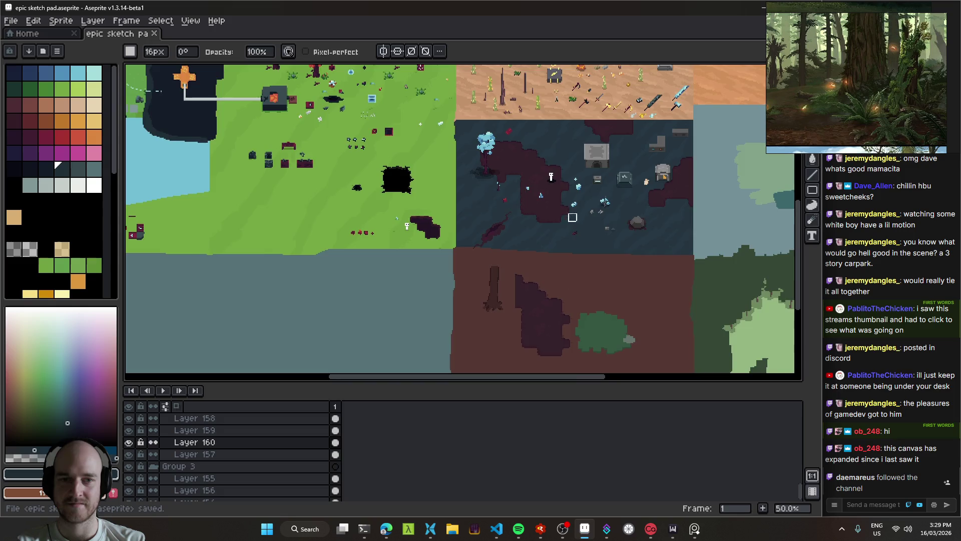
Zoom and pan across the ground to review the path and bush, saving again.
scroll(617, 225, up, 6)
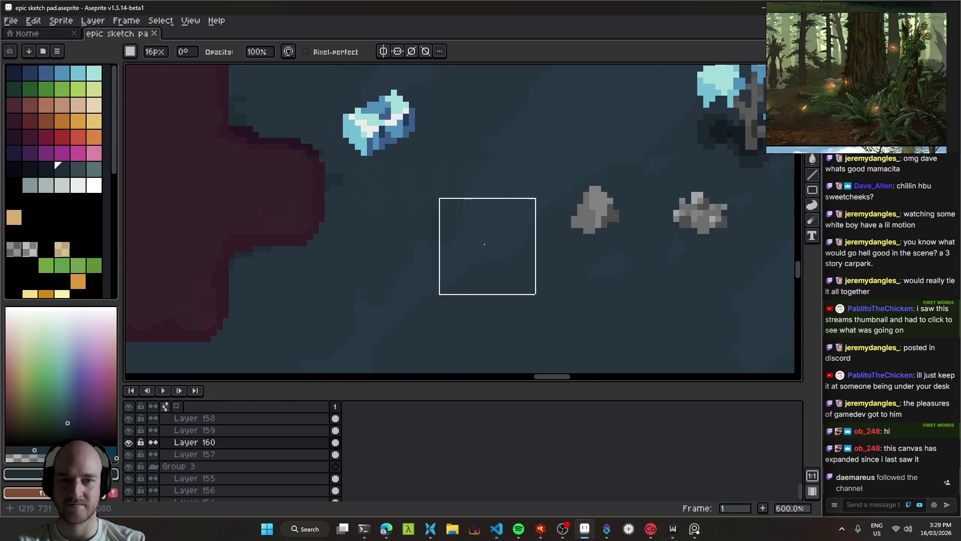
scroll(416, 238, up, 3)
scroll(722, 292, down, 8)
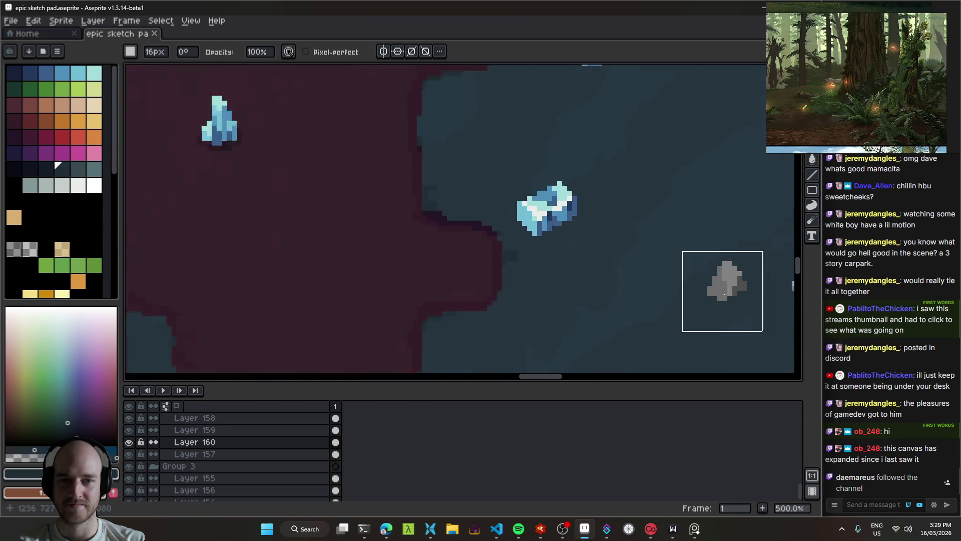
scroll(420, 241, up, 1)
scroll(420, 241, up, 1)
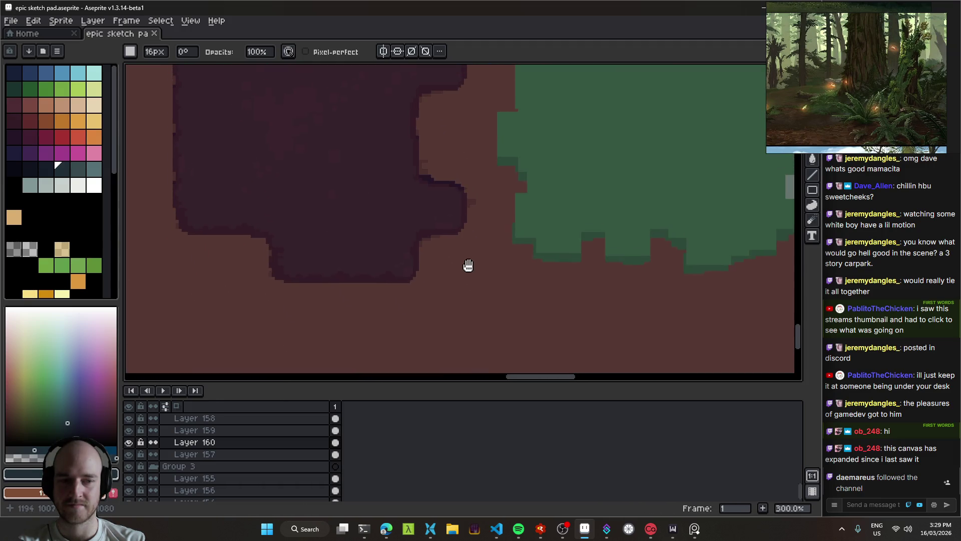
scroll(530, 259, down, 2)
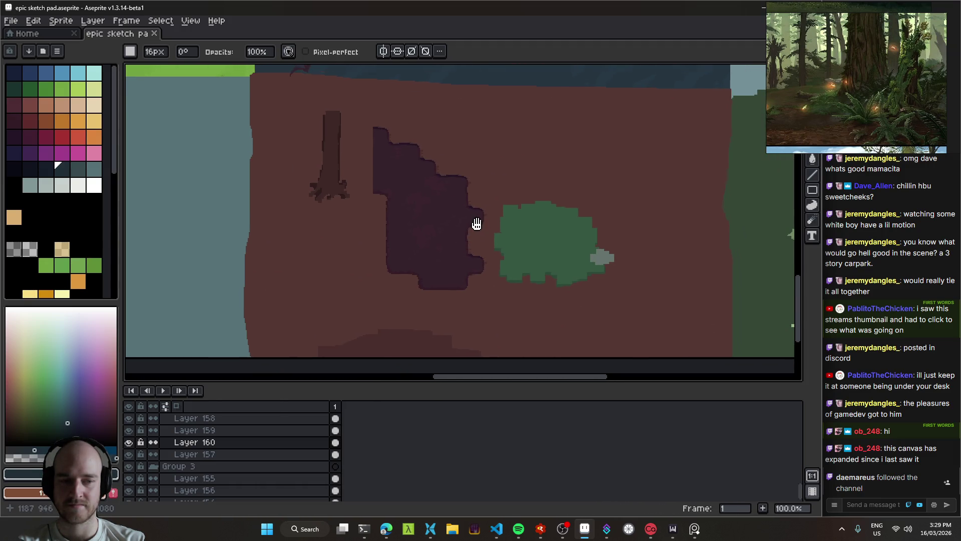
key(ctrl+s)
scroll(448, 230, up, 1)
drag(448, 230, 475, 210)
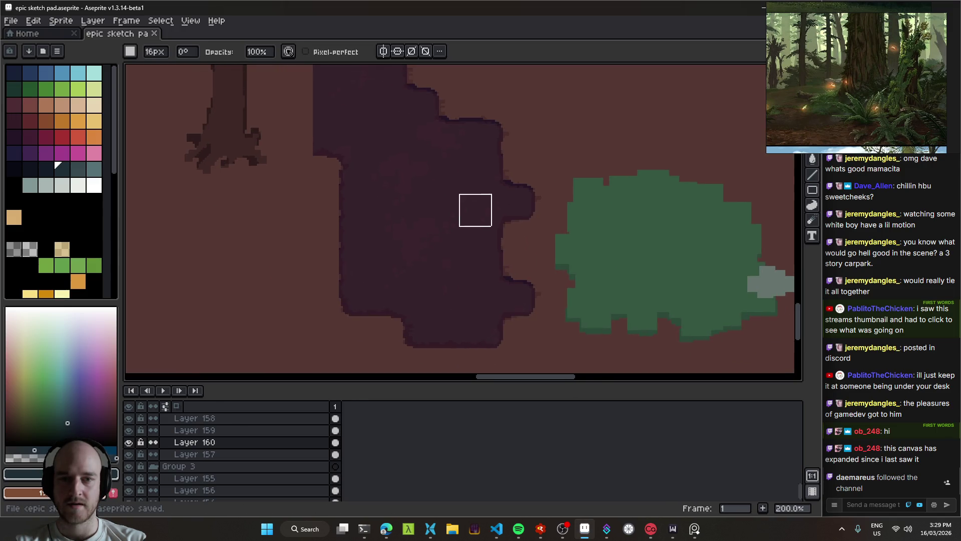
scroll(533, 176, down, 1)
mouse_move(568, 169)
mouse_down()
mouse_move(521, 169)
mouse_move(533, 210)
mouse_up()
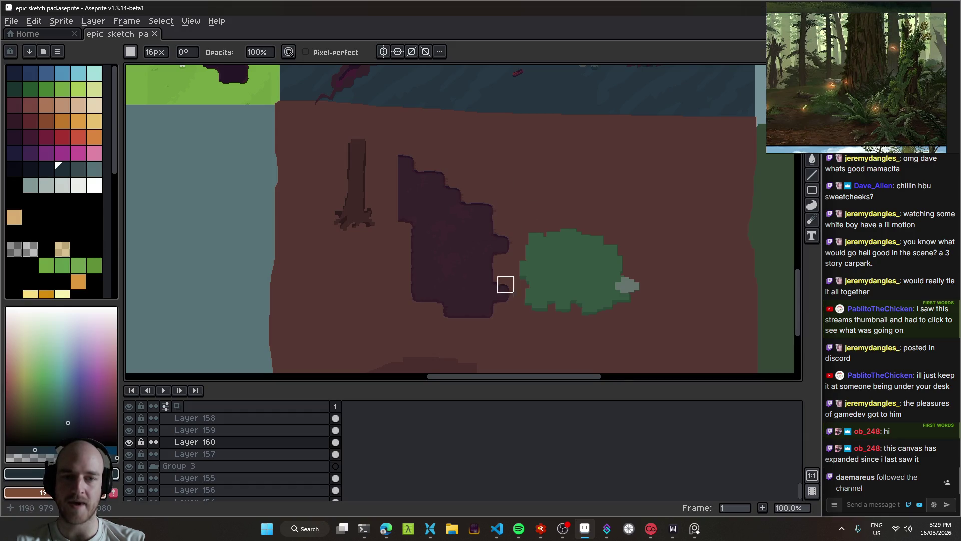
drag(505, 284, 406, 246)
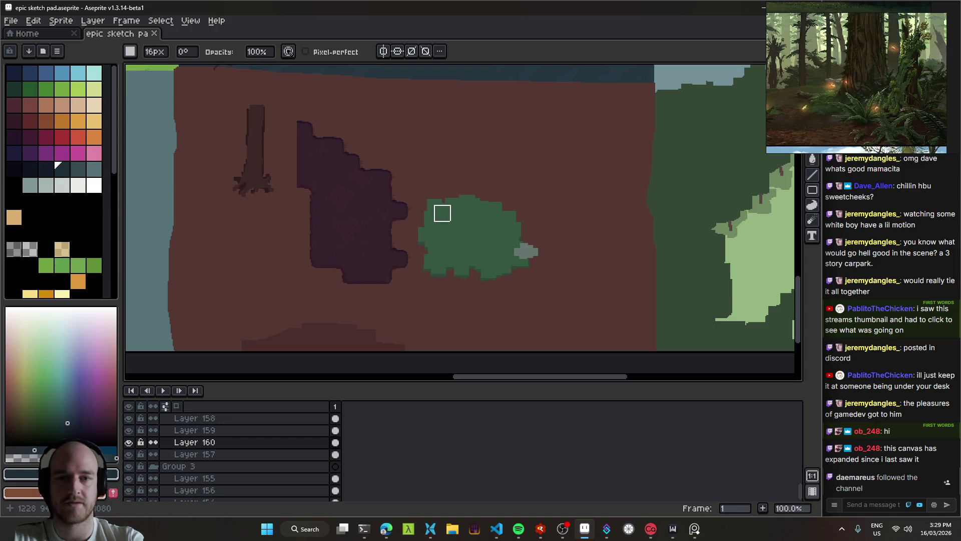
scroll(430, 207, up, 1)
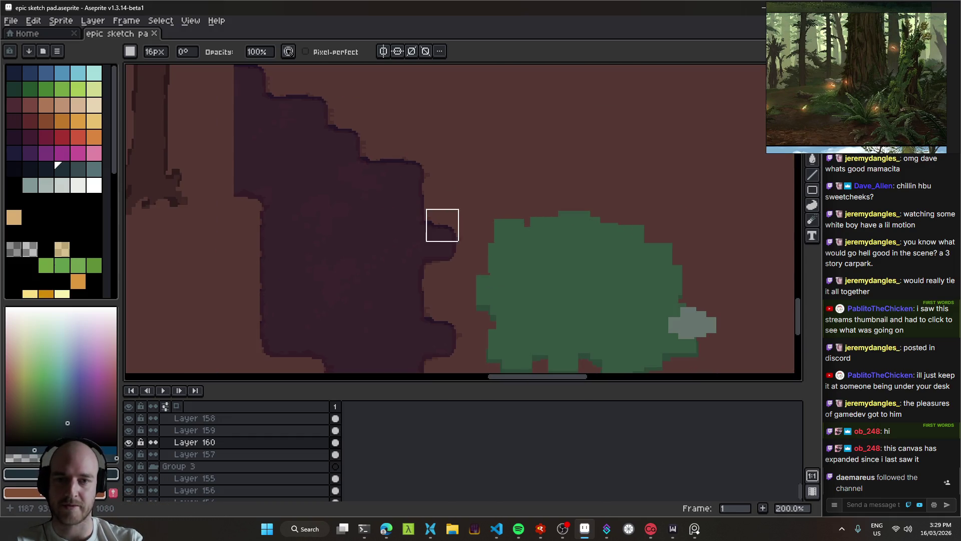
scroll(506, 223, down, 2)
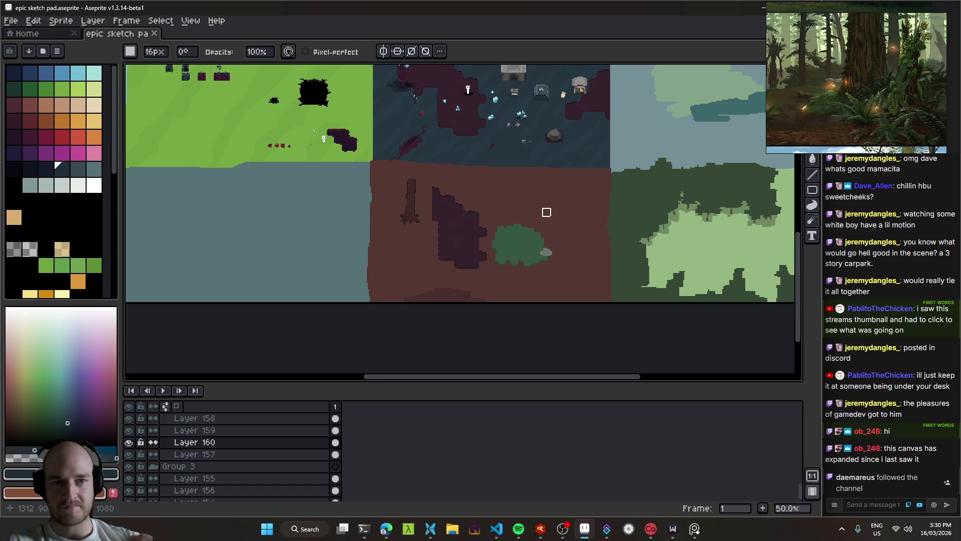
Centre the view on the green bush and shift it to the right.
drag(567, 197, 491, 266)
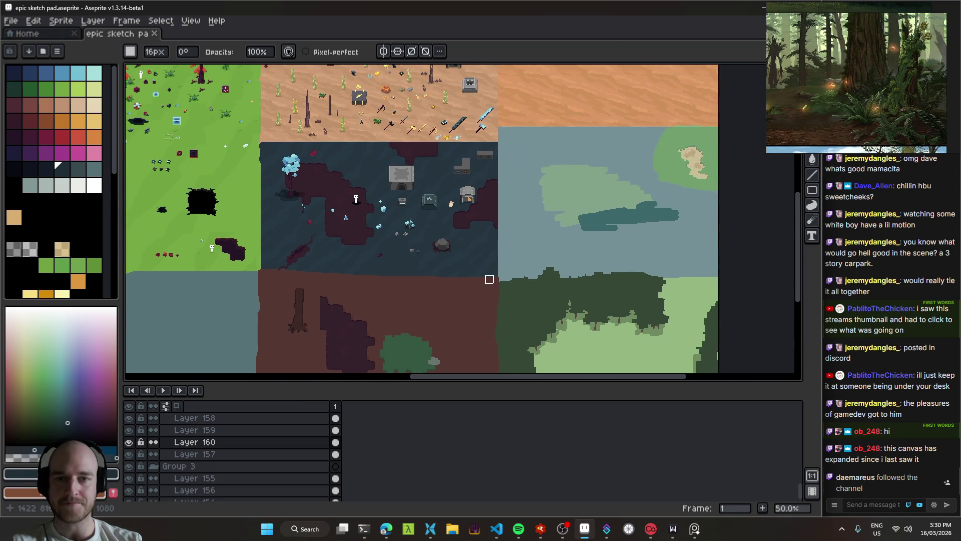
scroll(489, 279, down, 2)
scroll(581, 251, up, 1)
mouse_move(581, 250)
mouse_down()
mouse_move(581, 343)
mouse_move(546, 221)
mouse_up()
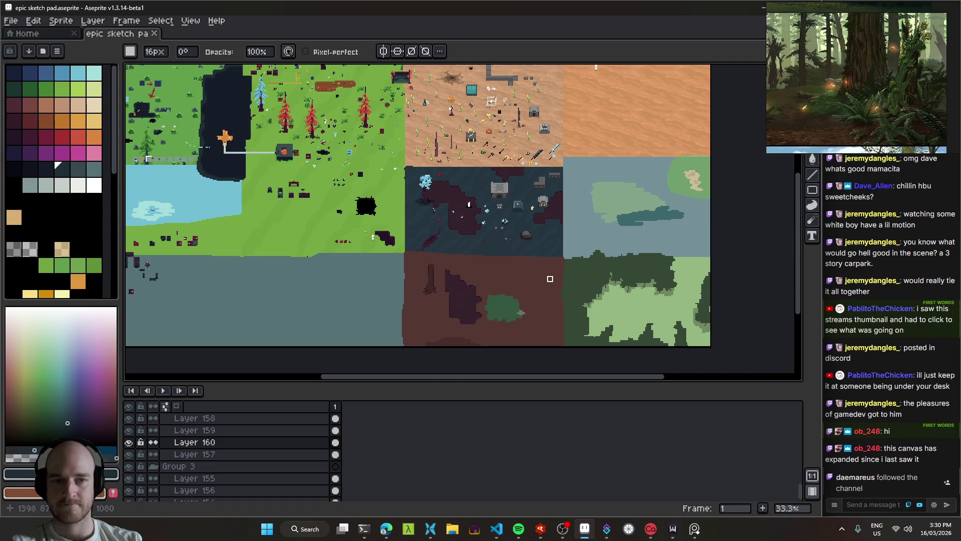
scroll(524, 302, up, 1)
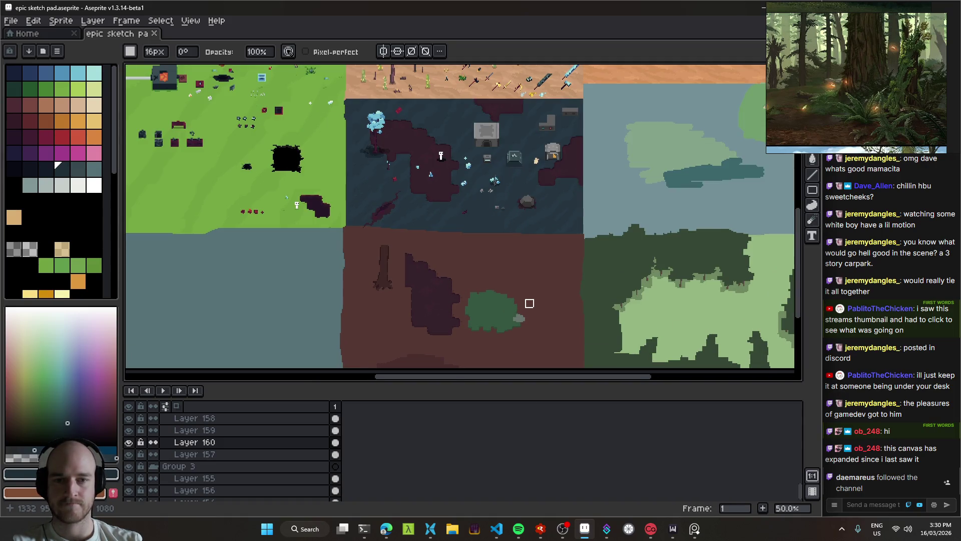
scroll(525, 300, up, 1)
mouse_move(497, 280)
mouse_down()
mouse_move(531, 203)
mouse_move(559, 199)
mouse_up()
key(v)
mouse_move(562, 232)
mouse_down()
mouse_move(580, 231)
mouse_move(539, 218)
mouse_move(580, 225)
mouse_move(564, 199)
mouse_move(583, 210)
mouse_move(556, 205)
mouse_up()
Touch up around the bush with a 2 px brush and eraser, covering the grey patch.
scroll(581, 231, up, 3)
key(b)
alt+click(541, 165)
key(c)
key(Escape)
key(b)
key(minus)
key(minus)
key(minus)
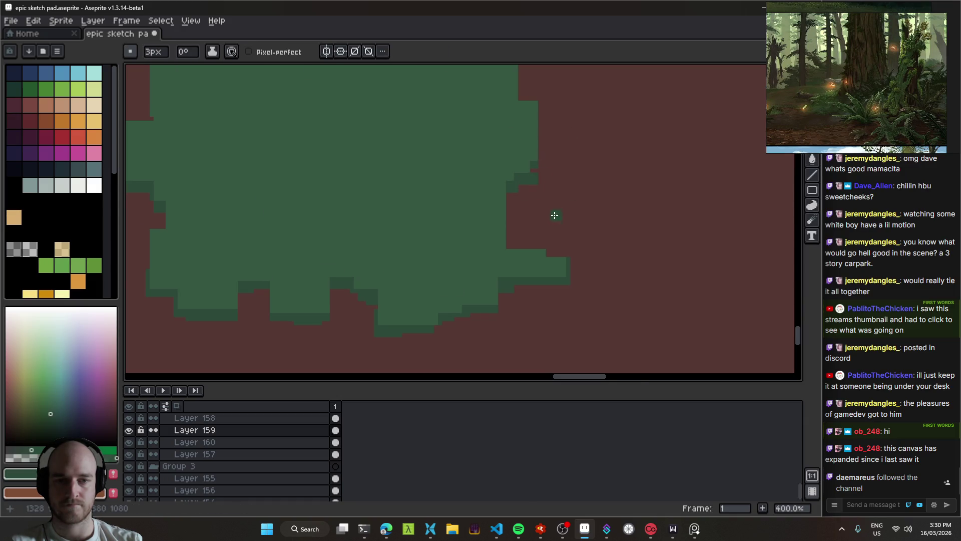
scroll(555, 220, down, 3)
scroll(581, 221, up, 2)
key(e)
key(b)
scroll(554, 188, up, 3)
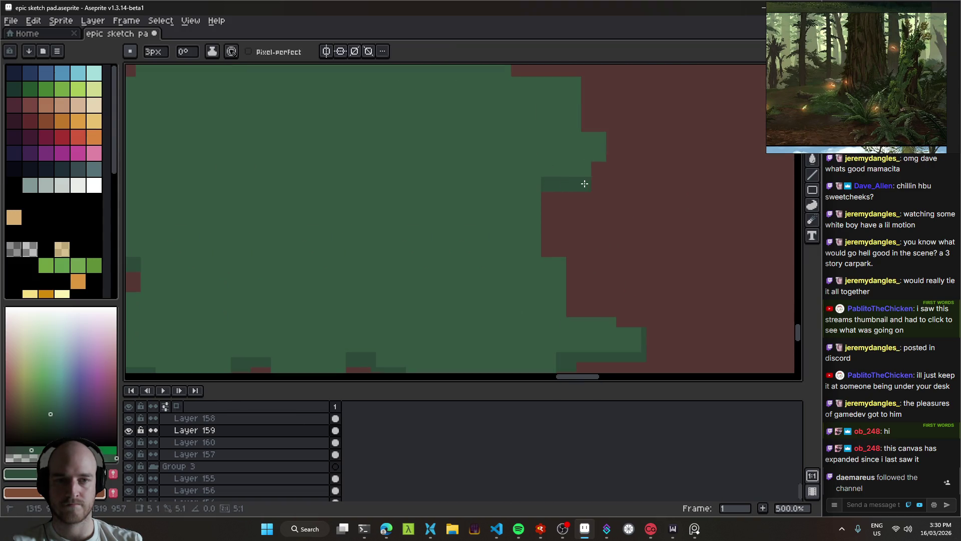
scroll(602, 169, down, 3)
Move the green foliage up and right, save, then nudge it slightly down.
key(v)
scroll(656, 189, down, 3)
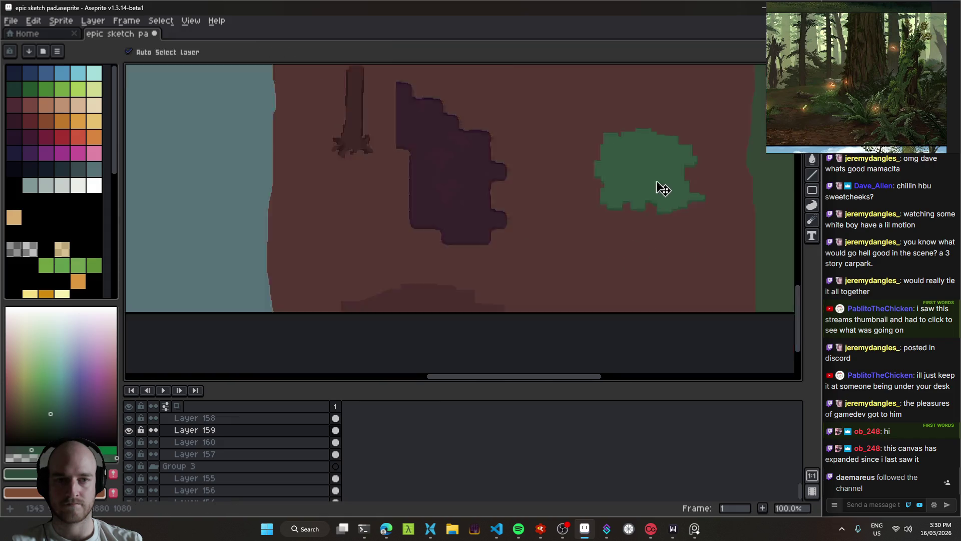
scroll(661, 193, up, 1)
mouse_move(676, 133)
mouse_down()
mouse_move(650, 200)
mouse_move(665, 183)
mouse_move(628, 195)
mouse_move(609, 193)
mouse_move(599, 177)
mouse_move(646, 220)
mouse_up()
key(e)
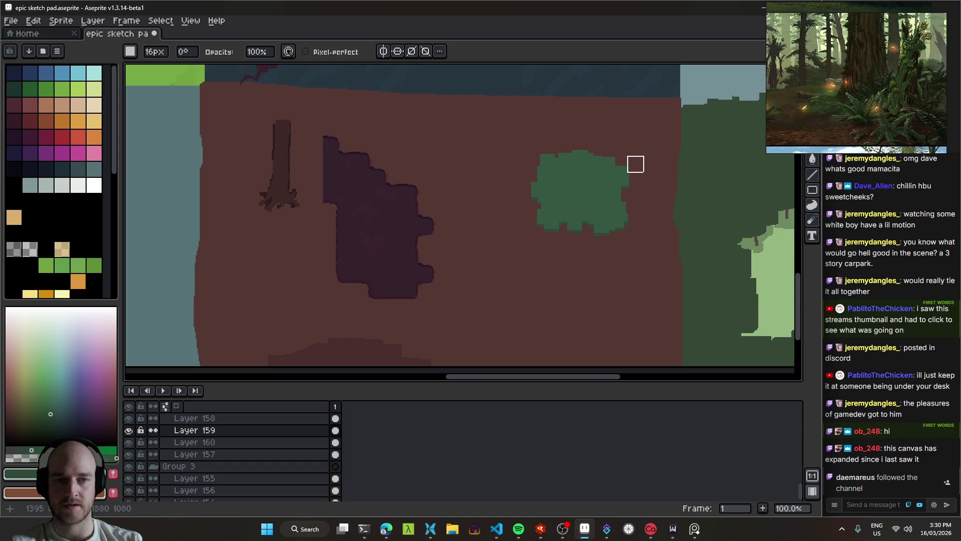
key(v)
mouse_move(584, 206)
mouse_down()
mouse_move(598, 187)
mouse_move(613, 189)
mouse_move(567, 161)
mouse_move(586, 155)
mouse_move(568, 180)
mouse_move(339, 197)
mouse_up()
key(ctrl+s)
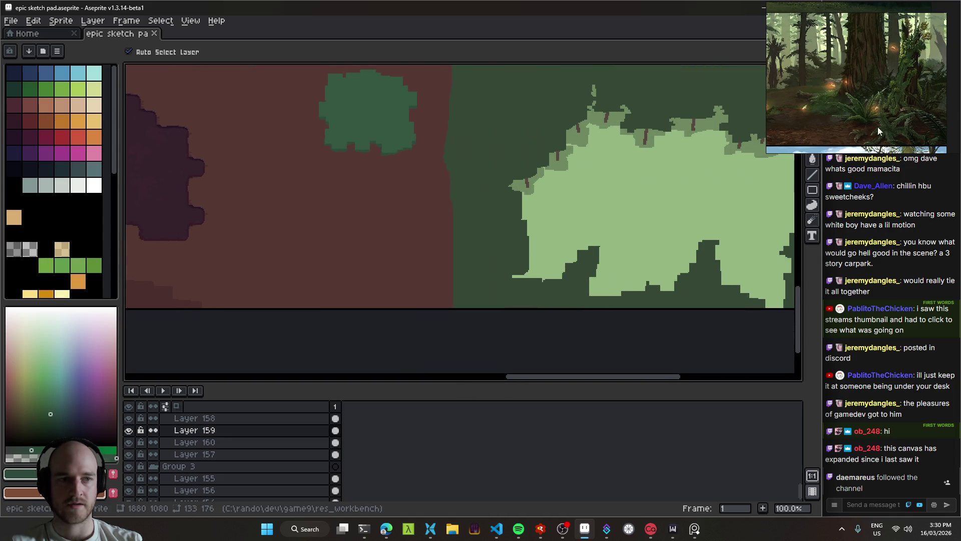
mouse_move(368, 145)
mouse_down()
mouse_move(500, 200)
mouse_move(542, 202)
mouse_move(536, 213)
mouse_up()
Apply Hue/Saturation H 48, S −9, V −9 to turn the bush teal, then save.
key(ctrl+u)
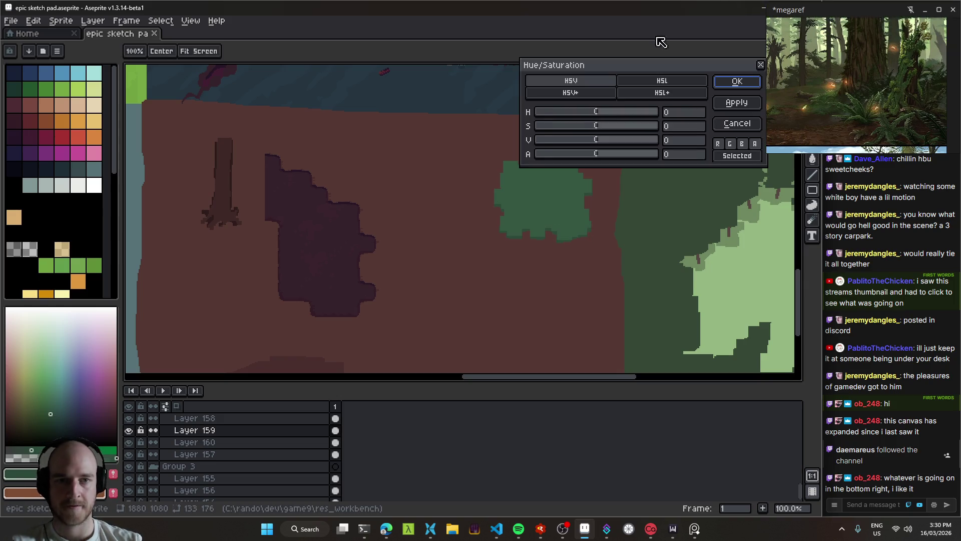
drag(588, 128, 578, 129)
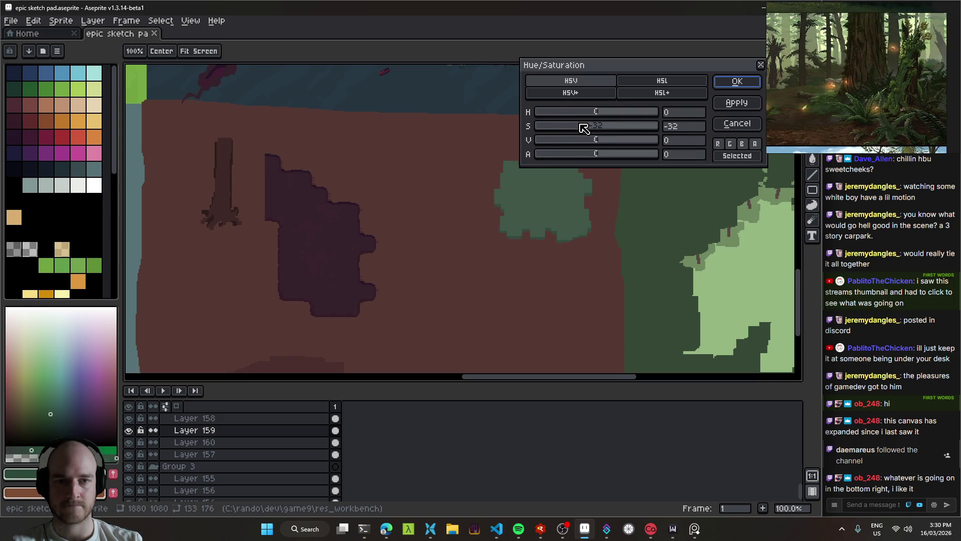
mouse_move(597, 145)
mouse_down()
mouse_move(614, 146)
mouse_move(563, 144)
mouse_move(597, 145)
mouse_up()
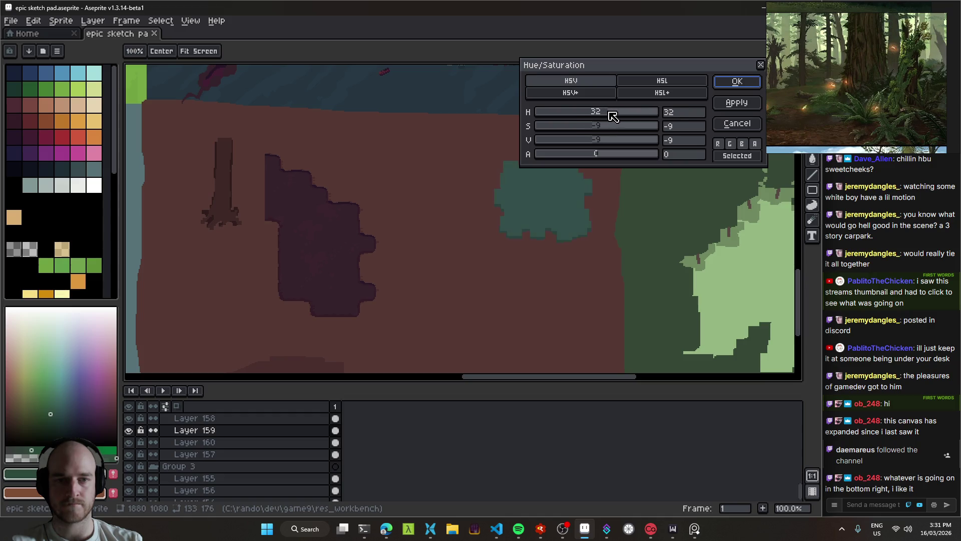
drag(612, 116, 616, 116)
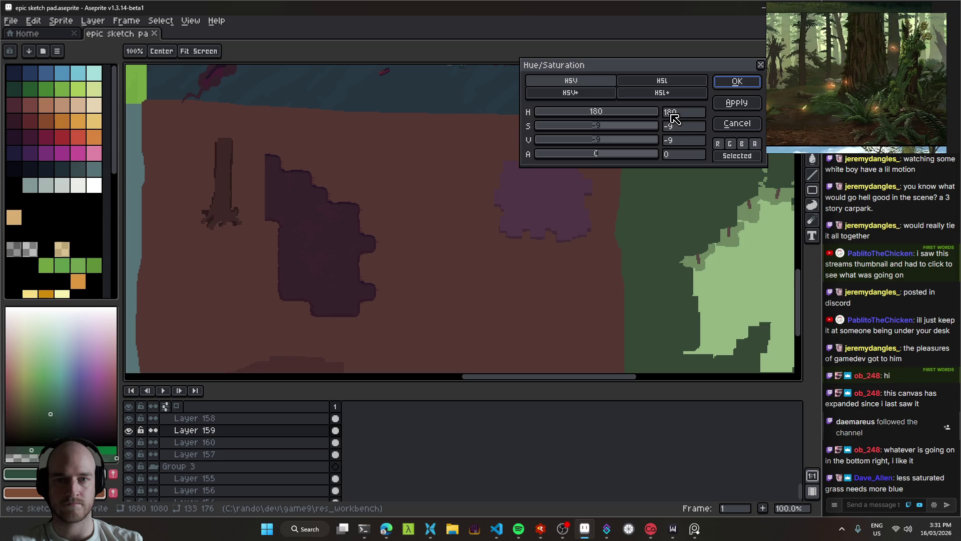
drag(618, 112, 607, 113)
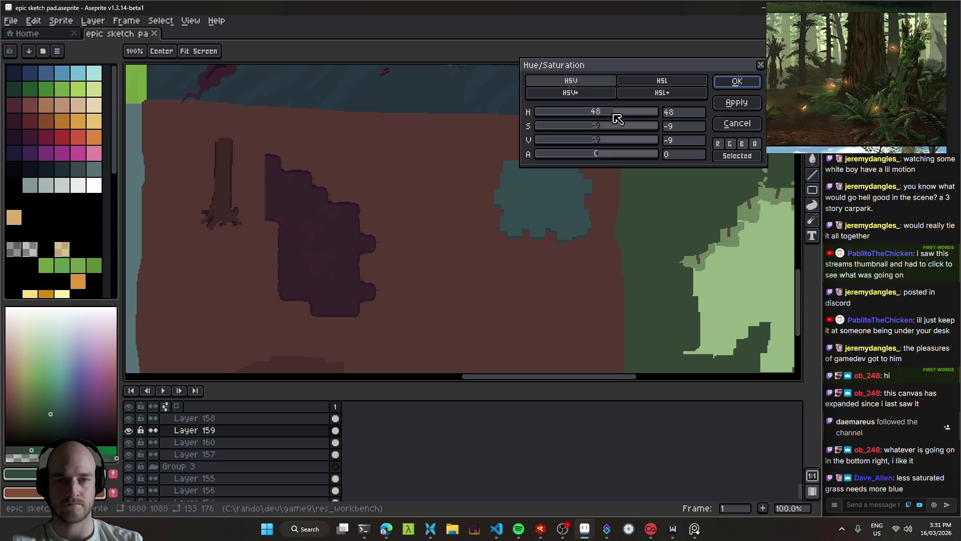
click(725, 88)
mouse_move(448, 238)
mouse_down()
mouse_move(584, 148)
mouse_move(579, 185)
mouse_move(500, 185)
mouse_move(594, 217)
mouse_move(493, 205)
mouse_up()
key(ctrl+s)
Erase the purple path's raised top-left bump flat and save the sketch.
drag(590, 219, 600, 184)
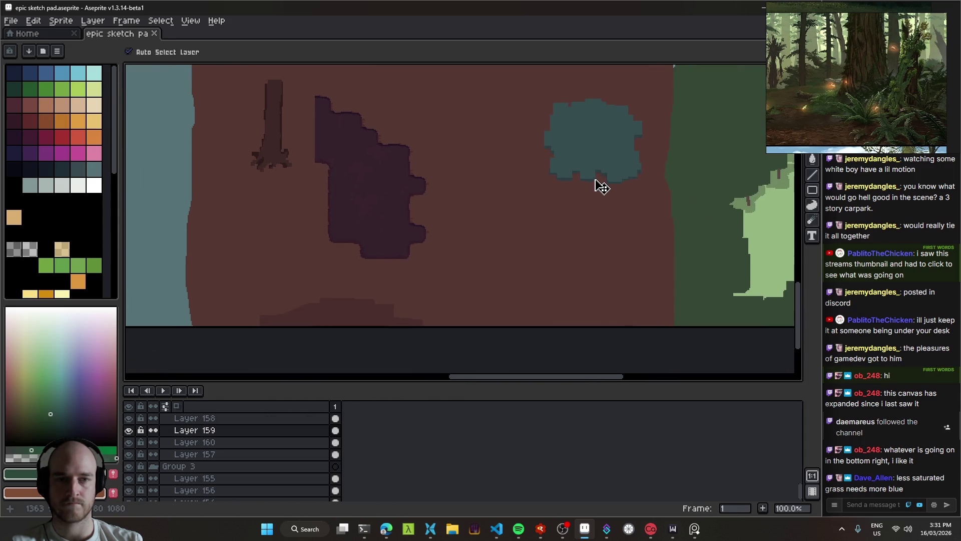
drag(579, 145, 431, 208)
scroll(431, 208, up, 2)
drag(414, 159, 442, 242)
mouse_move(410, 157)
mouse_down()
mouse_move(415, 167)
mouse_move(382, 166)
mouse_move(489, 165)
mouse_move(353, 168)
mouse_up()
scroll(558, 203, down, 2)
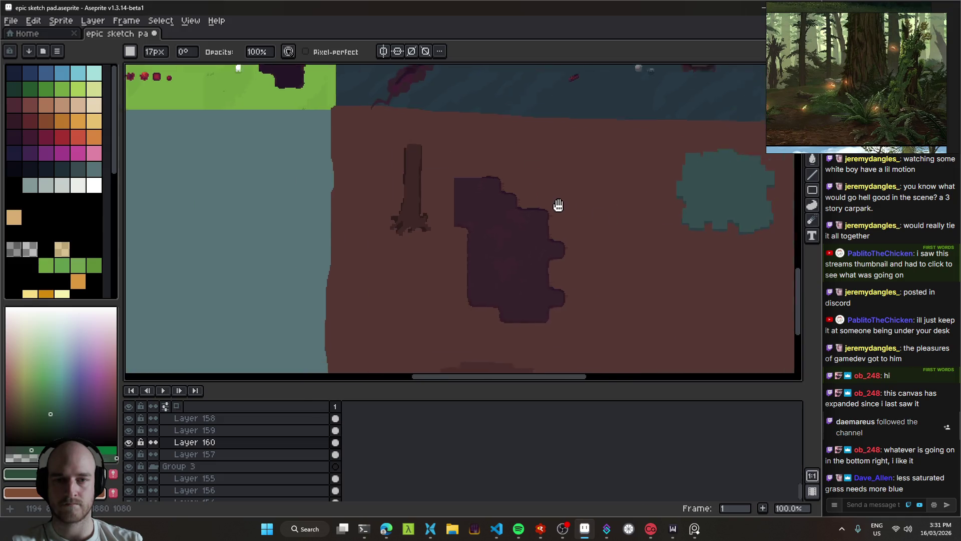
drag(558, 203, 461, 178)
key(ctrl+s)
Review the ground area, switching between the bush layer, Layer 157 and Layer 158, and save.
mouse_move(429, 250)
mouse_down()
mouse_move(461, 204)
mouse_move(384, 203)
mouse_up()
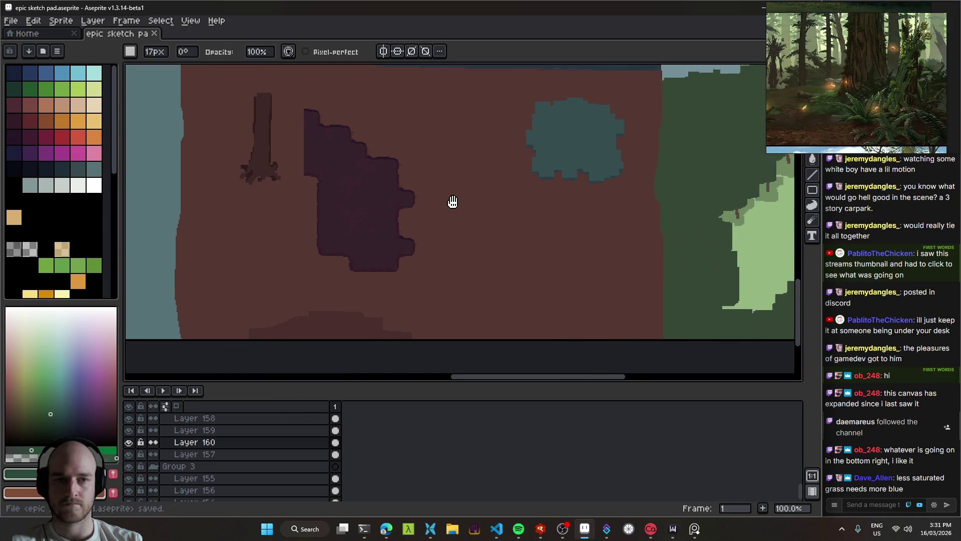
mouse_move(437, 262)
mouse_down()
mouse_move(544, 184)
mouse_move(524, 260)
mouse_up()
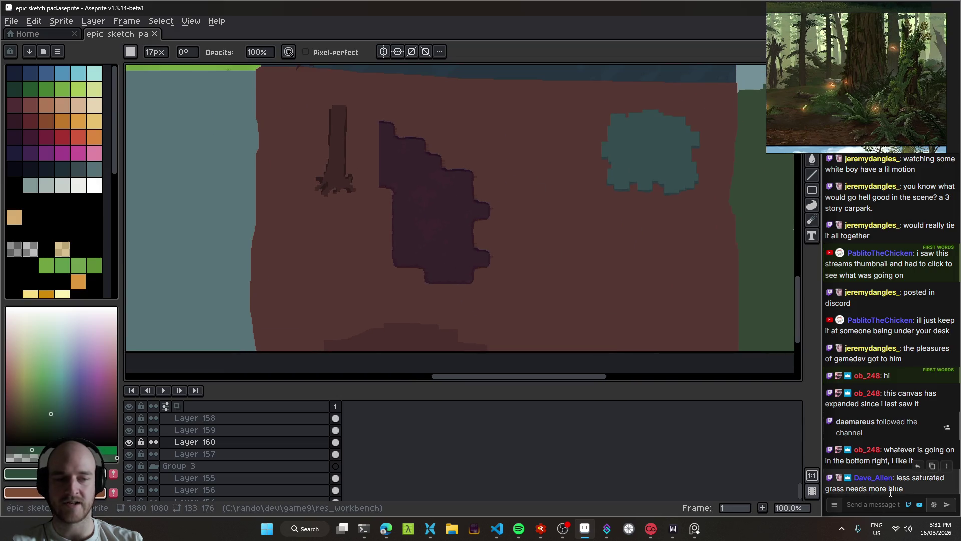
mouse_move(538, 221)
mouse_down()
mouse_move(465, 219)
mouse_move(550, 283)
mouse_up()
key(v)
click(644, 230)
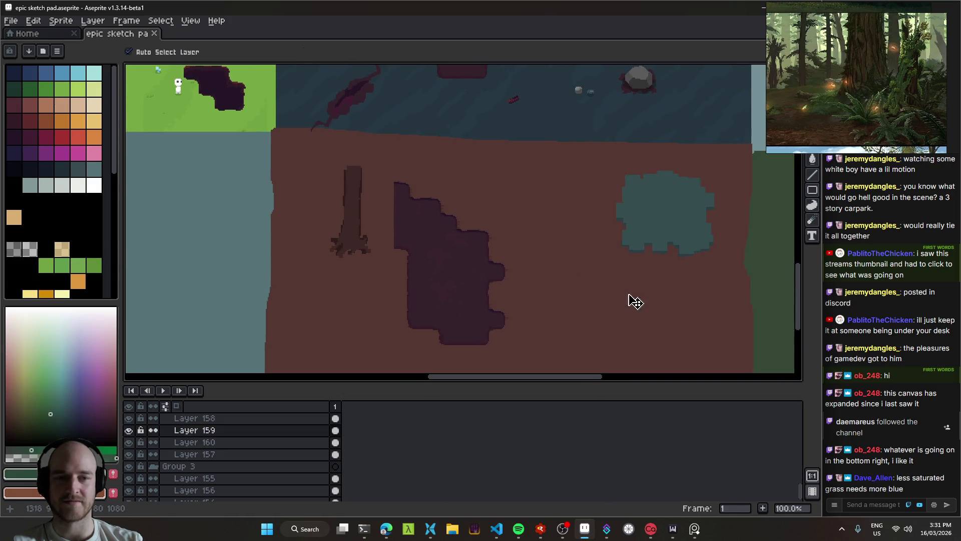
drag(633, 300, 562, 193)
drag(411, 273, 468, 266)
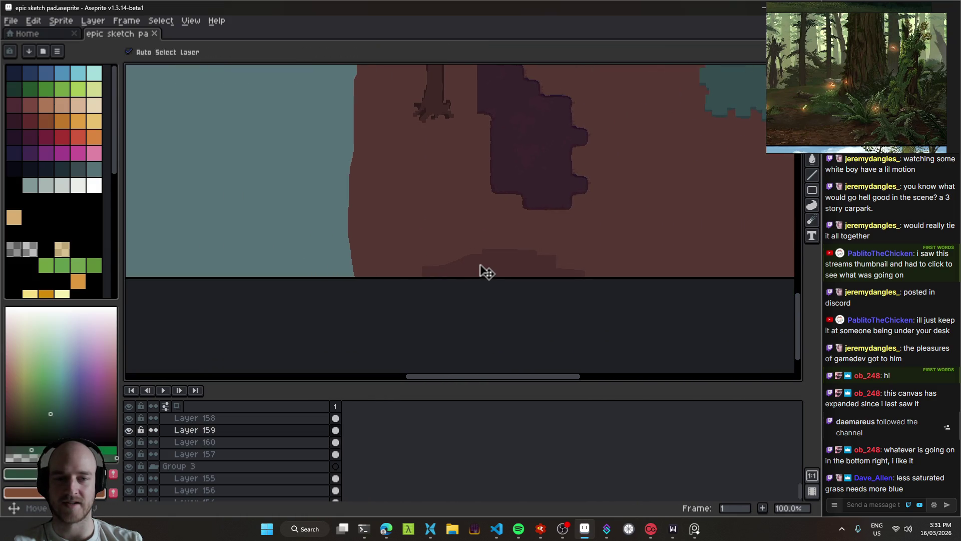
click(477, 265)
key(b)
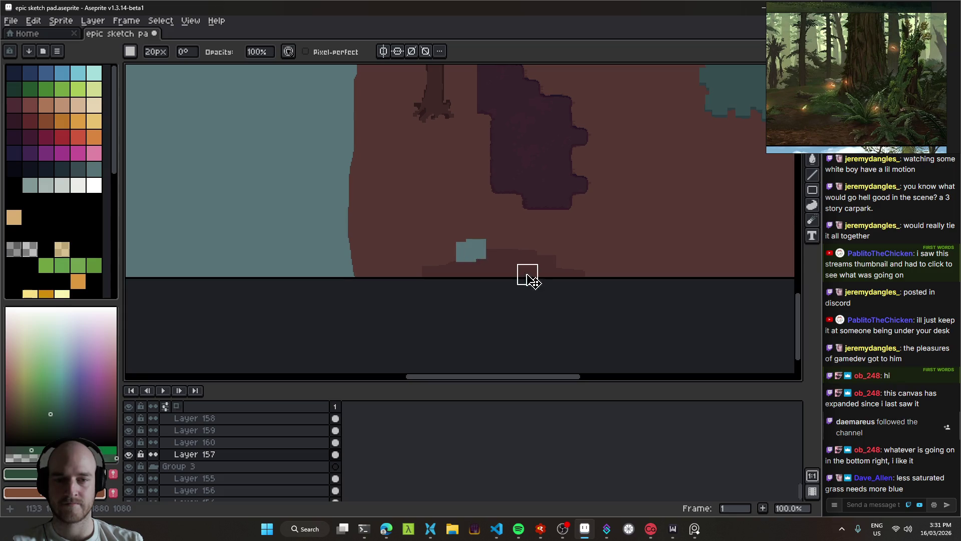
mouse_move(515, 249)
mouse_down()
mouse_move(531, 274)
mouse_move(428, 263)
mouse_move(418, 204)
mouse_move(489, 272)
mouse_up()
key(ctrl+s)
key(v)
click(359, 223)
key(ctrl+s)
Pan over to the light-green forest clearing ringed by dark green canopy.
scroll(470, 227, down, 2)
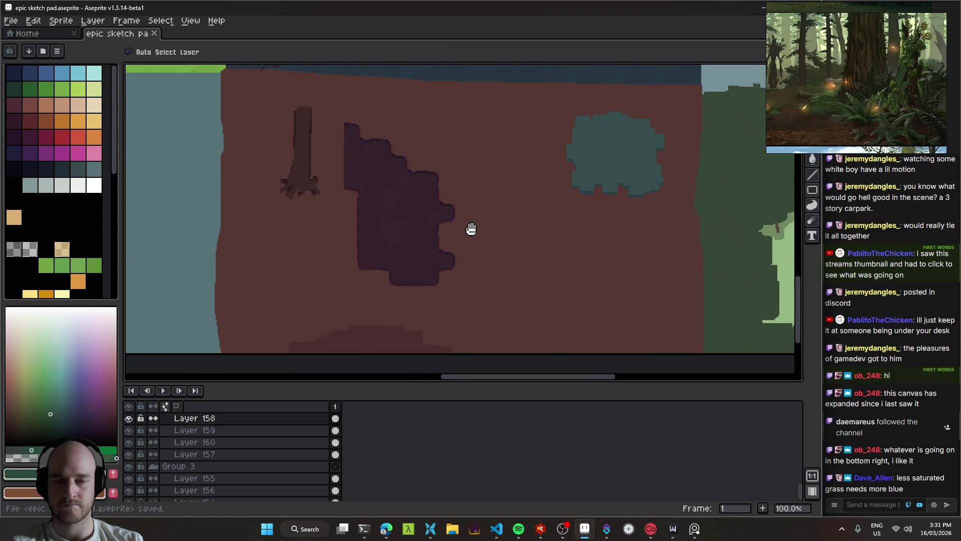
scroll(455, 251, up, 1)
mouse_move(470, 294)
mouse_down()
mouse_move(461, 273)
mouse_move(564, 197)
mouse_move(523, 221)
mouse_up()
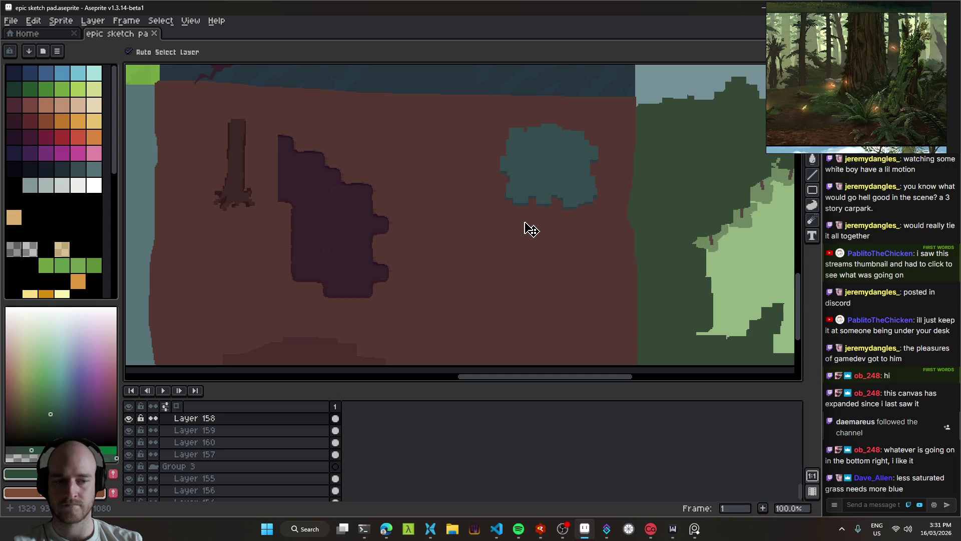
mouse_move(686, 303)
mouse_down()
mouse_move(451, 230)
mouse_move(283, 231)
mouse_up()
scroll(495, 242, down, 1)
scroll(497, 244, up, 1)
mouse_move(429, 242)
mouse_down()
mouse_move(541, 180)
mouse_move(482, 243)
mouse_up()
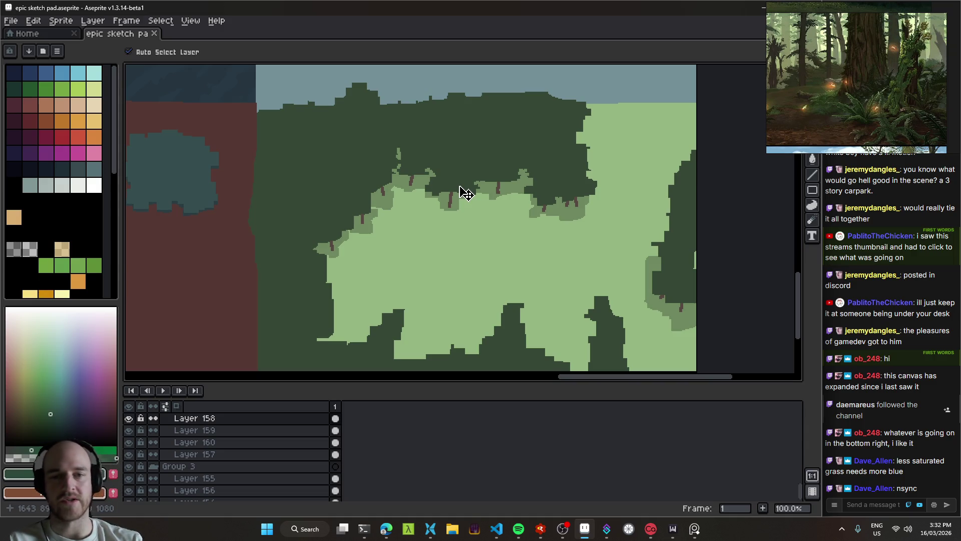
Pan and zoom across the forest clearing and the sky above it.
scroll(461, 219, down, 1)
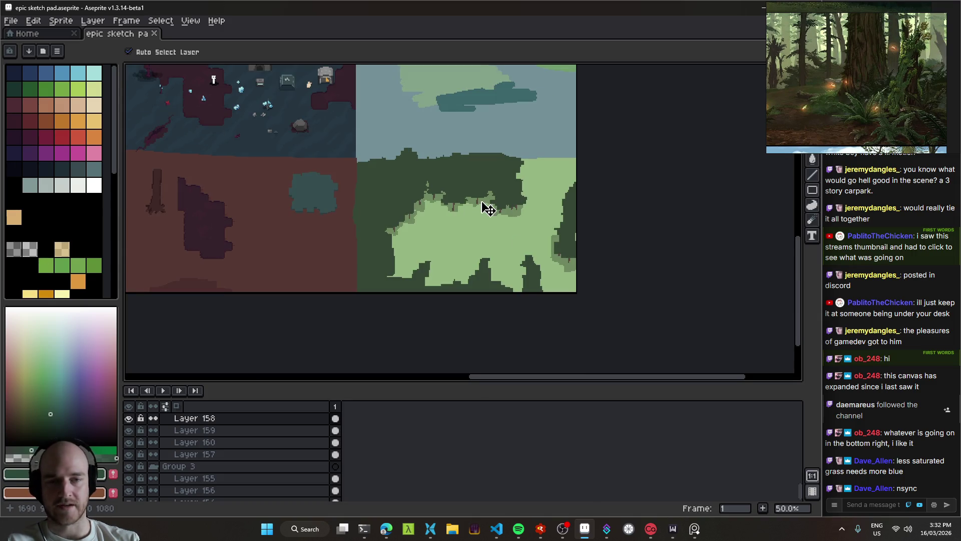
scroll(503, 236, left, 1)
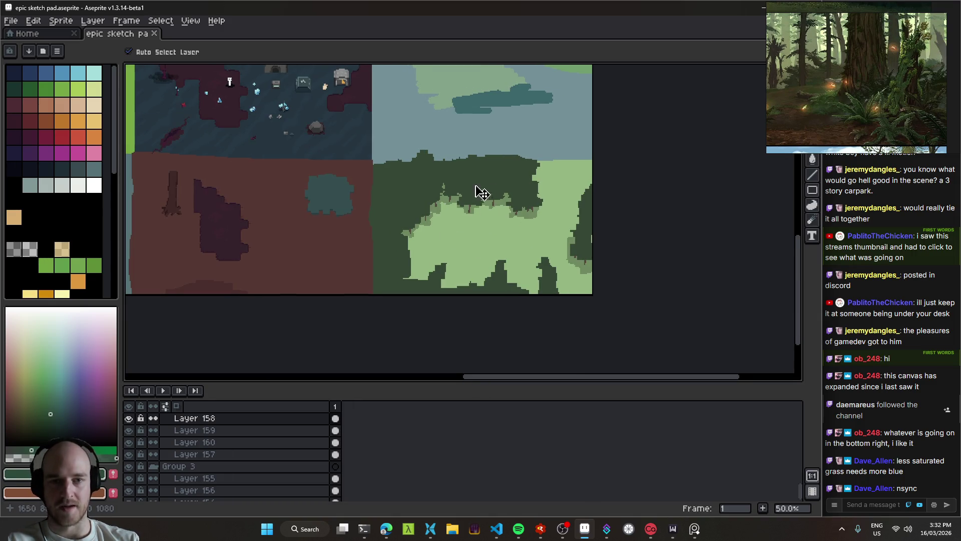
scroll(494, 208, left, 3)
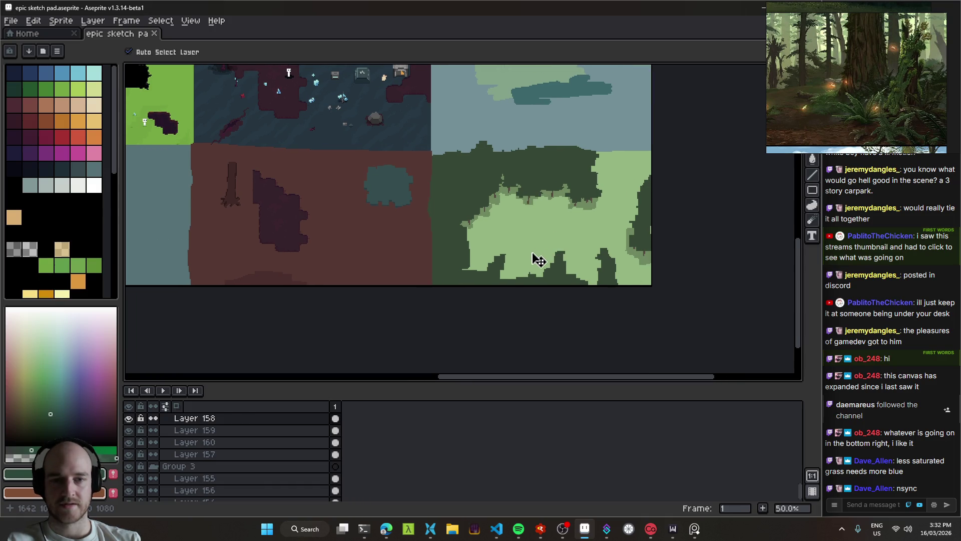
scroll(556, 211, up, 2)
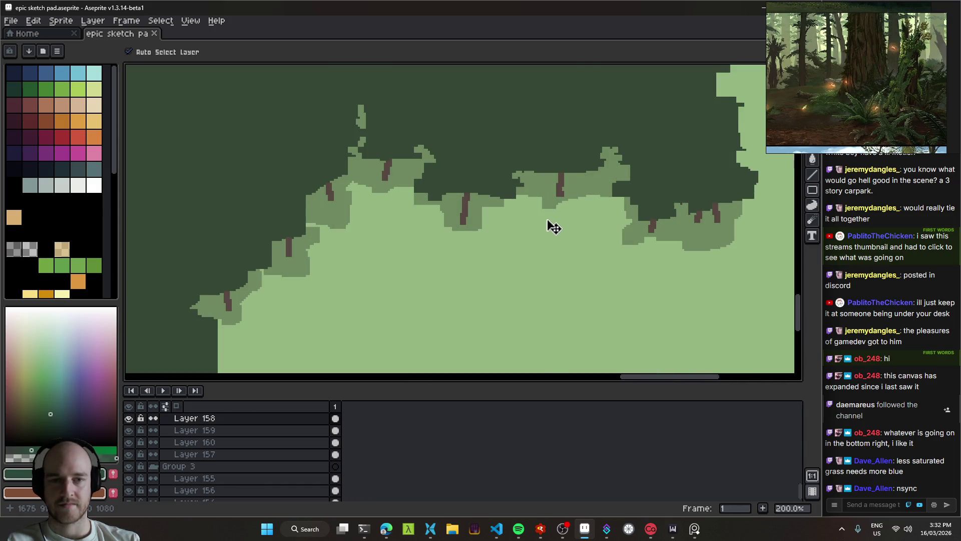
drag(554, 223, 521, 298)
drag(433, 172, 515, 277)
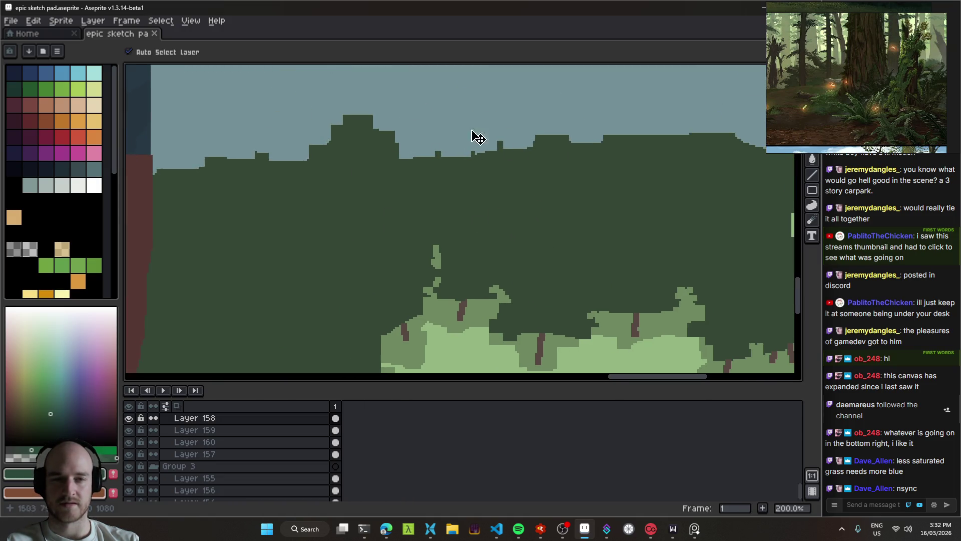
drag(564, 257, 476, 258)
scroll(678, 289, down, 1)
scroll(517, 275, up, 1)
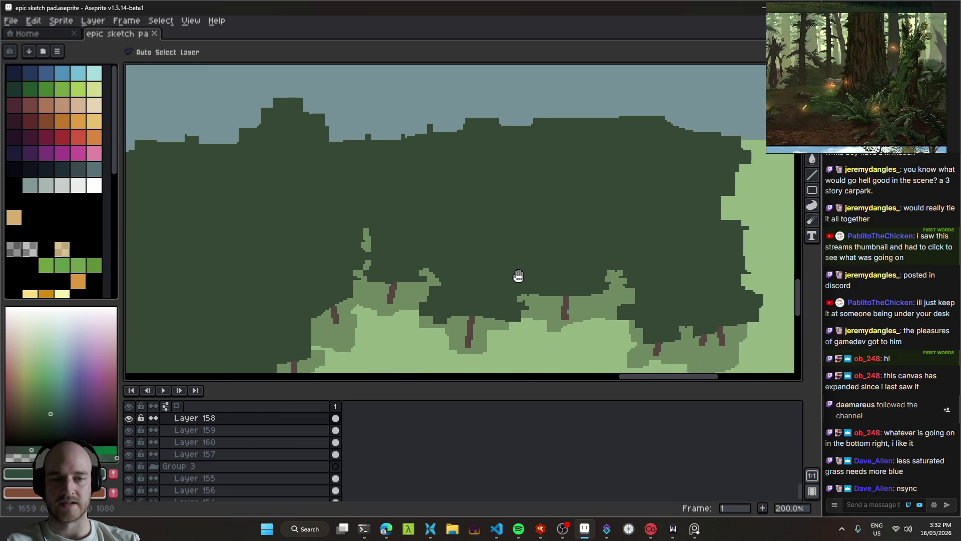
scroll(531, 253, down, 2)
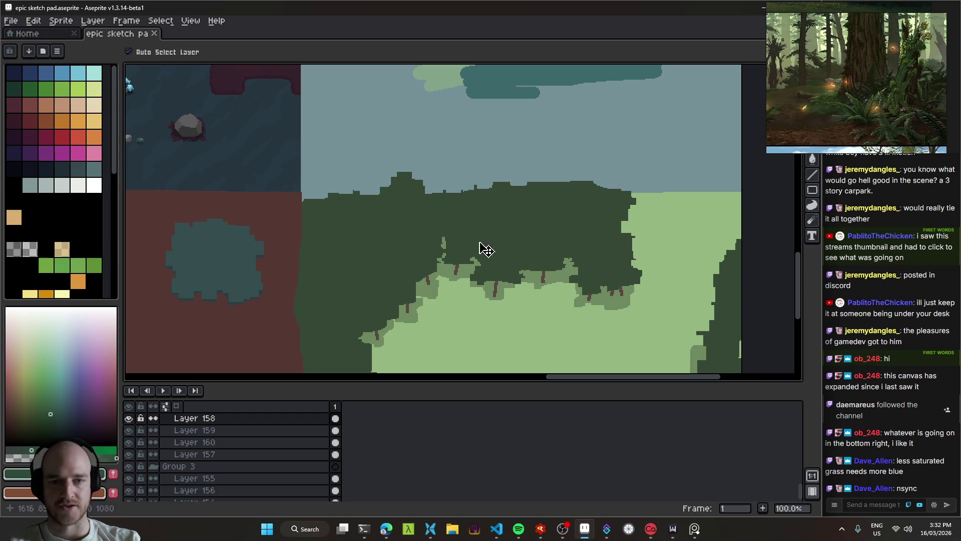
scroll(534, 254, down, 2)
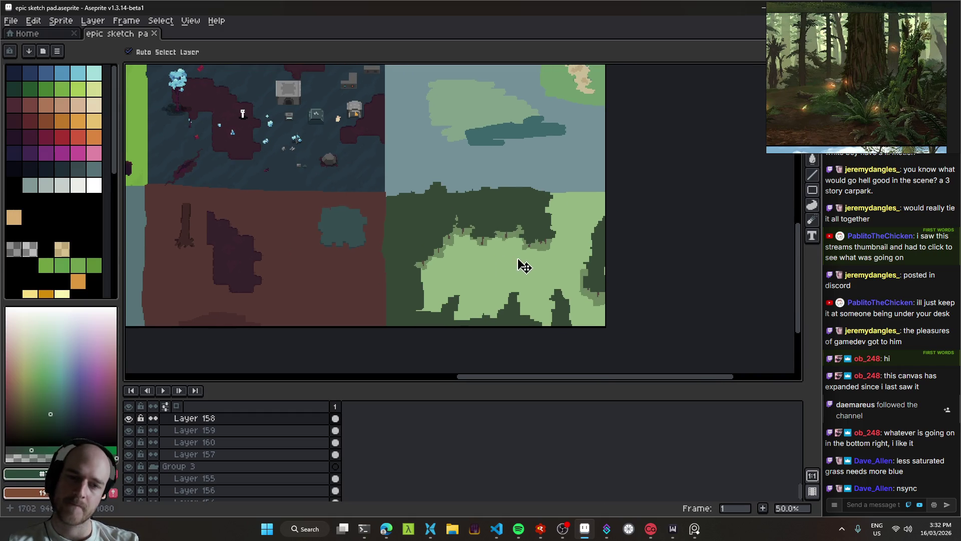
Re-center the view on the clearing and bring up Canvas Size with Ctrl+Alt+C.
drag(504, 279, 505, 241)
scroll(497, 245, up, 2)
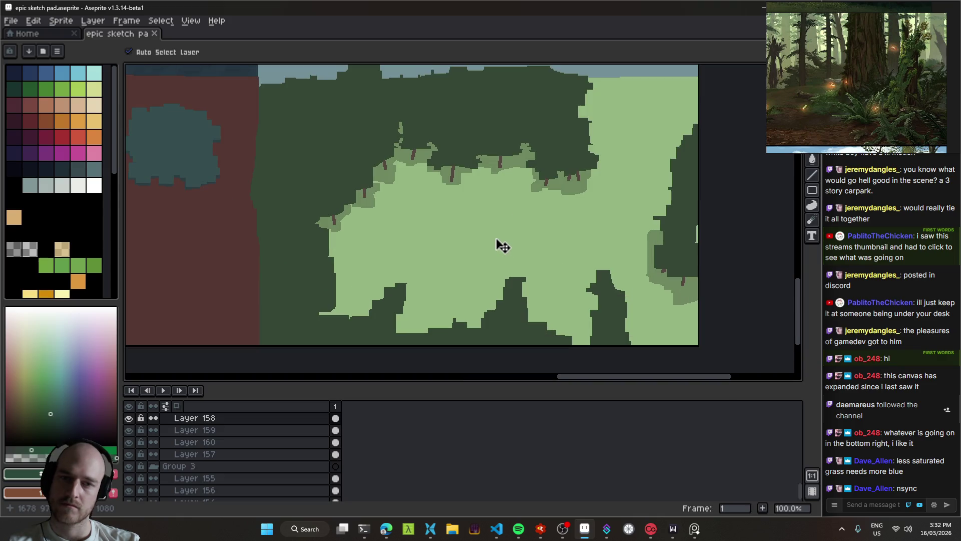
scroll(502, 196, up, 1)
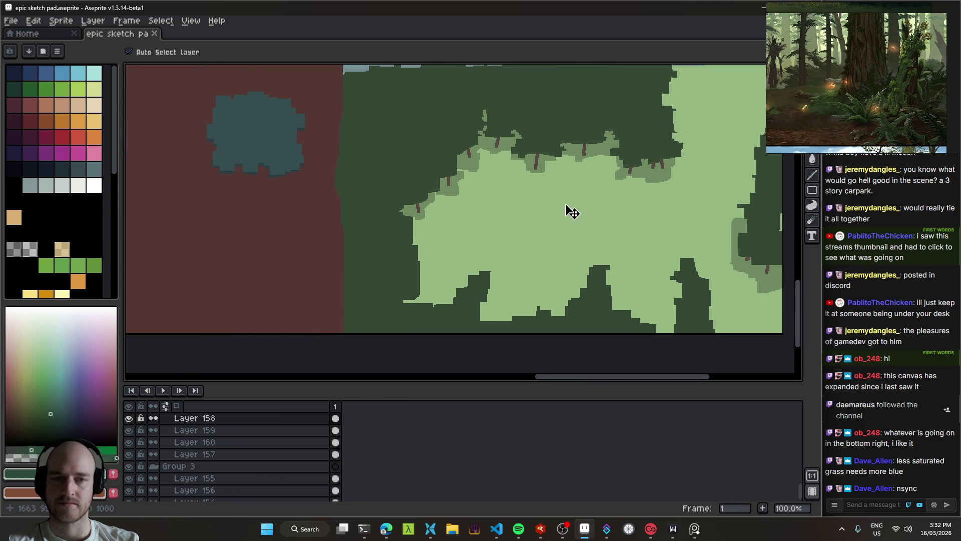
scroll(571, 208, down, 1)
drag(450, 221, 520, 254)
scroll(523, 245, up, 1)
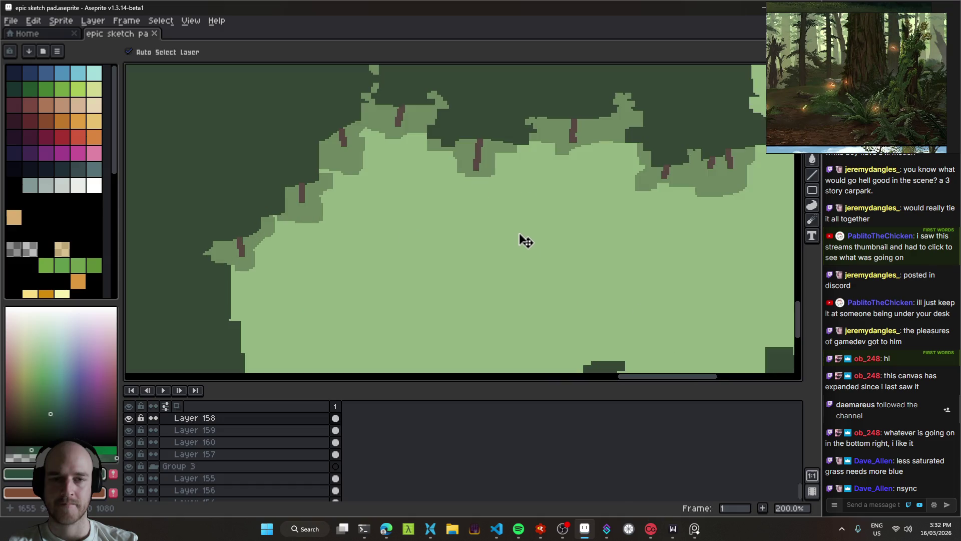
scroll(548, 206, down, 1)
drag(547, 207, 598, 215)
scroll(569, 253, up, 1)
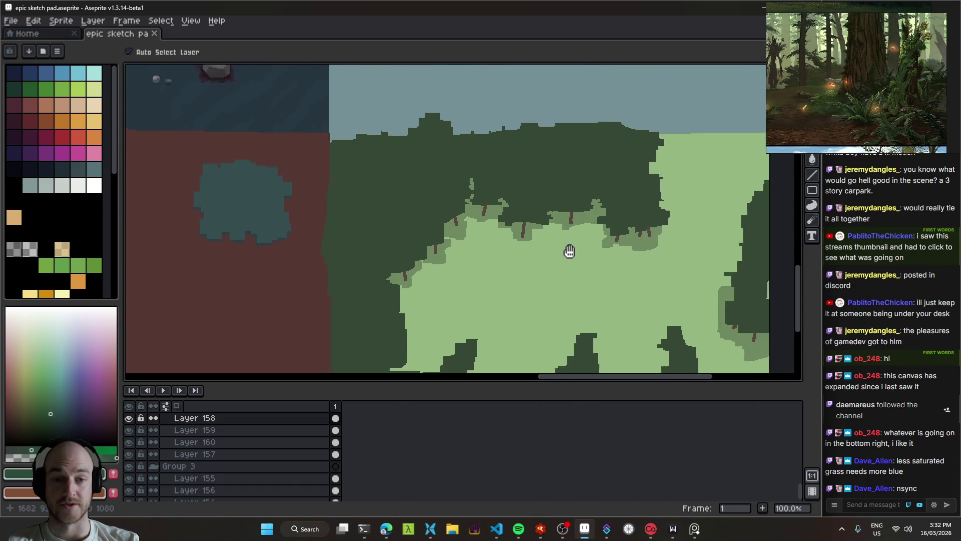
scroll(576, 232, down, 1)
scroll(562, 274, down, 1)
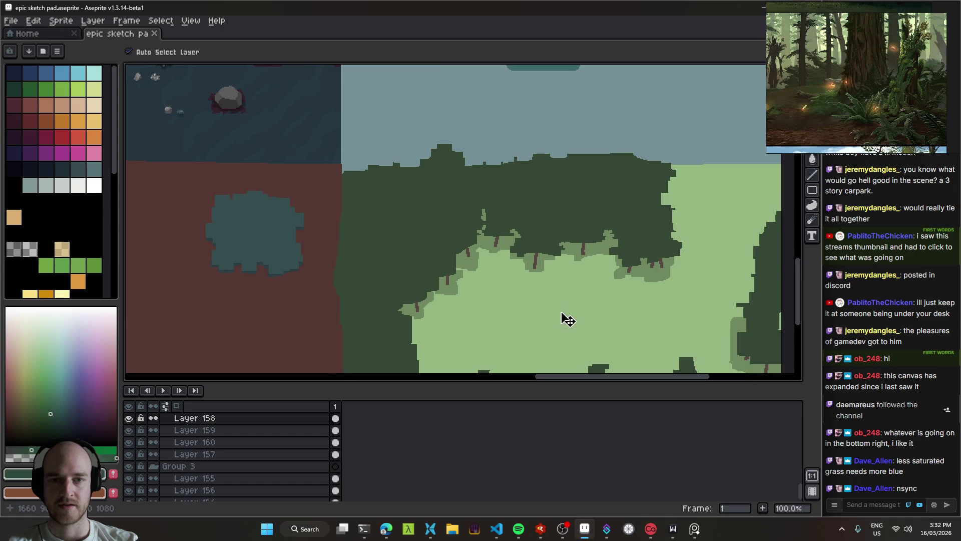
scroll(566, 320, up, 1)
scroll(533, 245, down, 1)
scroll(501, 240, down, 1)
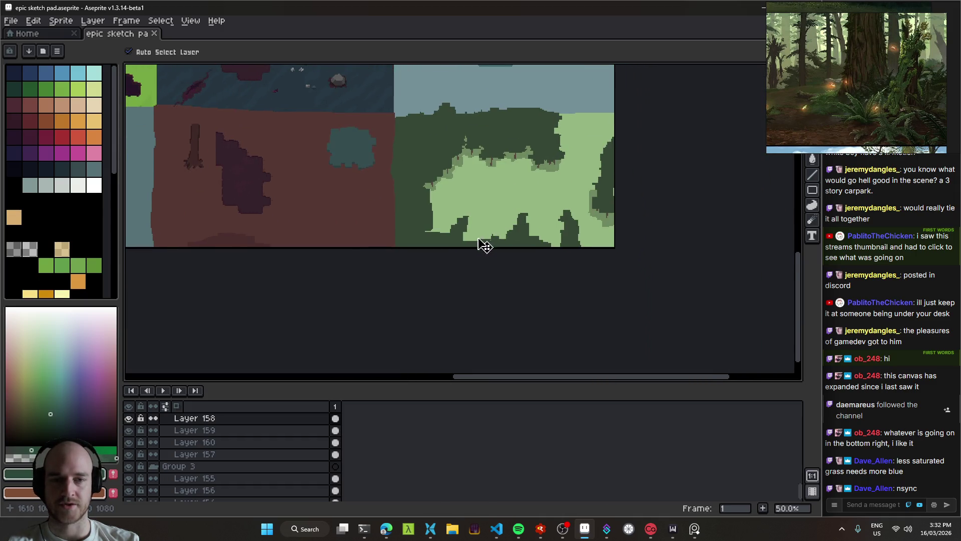
scroll(437, 253, up, 1)
scroll(519, 208, down, 1)
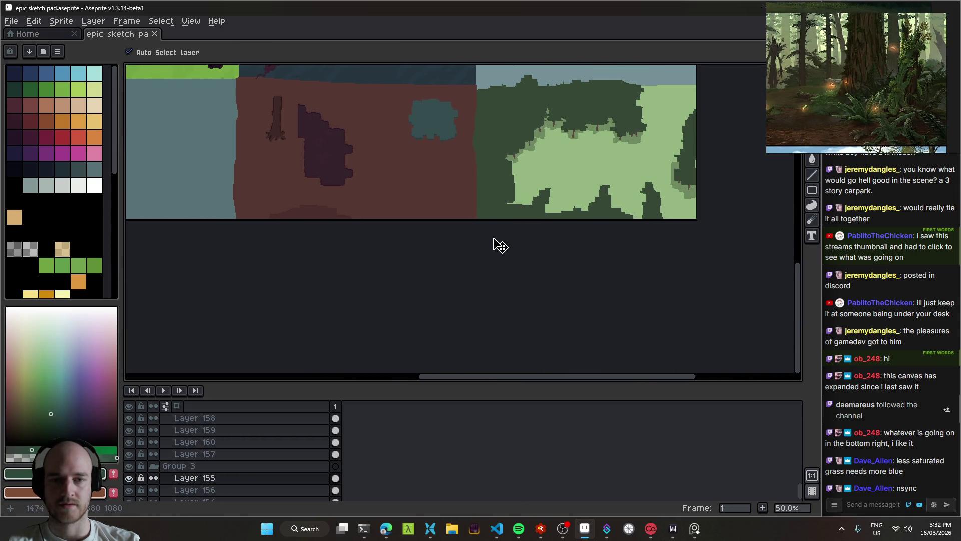
scroll(521, 204, down, 1)
key(ctrl+alt+c)
Extend the canvas downward by about 339 px, to 1880×1419.
mouse_move(490, 220)
mouse_down()
mouse_move(497, 350)
mouse_move(491, 328)
mouse_up()
click(818, 269)
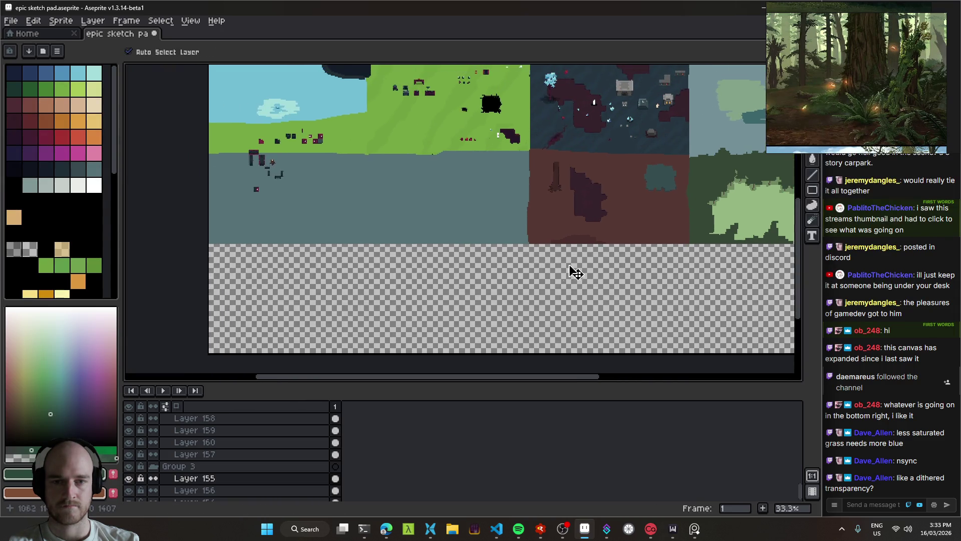
scroll(576, 273, right, 2)
On Layer 155, paint dark foliage into the new strip with a 33px pencil.
click(502, 211)
scroll(503, 217, up, 1)
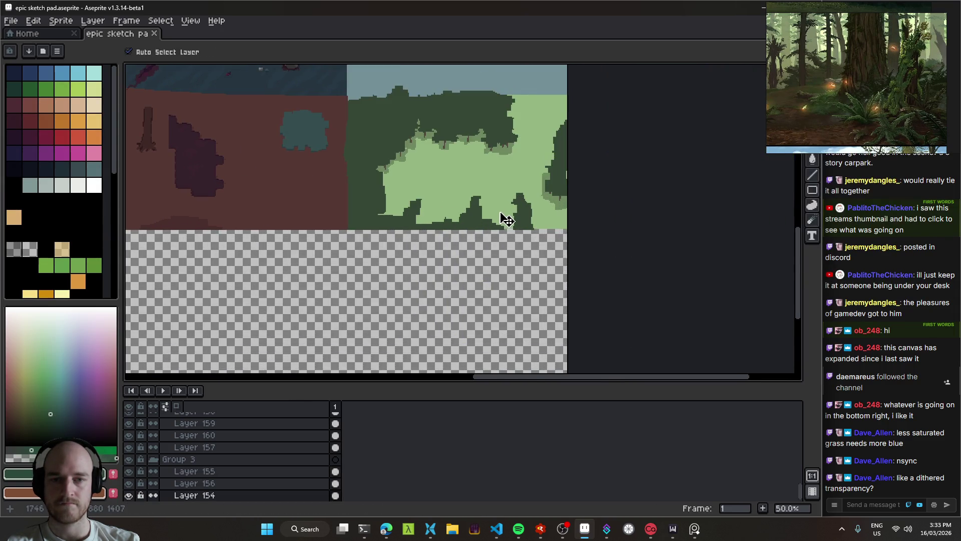
click(473, 223)
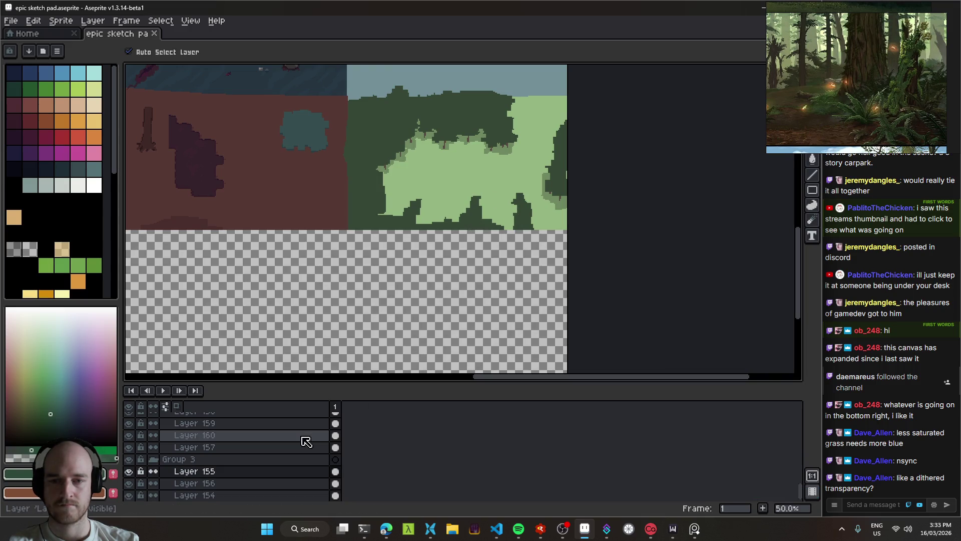
scroll(376, 242, up, 1)
key(b)
drag(442, 225, 461, 246)
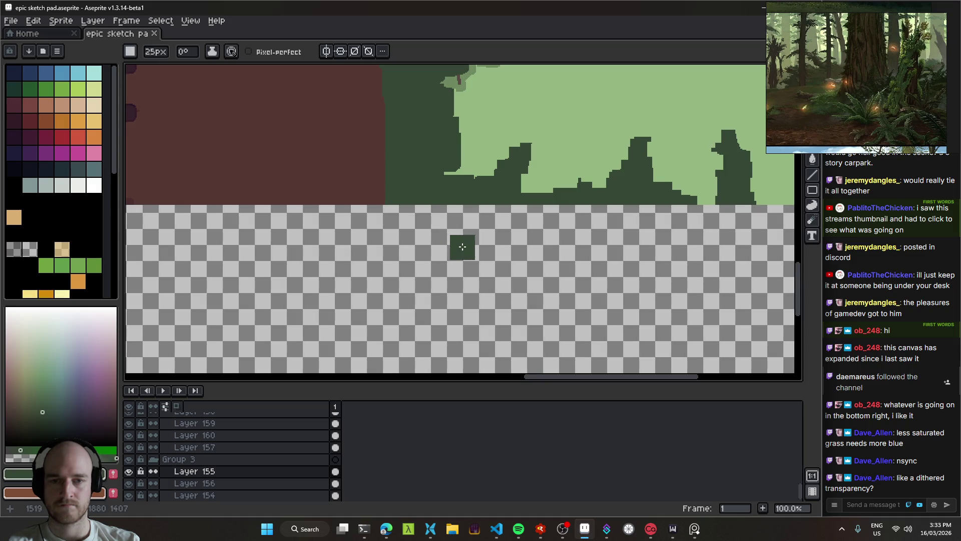
scroll(377, 217, down, 2)
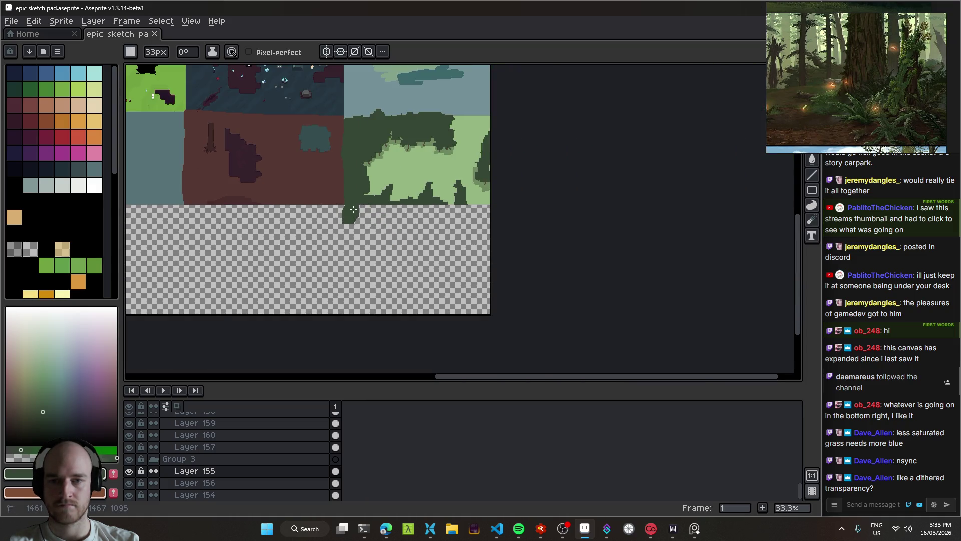
mouse_move(362, 210)
mouse_down()
mouse_move(370, 277)
mouse_move(352, 280)
mouse_move(354, 301)
mouse_up()
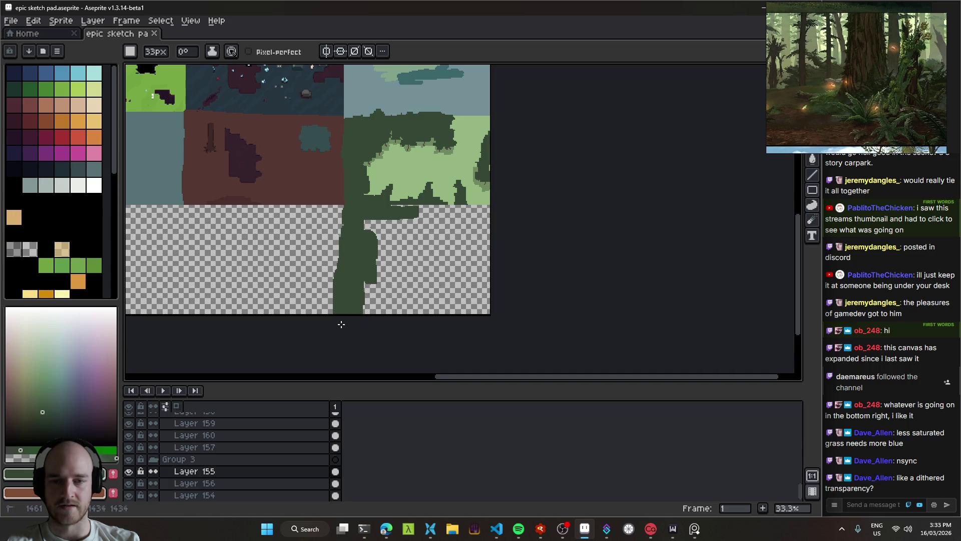
Revert a trial dark-green fill and extend the foliage stroke rightward across the strip.
key(w)
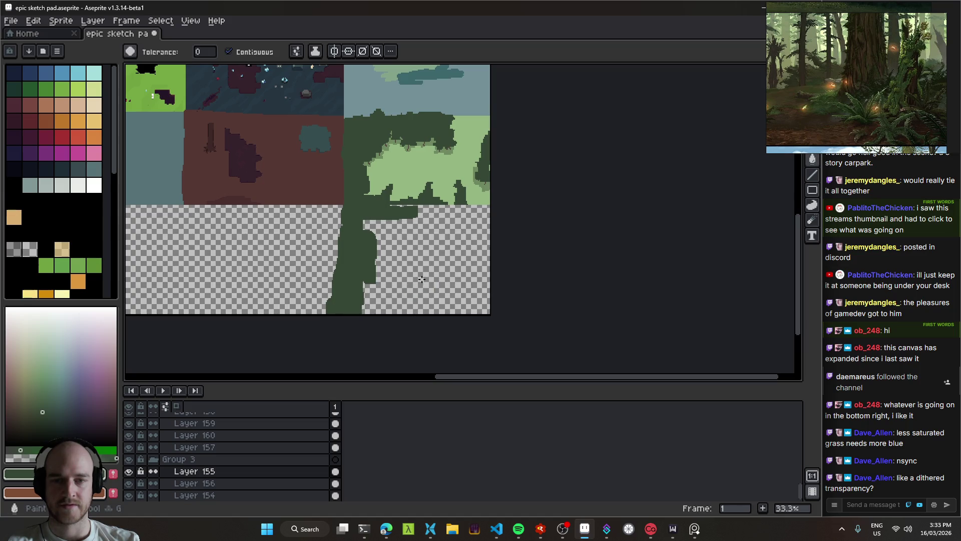
key(ctrl+z)
key(ctrl+z)
key(ctrl+y)
click(423, 279)
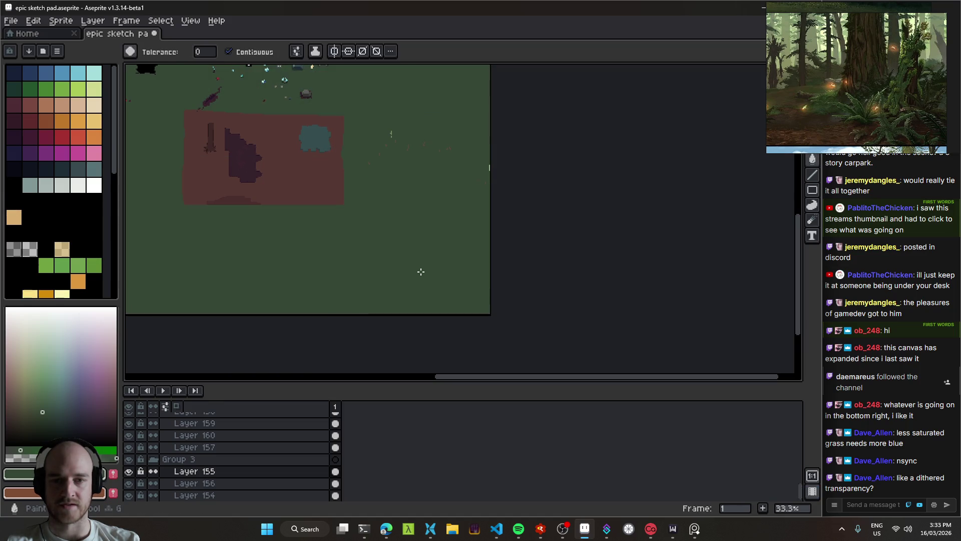
key(ctrl+z)
scroll(425, 216, up, 2)
key(b)
mouse_move(343, 197)
mouse_down()
mouse_move(493, 201)
mouse_move(494, 228)
mouse_move(534, 200)
mouse_move(513, 198)
mouse_move(576, 214)
mouse_move(552, 199)
mouse_move(638, 180)
mouse_up()
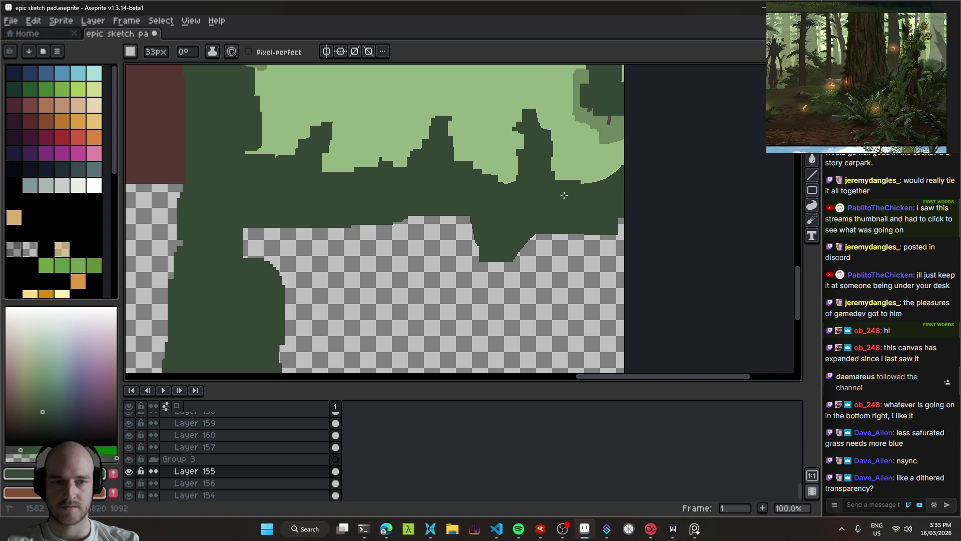
Bucket-fill the empty area below with dark green and save the sprite.
key(g)
click(528, 289)
scroll(497, 302, down, 2)
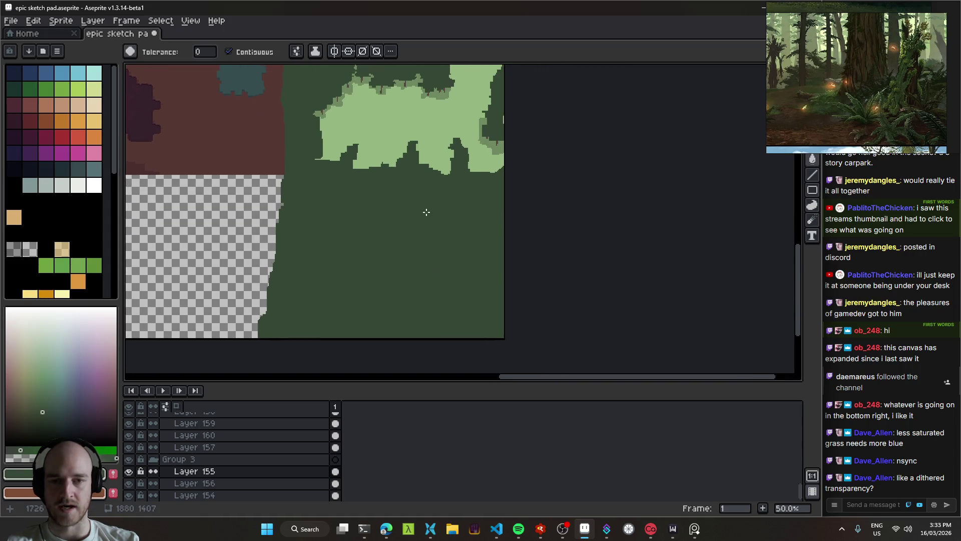
scroll(426, 212, up, 1)
drag(390, 277, 489, 204)
scroll(489, 203, down, 1)
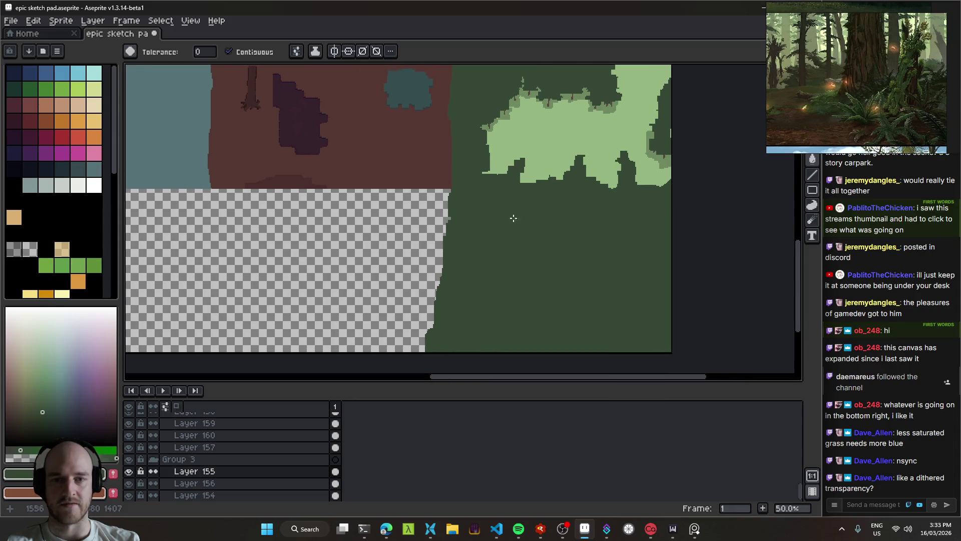
key(ctrl+s)
mouse_move(601, 247)
mouse_down()
mouse_move(480, 237)
mouse_move(621, 255)
mouse_up()
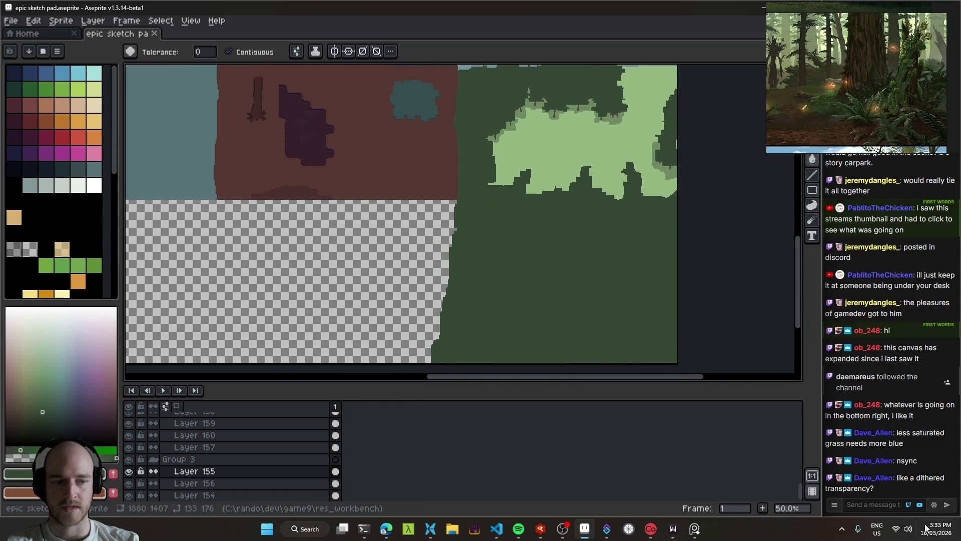
drag(481, 247, 420, 200)
Pencil over gaps and leftover transparent edges of the fill with green.
key(b)
scroll(392, 196, up, 2)
mouse_move(399, 161)
mouse_down()
mouse_move(394, 171)
mouse_move(380, 145)
mouse_up()
mouse_move(426, 150)
mouse_down()
mouse_move(435, 273)
mouse_move(409, 283)
mouse_up()
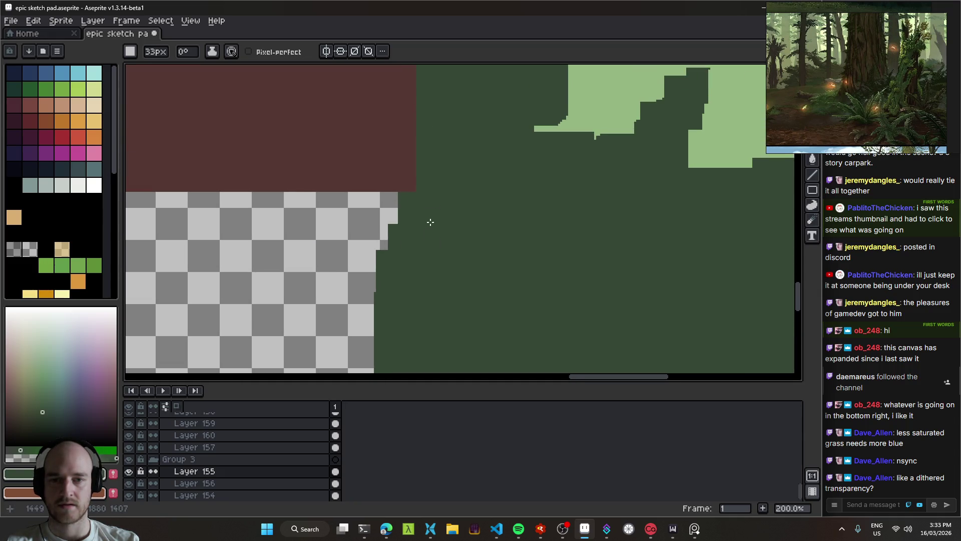
scroll(440, 295, down, 2)
scroll(414, 248, up, 2)
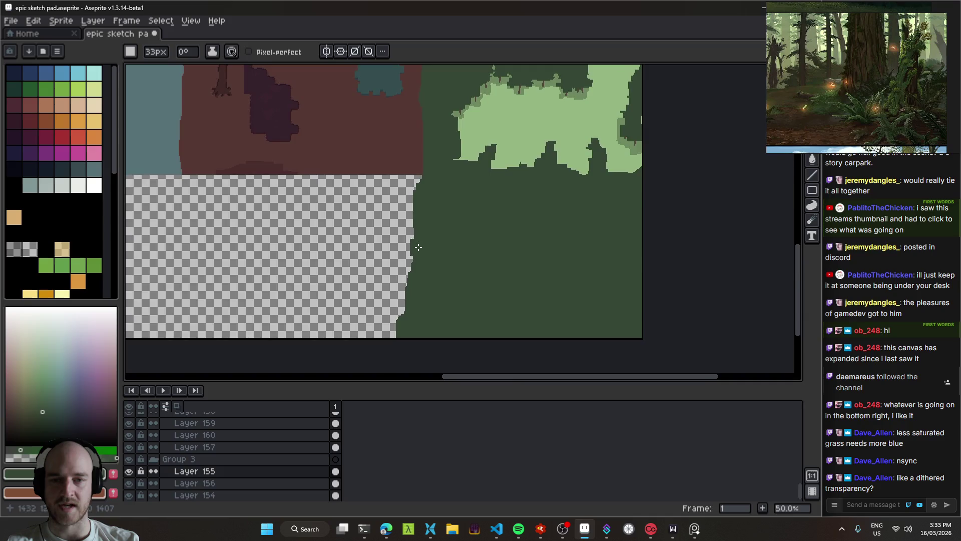
drag(422, 179, 429, 137)
drag(444, 277, 420, 335)
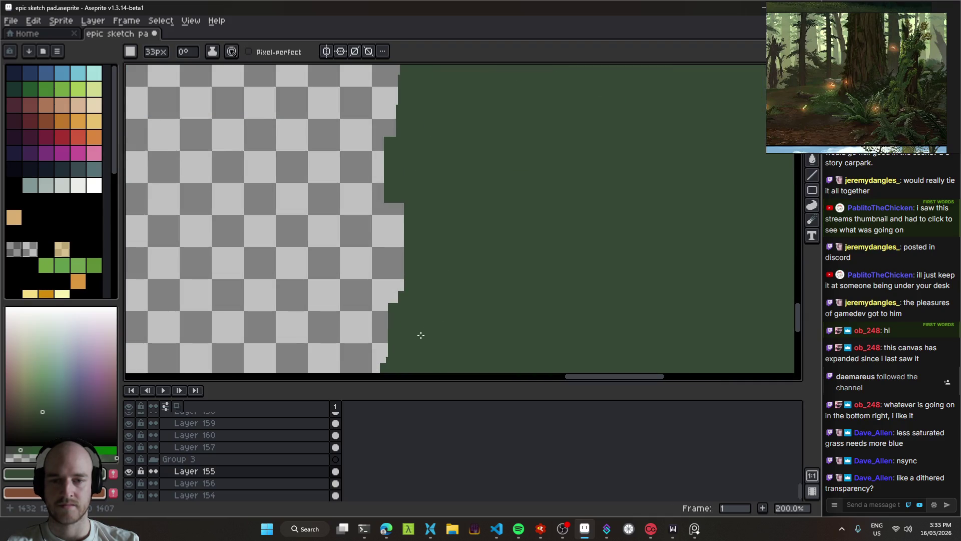
scroll(465, 329, down, 2)
scroll(443, 246, up, 1)
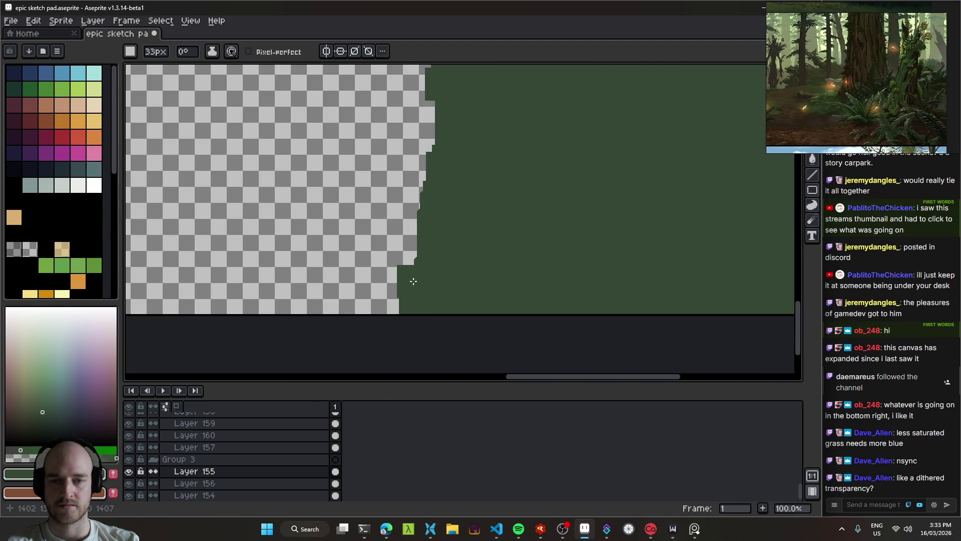
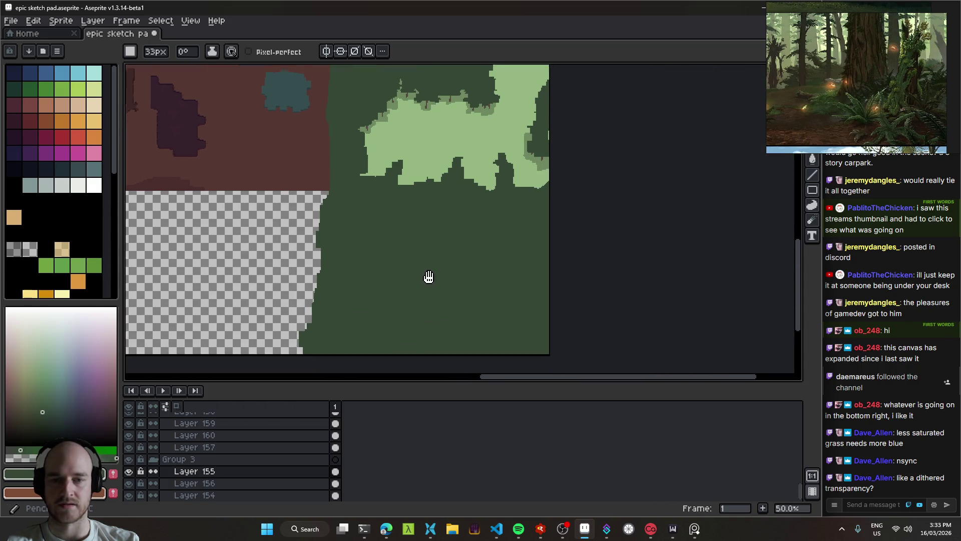
Try filling the transparent area with light green picked from Layer 154, then undo it.
key(ctrl)
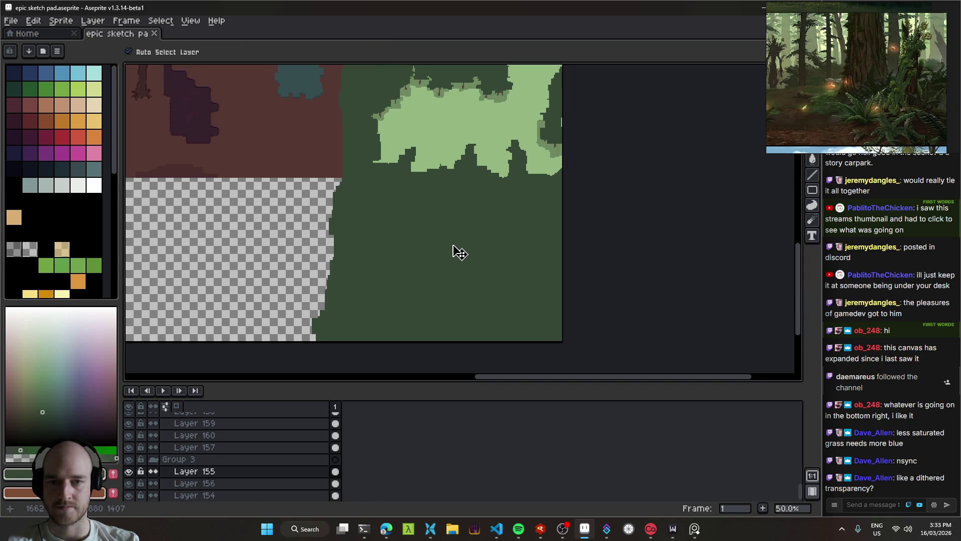
ctrl+click(465, 253)
ctrl+click(458, 167)
key(alt)
alt+click(458, 168)
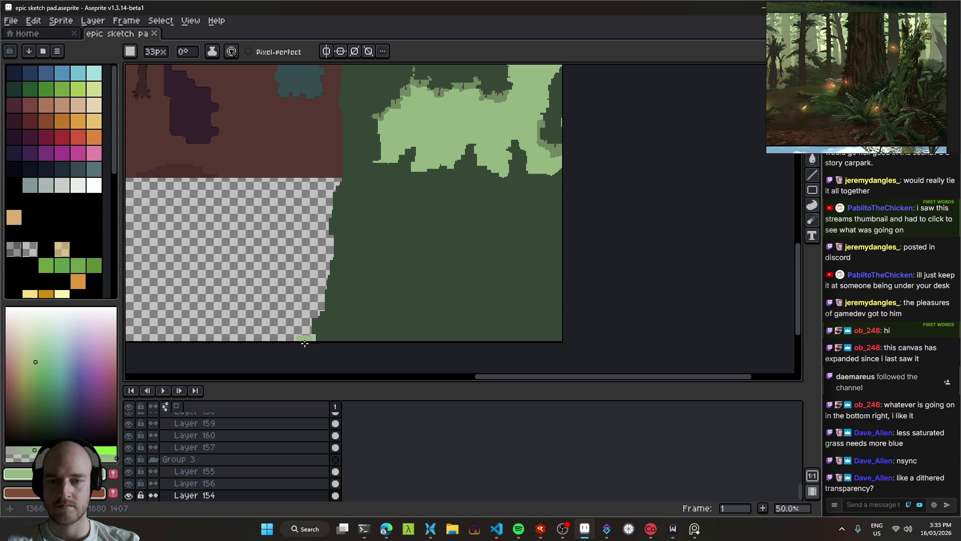
key(g)
click(293, 308)
scroll(549, 260, down, 2)
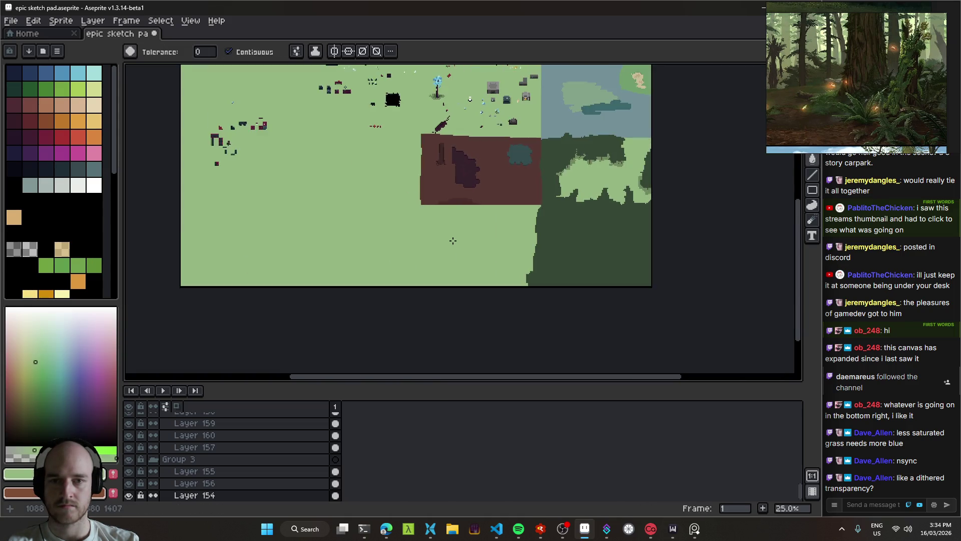
key(v)
key(ctrl+z)
Draw a light-green strip down the transparent edge, then erase it again.
key(b)
scroll(491, 242, up, 1)
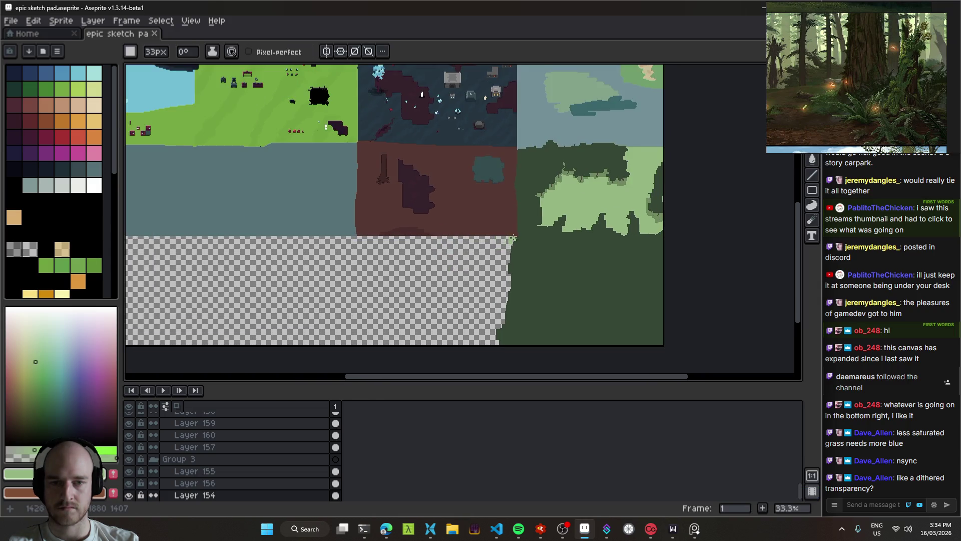
drag(472, 272, 458, 356)
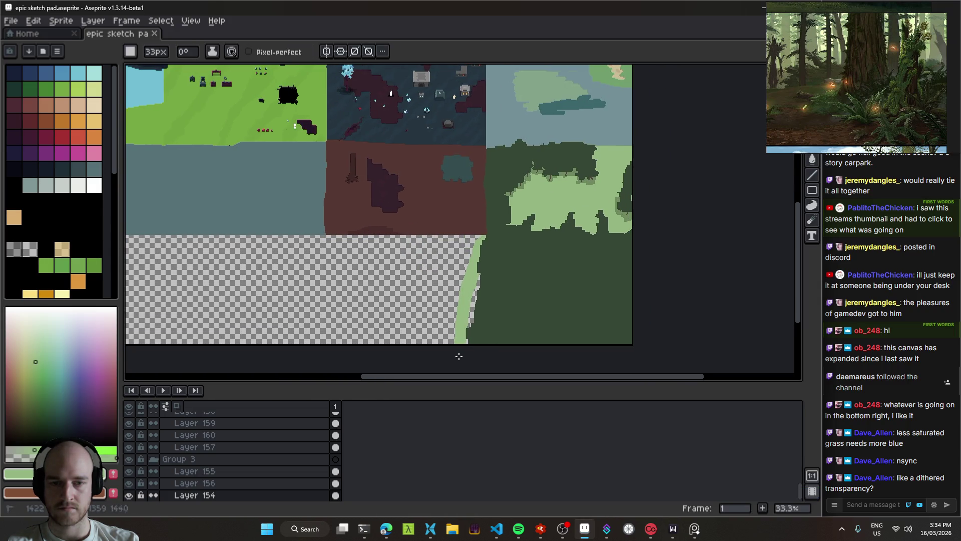
key(g)
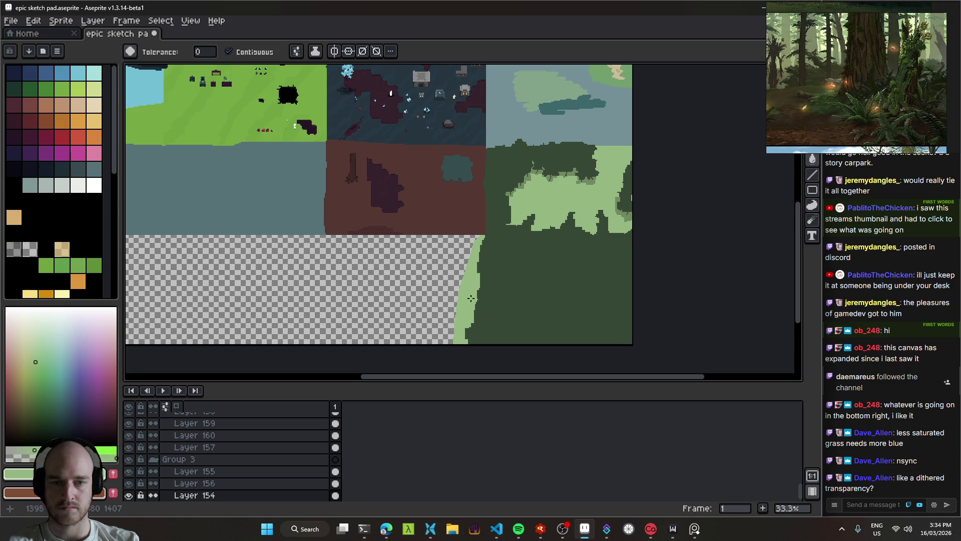
scroll(476, 264, up, 1)
key(e)
mouse_move(484, 229)
mouse_down()
mouse_move(464, 310)
mouse_move(471, 342)
mouse_up()
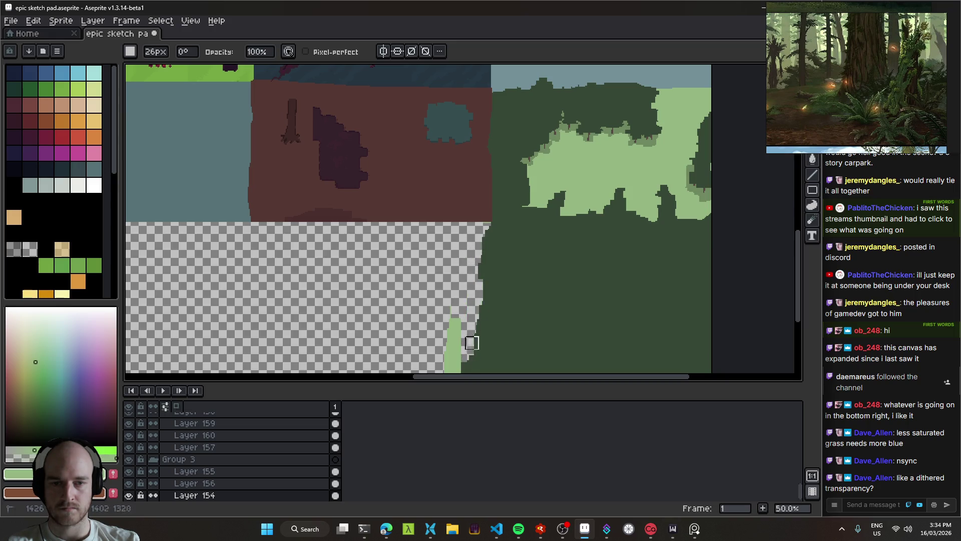
scroll(466, 320, down, 2)
drag(436, 208, 441, 299)
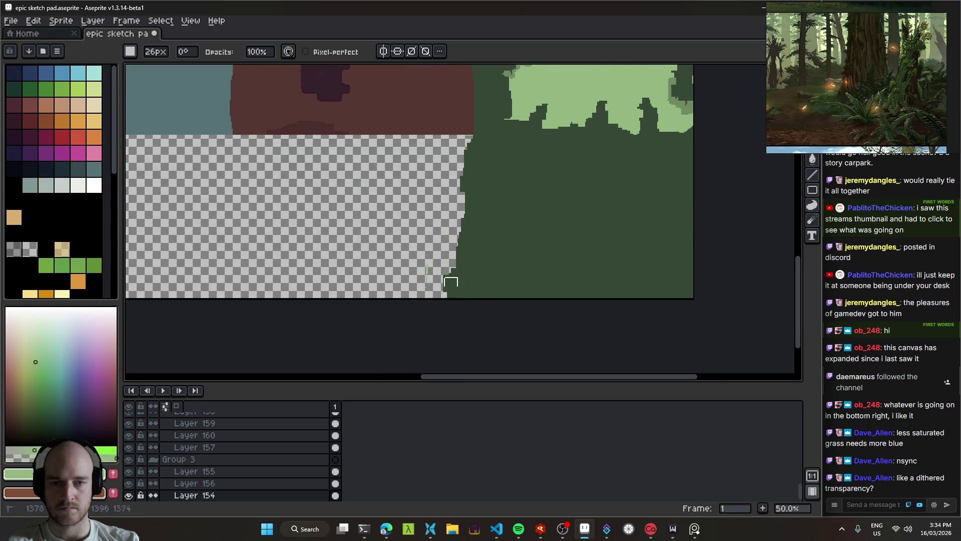
scroll(410, 261, down, 2)
Fill the transparent area on Layer 123 with grey-blue and save.
key(v)
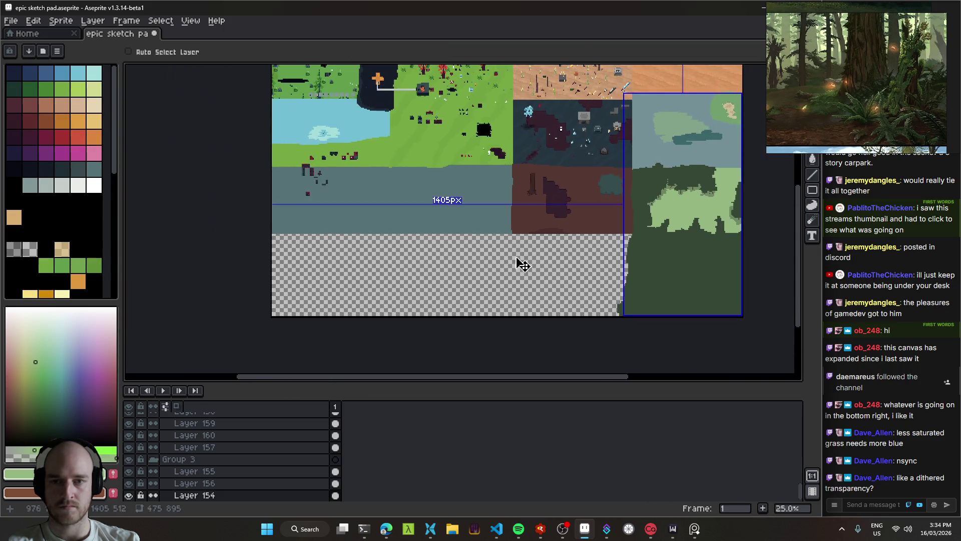
click(440, 215)
scroll(436, 214, up, 2)
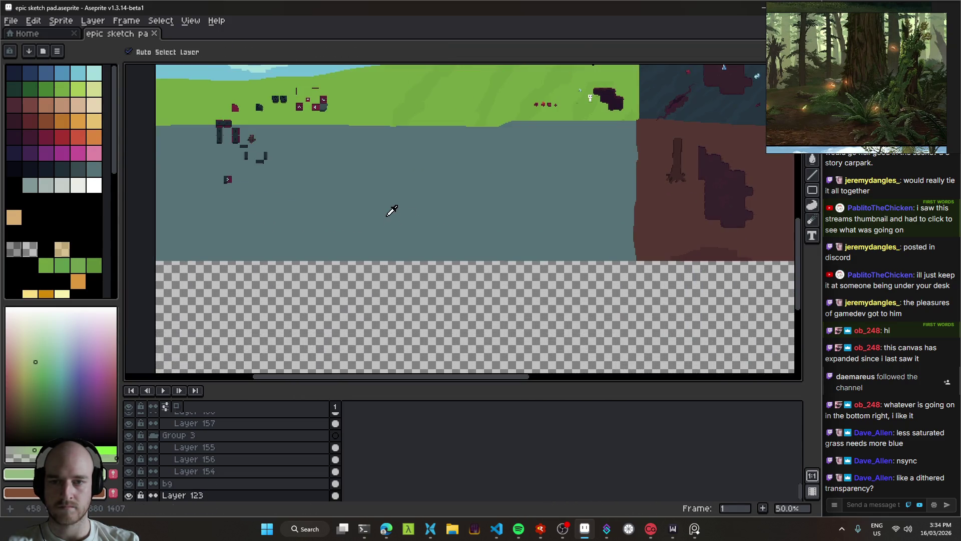
key(g)
click(424, 297)
drag(424, 297, 351, 232)
scroll(473, 240, down, 2)
mouse_move(472, 240)
mouse_down()
mouse_move(458, 215)
mouse_move(557, 284)
mouse_up()
key(ctrl+s)
Slide the grey-blue fill over the remaining transparent strip and save.
key(v)
mouse_move(445, 305)
mouse_down()
mouse_move(481, 307)
mouse_move(440, 230)
mouse_up()
mouse_move(515, 239)
mouse_down()
mouse_move(469, 332)
mouse_move(468, 236)
mouse_move(421, 292)
mouse_up()
key(ctrl+s)
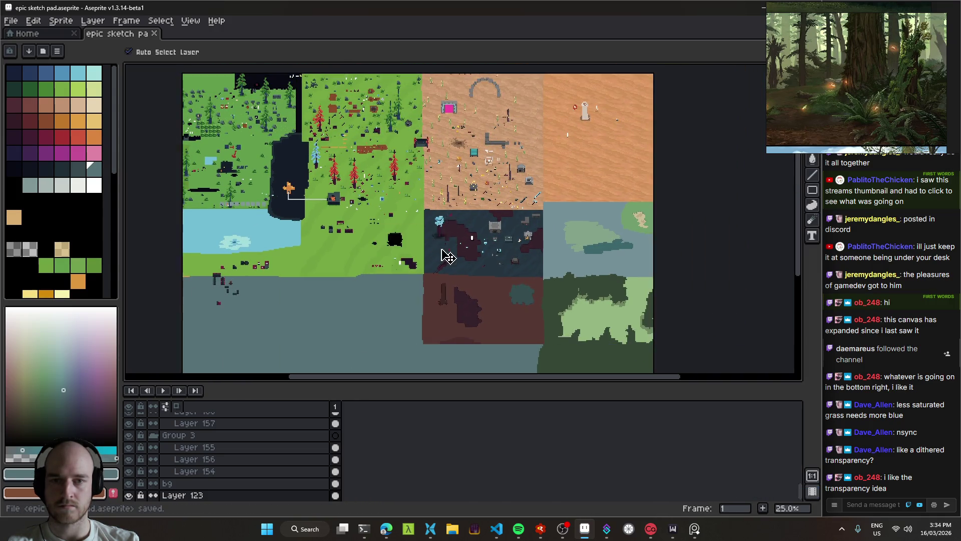
Check the canvas size, leaving it at 1880×1407, and save again.
scroll(448, 257, down, 1)
mouse_move(515, 235)
mouse_down()
mouse_move(485, 275)
mouse_move(476, 207)
mouse_up()
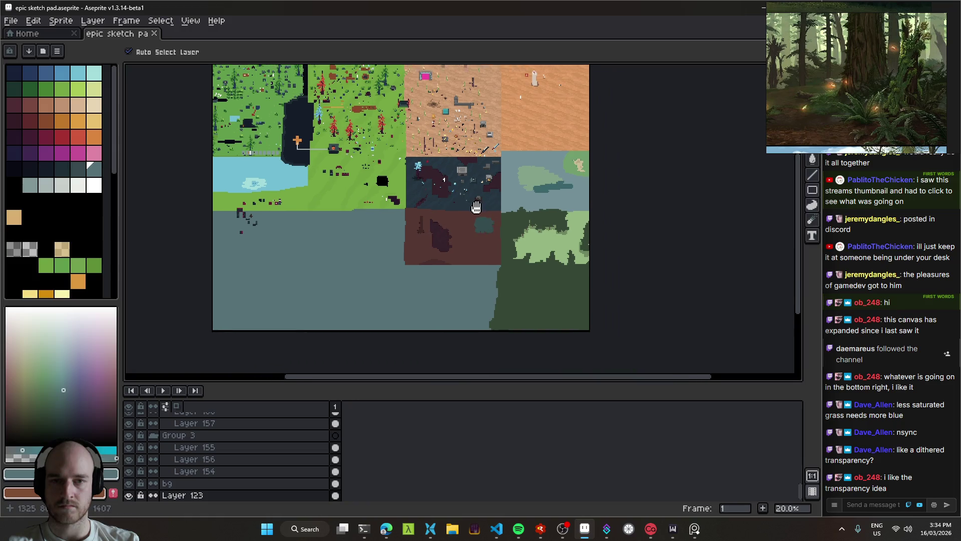
key(ctrl+alt+c)
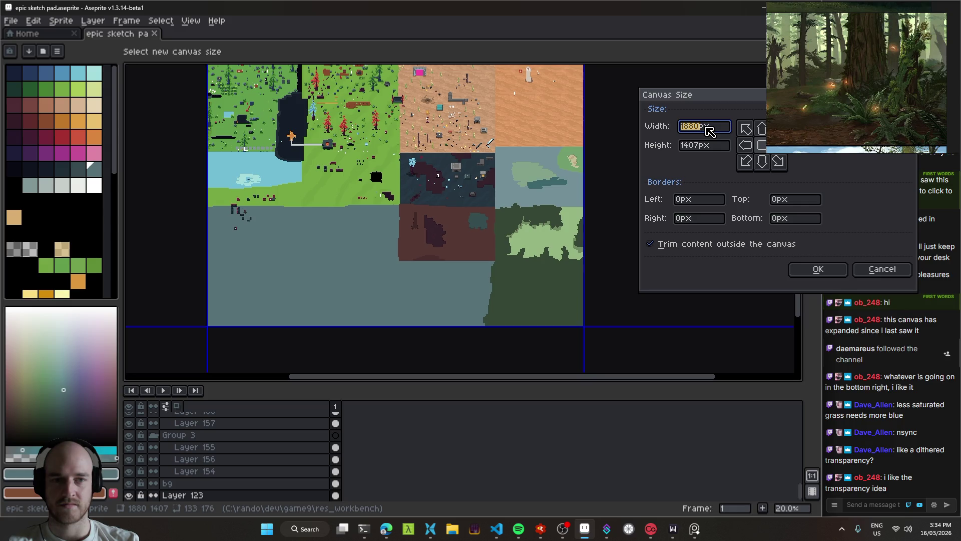
key(Escape)
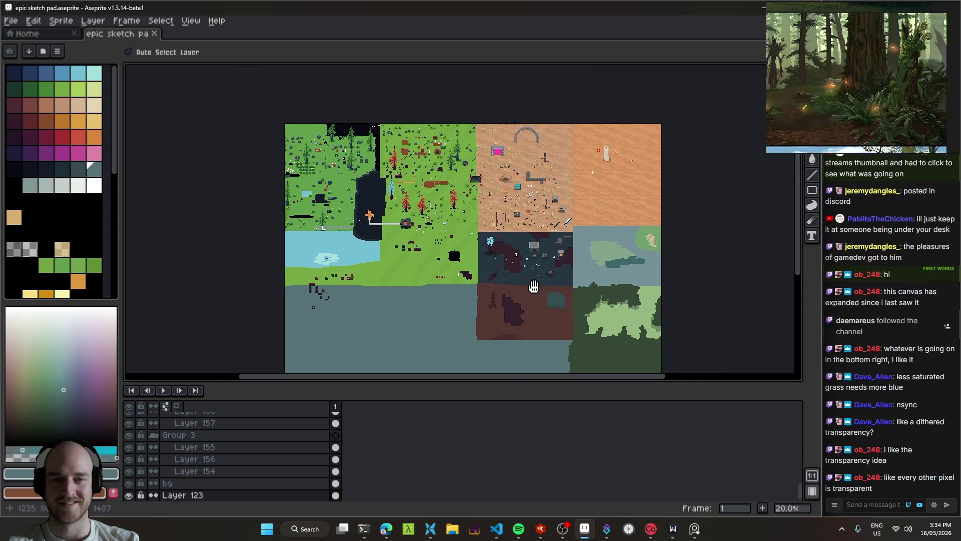
key(ctrl+s)
scroll(488, 193, up, 1)
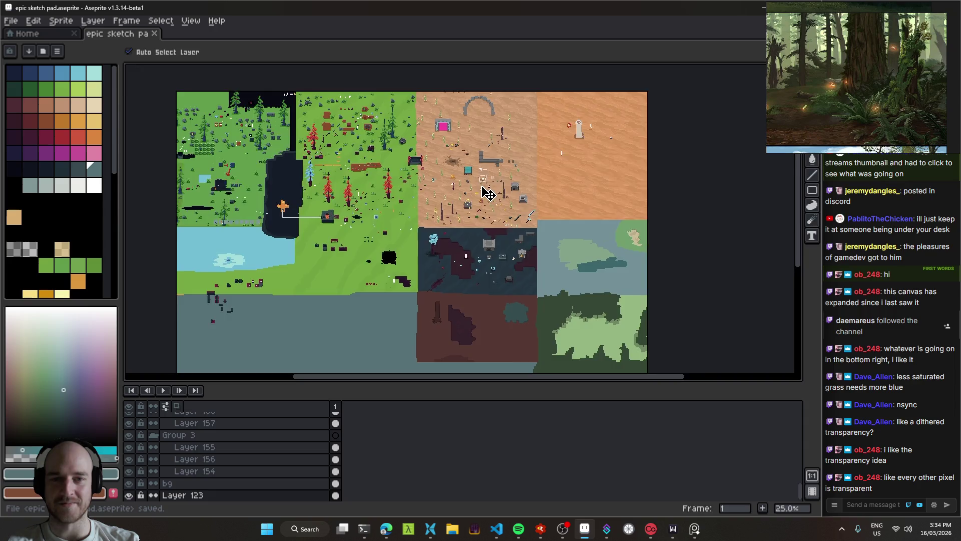
scroll(488, 193, up, 1)
scroll(375, 246, up, 1)
mouse_move(375, 252)
mouse_down()
mouse_move(508, 283)
mouse_move(379, 107)
mouse_move(489, 146)
mouse_up()
Make Layer 155 active and pick the dark green from the forest.
scroll(410, 103, down, 5)
scroll(420, 110, right, 3)
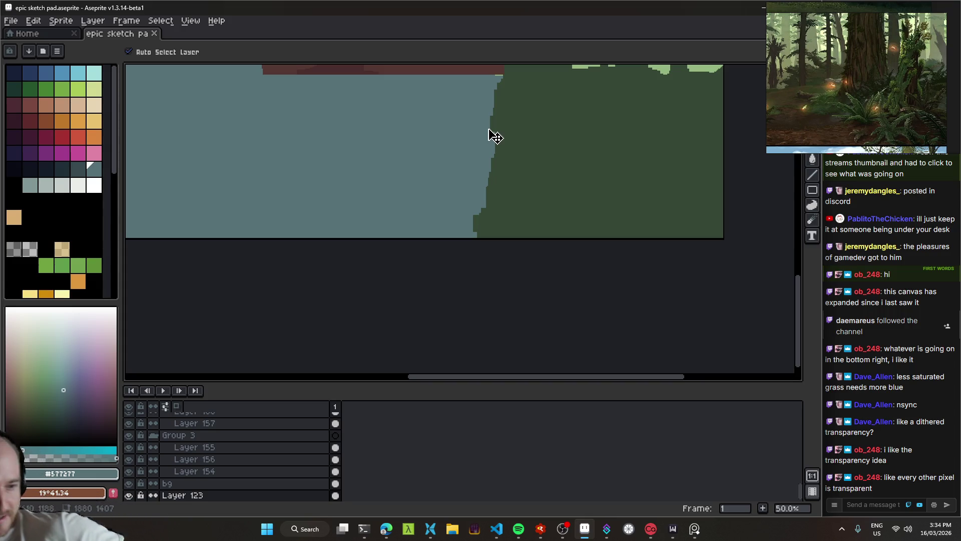
scroll(506, 152, up, 5)
scroll(506, 152, right, 3)
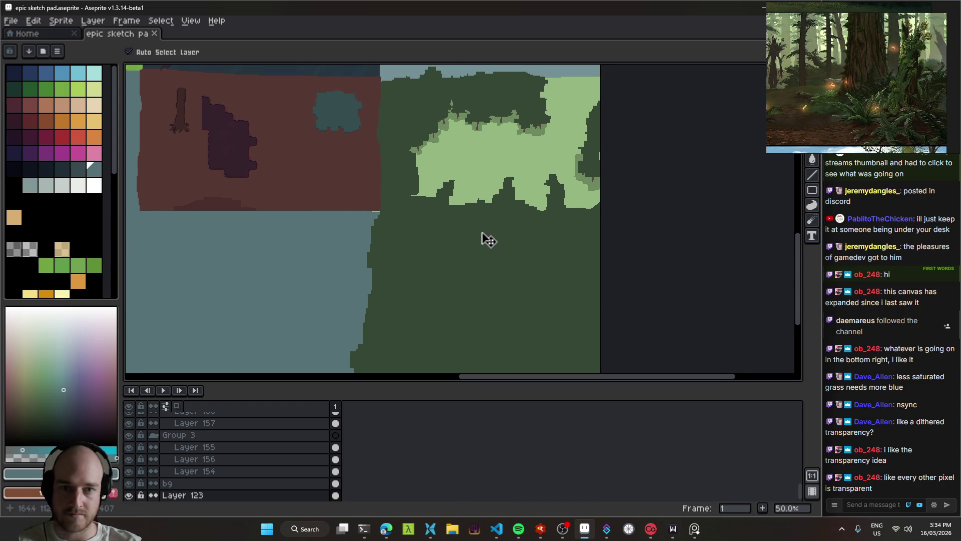
scroll(485, 238, up, 1)
scroll(504, 251, down, 2)
click(488, 214)
scroll(486, 195, down, 2)
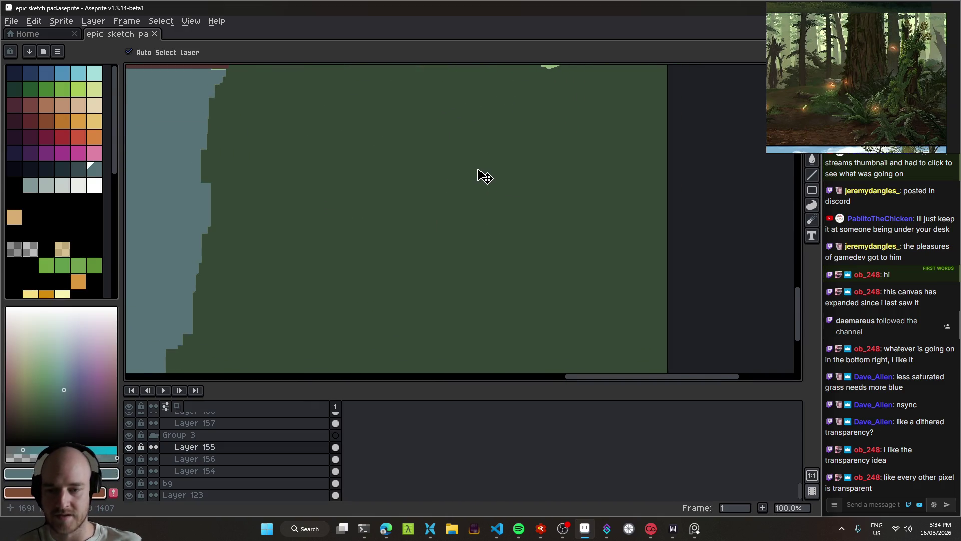
key(e)
scroll(407, 224, left, 3)
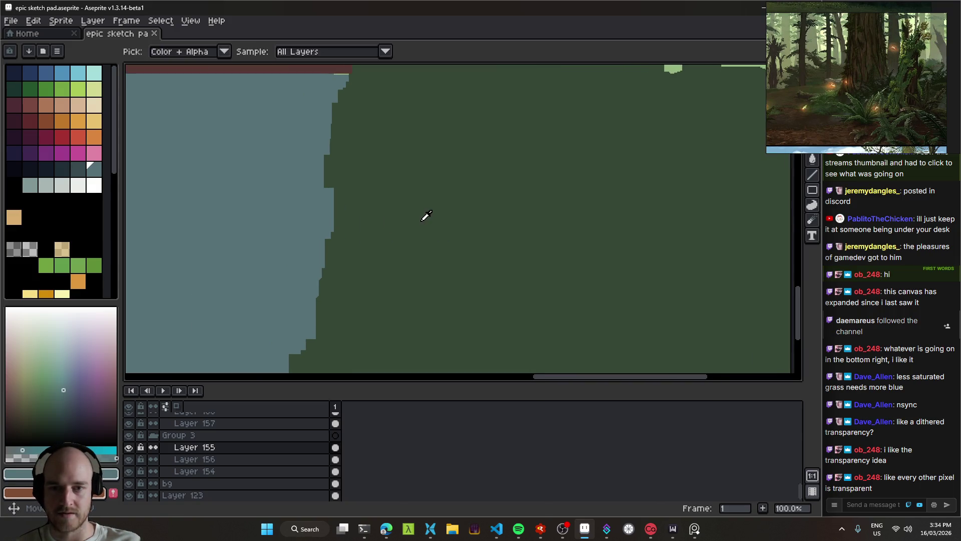
alt+click(425, 214)
Switch to a round brush shape and test it on the forest.
key(b)
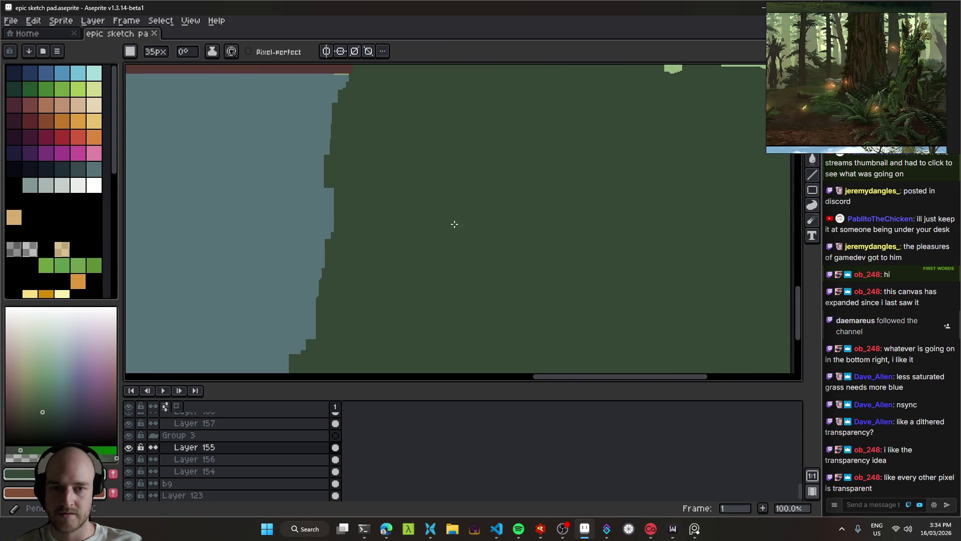
key(e)
scroll(442, 221, right, 5)
drag(442, 221, 344, 214)
key(ctrl+z)
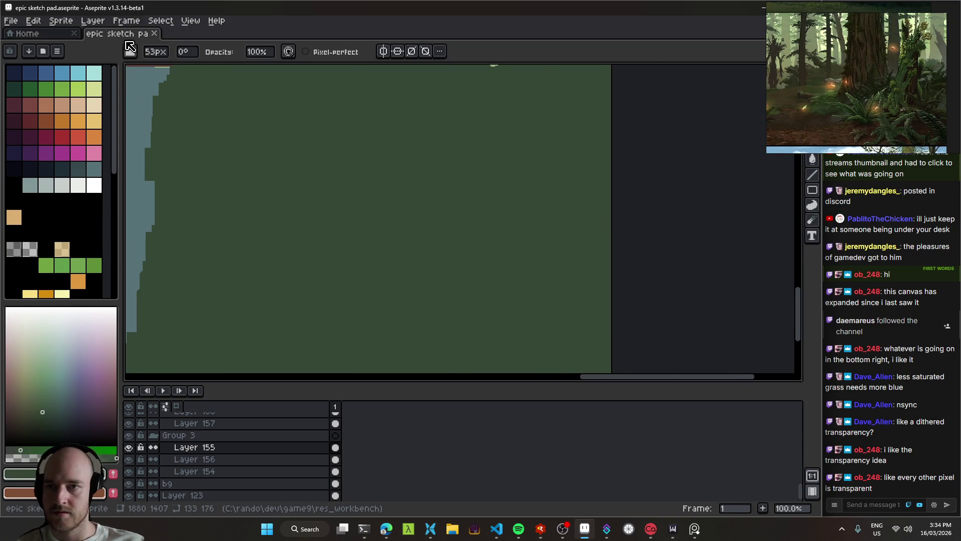
click(137, 50)
click(133, 68)
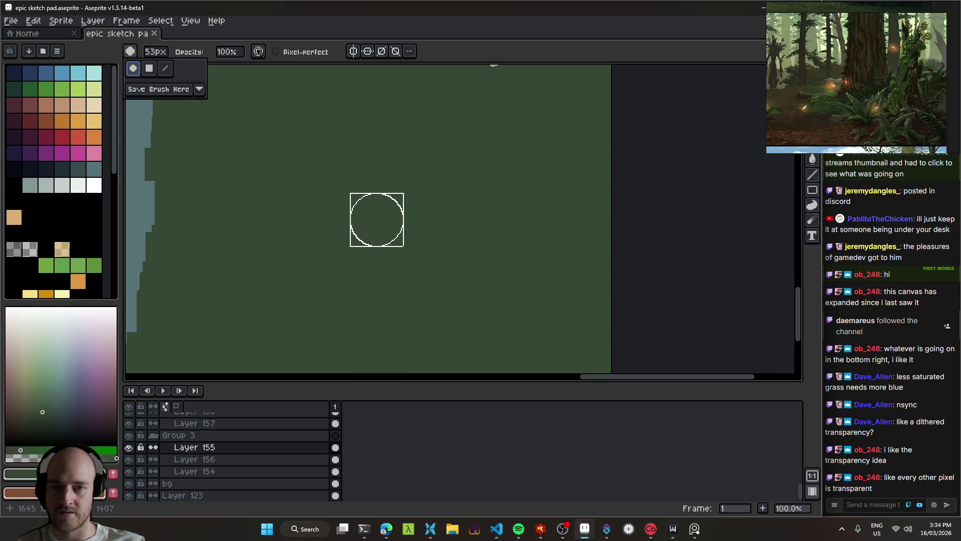
click(379, 219)
key(ctrl+z)
Stamp a round light-green clearing into the dark forest.
scroll(392, 214, down, 2)
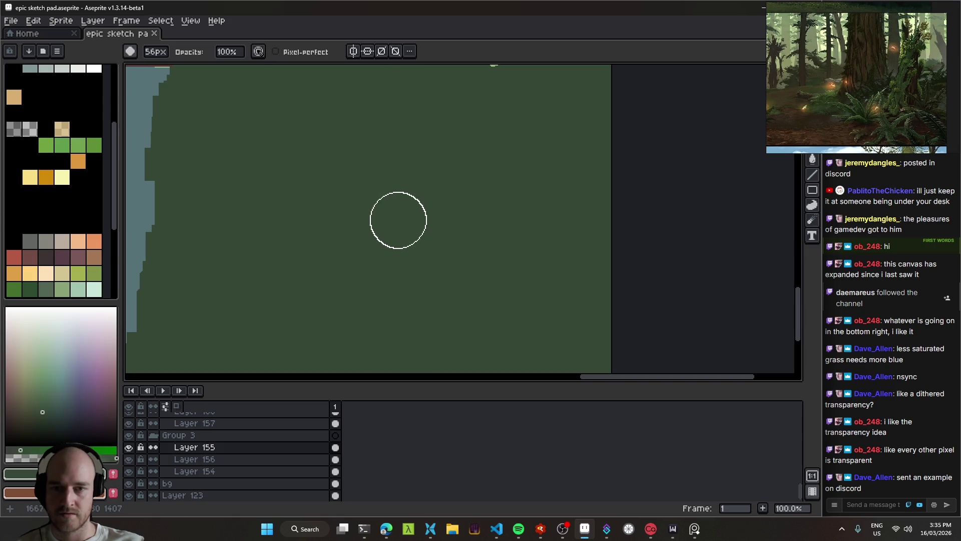
click(386, 208)
key(ctrl+z)
mouse_move(448, 232)
mouse_down()
mouse_move(543, 232)
mouse_move(493, 292)
mouse_move(411, 276)
mouse_move(449, 230)
mouse_move(421, 230)
mouse_move(450, 222)
mouse_move(445, 238)
mouse_up()
click(429, 251)
Switch to a square brush sized 10 px.
click(131, 51)
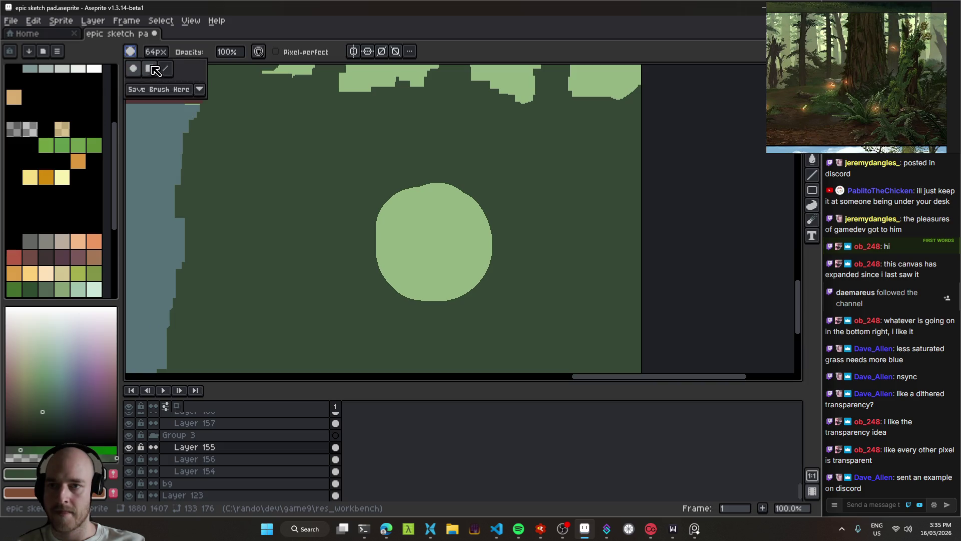
click(156, 70)
scroll(425, 205, up, 2)
key(minus)
key(minus)
key(minus)
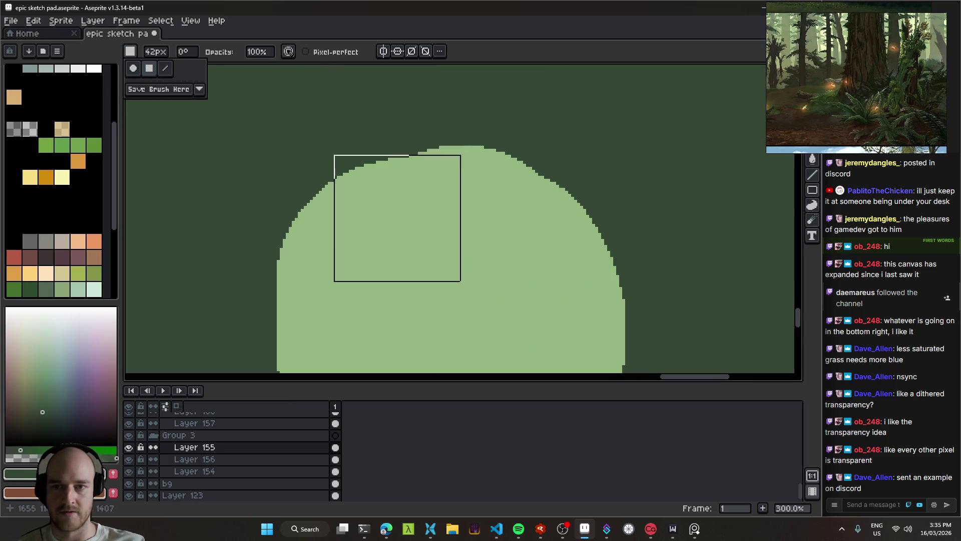
key(minus)
key(minus)
key(minus)
key(plus)
Extend the clearing's top, right and bottom edges with square brush strokes.
drag(380, 156, 343, 187)
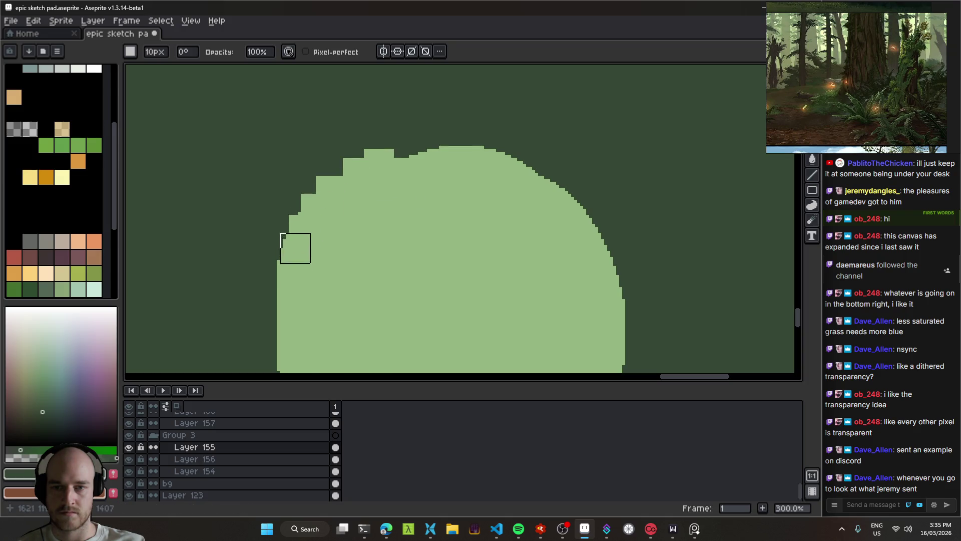
click(442, 155)
click(474, 149)
drag(581, 203, 547, 188)
mouse_move(617, 251)
mouse_down()
mouse_move(605, 311)
mouse_move(575, 232)
mouse_move(557, 302)
mouse_move(471, 353)
mouse_up()
scroll(407, 304, down, 3)
scroll(407, 304, left, 5)
mouse_move(489, 279)
mouse_down()
mouse_move(461, 274)
mouse_move(418, 239)
mouse_move(381, 176)
mouse_up()
scroll(431, 180, up, 4)
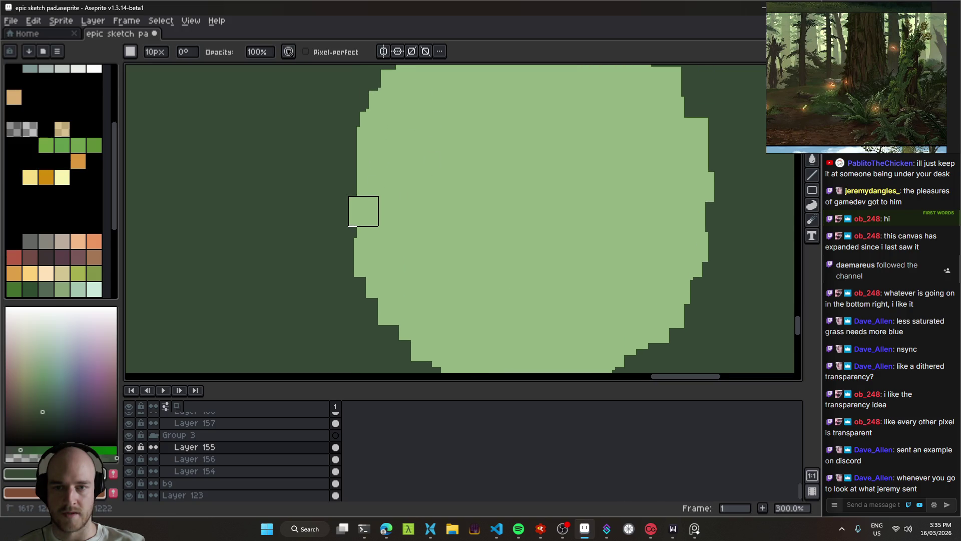
scroll(400, 183, right, 3)
scroll(400, 182, down, 3)
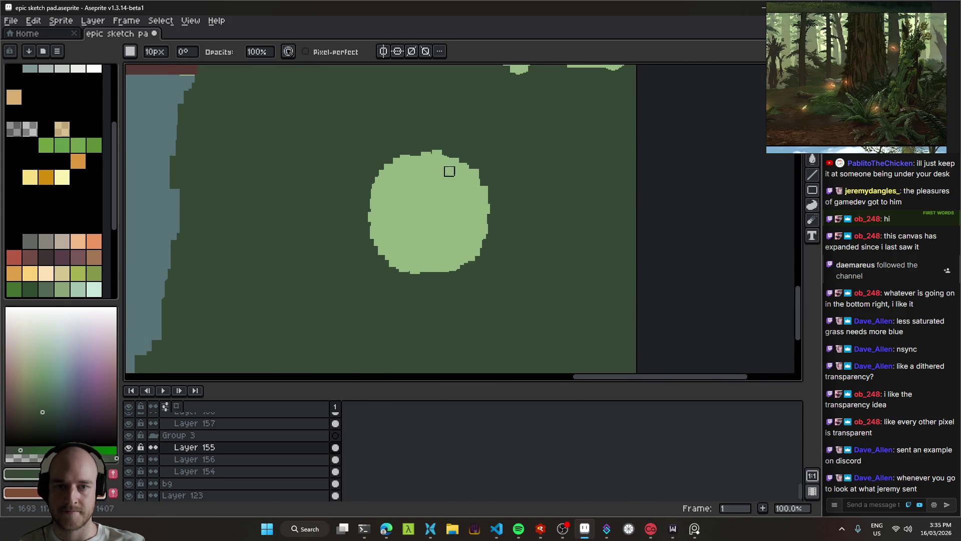
scroll(449, 169, up, 3)
drag(408, 146, 505, 123)
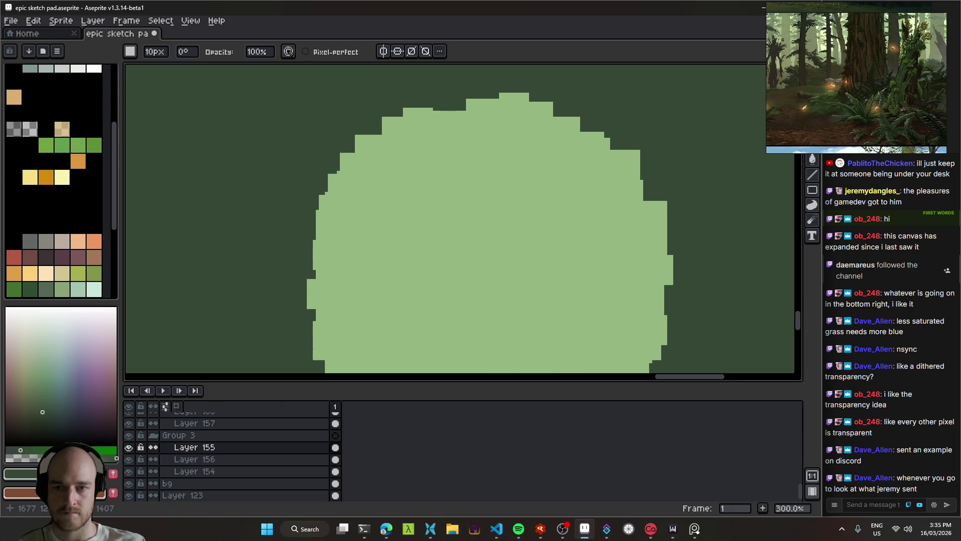
scroll(556, 256, down, 2)
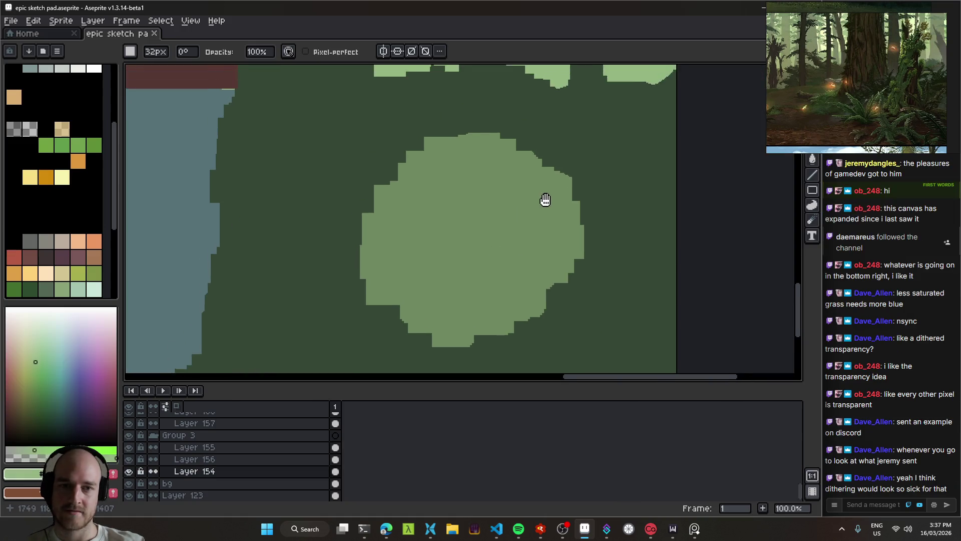
Erase a dark-green bite into the clearing's right edge to roughen its outline.
key(b)
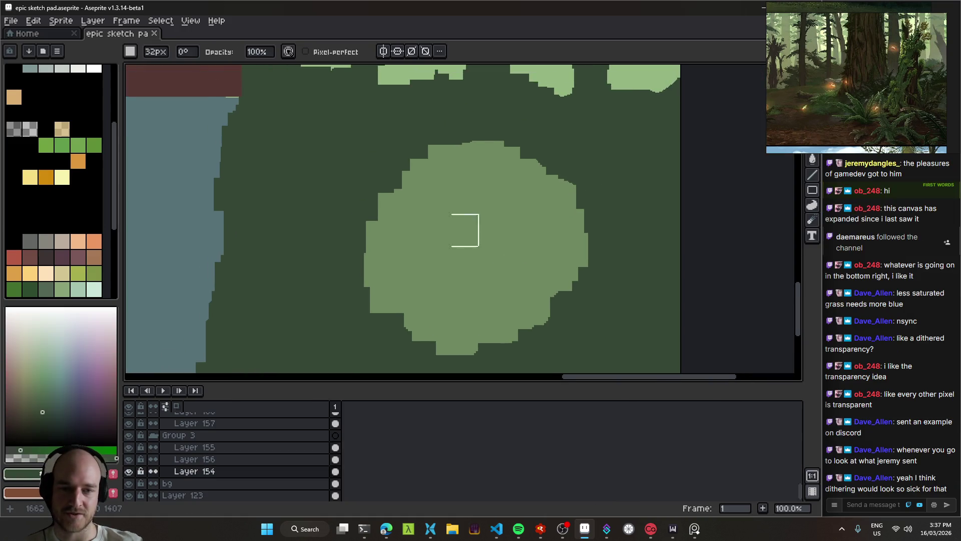
drag(410, 238, 349, 245)
key(e)
scroll(395, 230, down, 1)
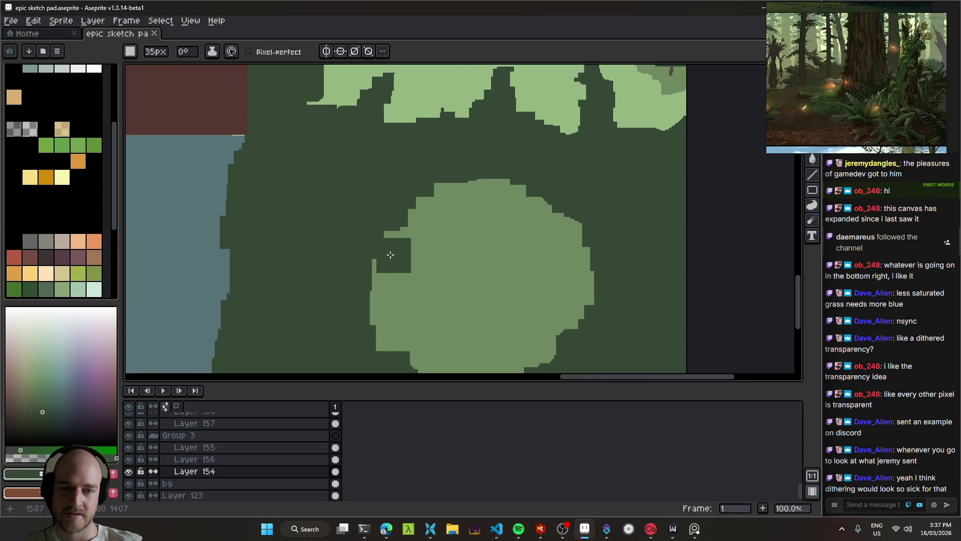
scroll(423, 243, down, 1)
scroll(450, 253, down, 1)
scroll(467, 325, up, 1)
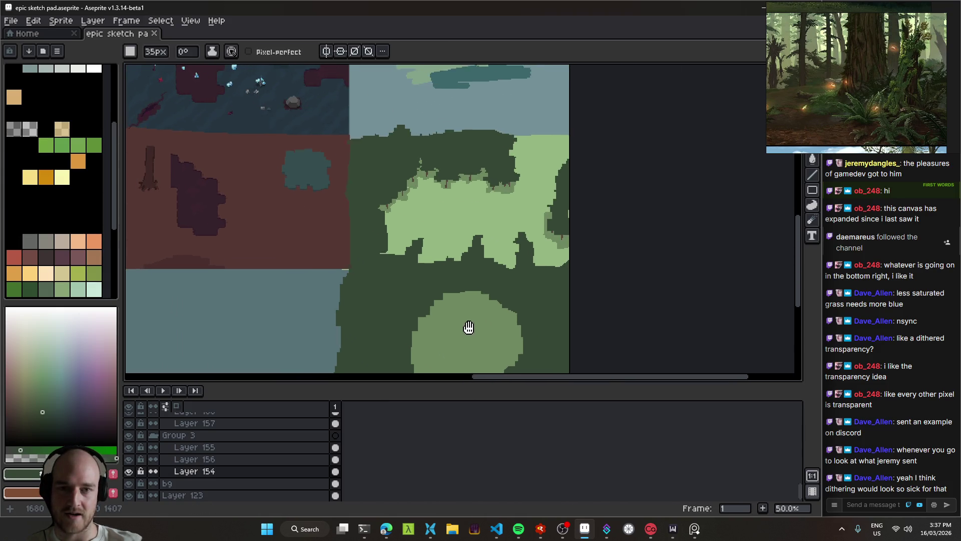
mouse_move(492, 305)
mouse_down()
mouse_move(458, 231)
mouse_move(490, 241)
mouse_up()
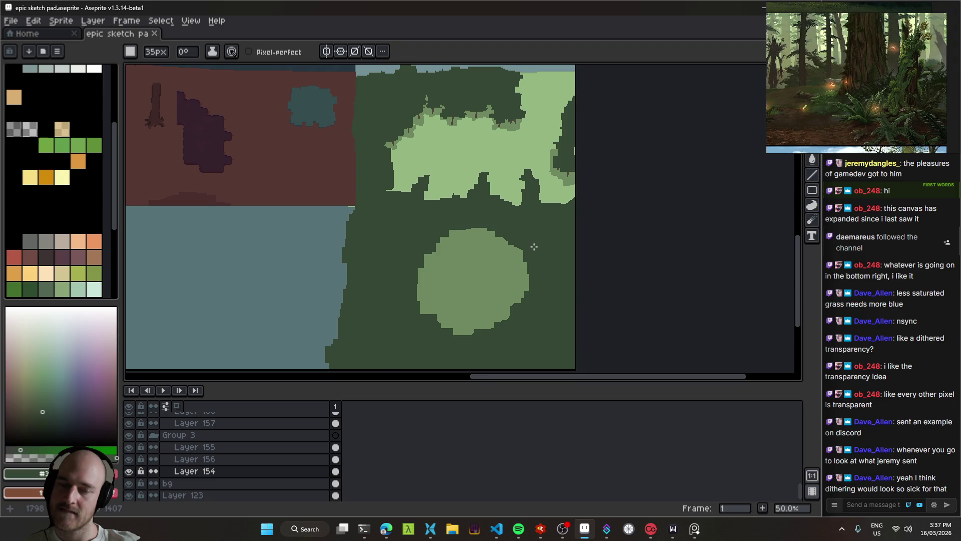
scroll(514, 256, up, 1)
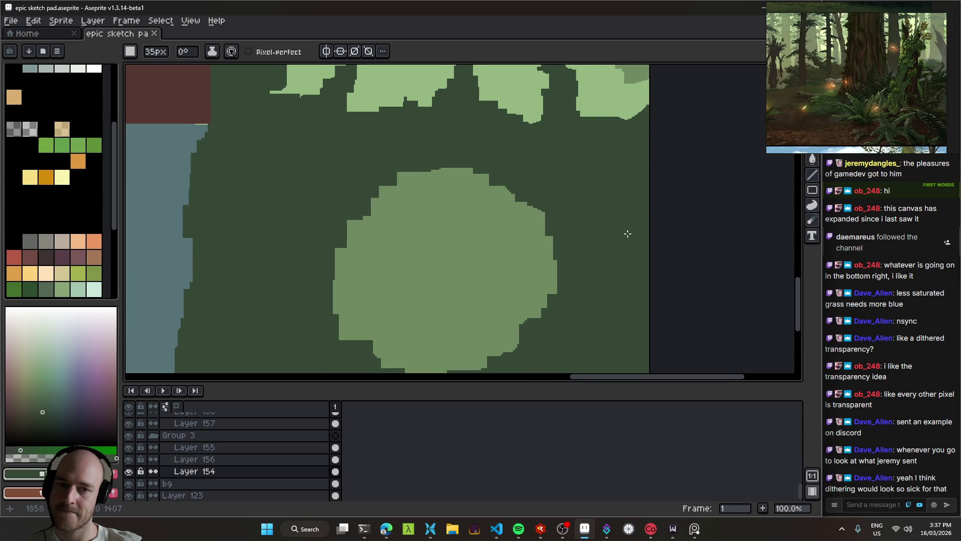
click(541, 249)
scroll(556, 308, up, 5)
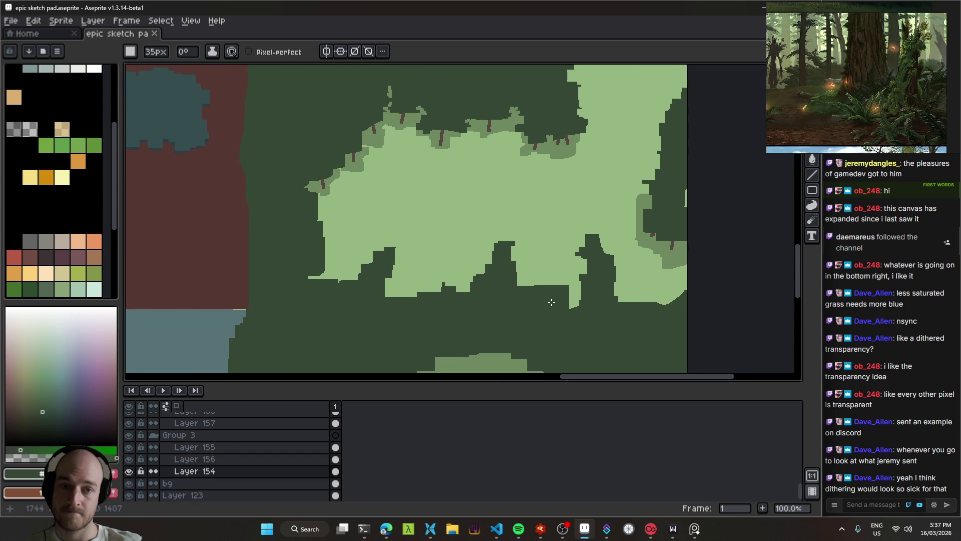
scroll(540, 291, down, 2)
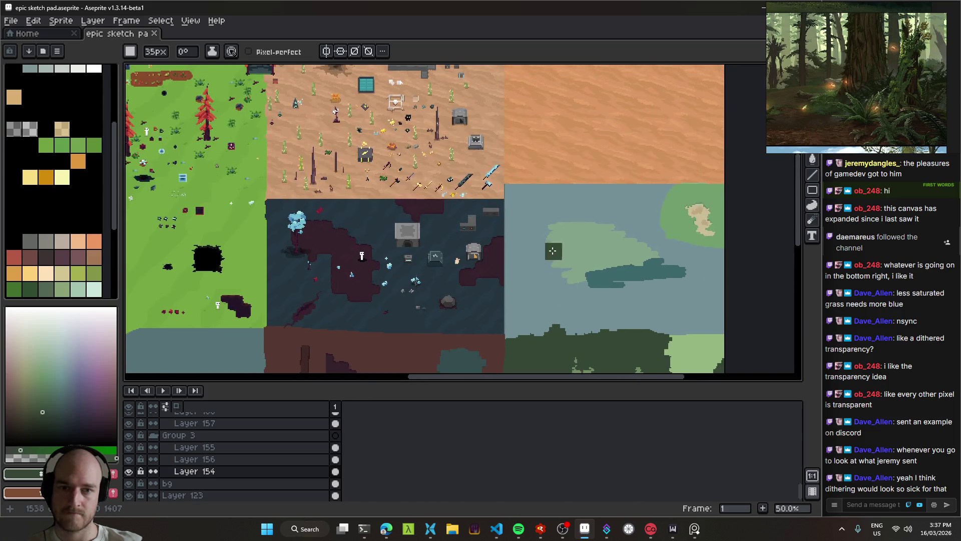
Duplicate Layer 8 Copy to create Layer 8 Copy Copy.
key(v)
click(540, 152)
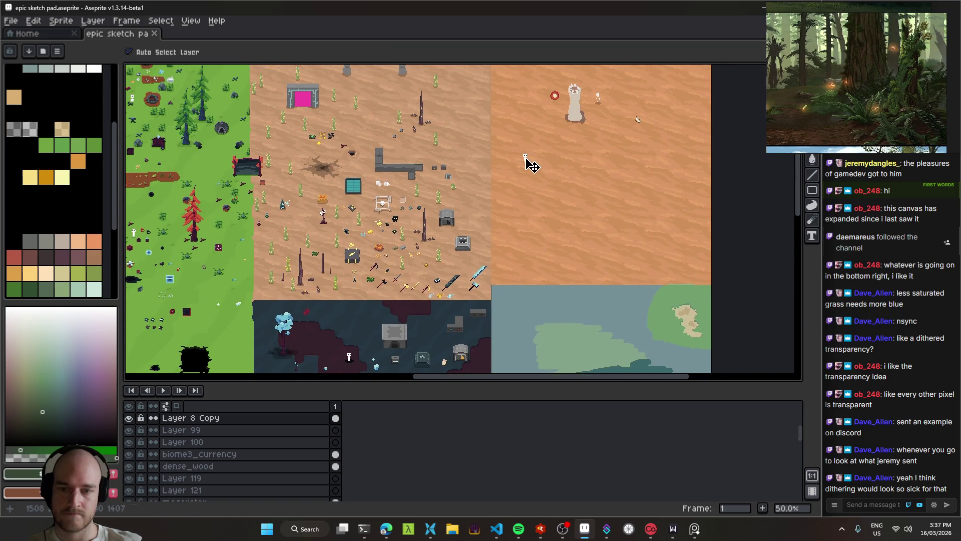
drag(536, 172, 512, 149)
right_click(218, 418)
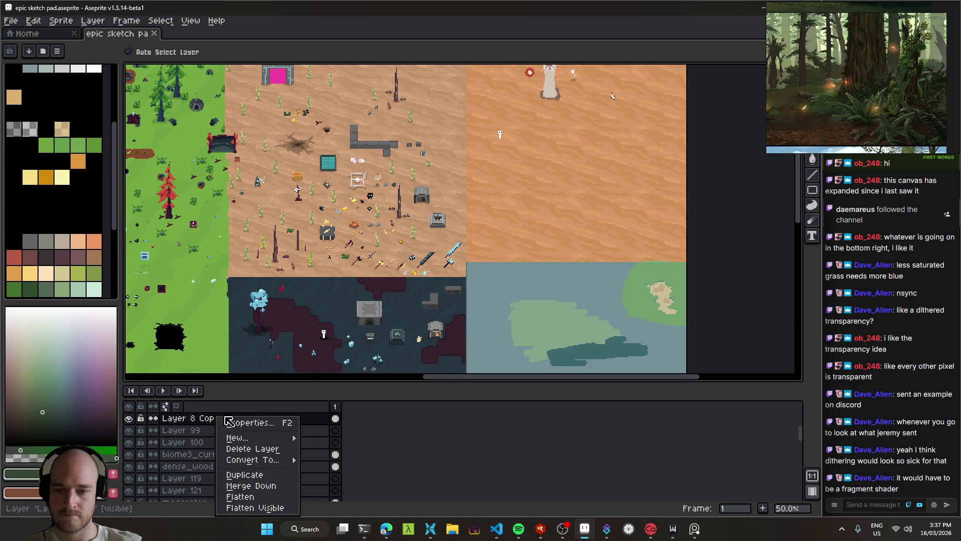
click(245, 475)
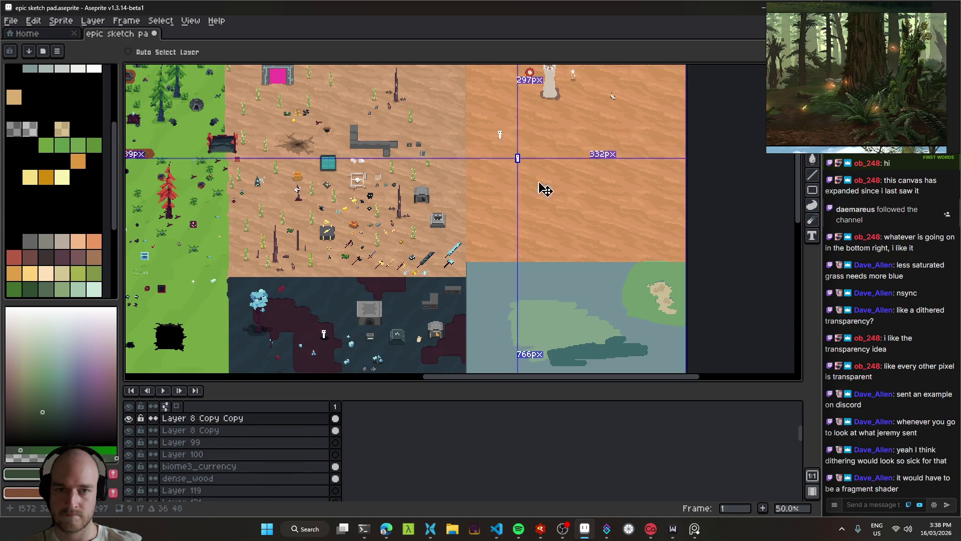
Move the white character slightly lower in the clearing and save.
drag(541, 284, 489, 143)
scroll(501, 190, down, 1)
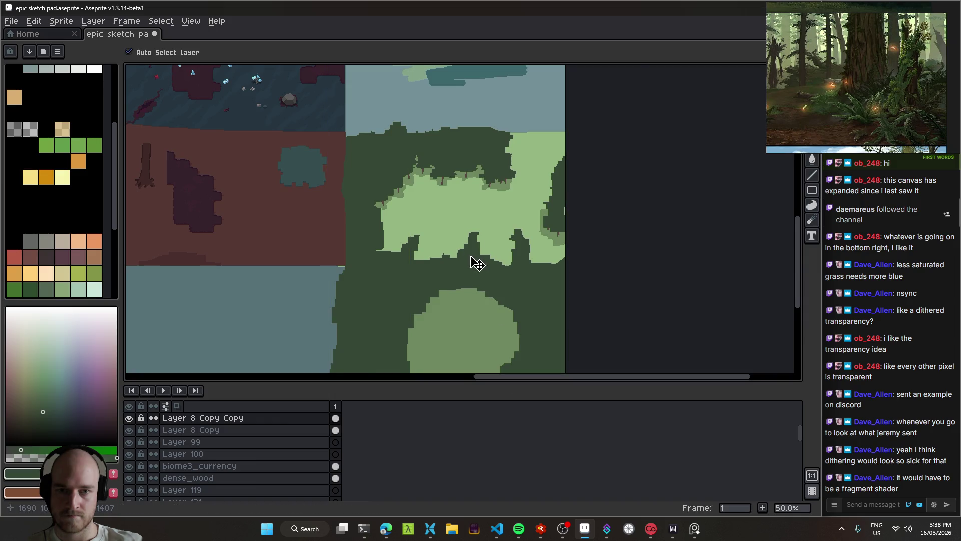
scroll(483, 260, up, 3)
scroll(466, 190, up, 4)
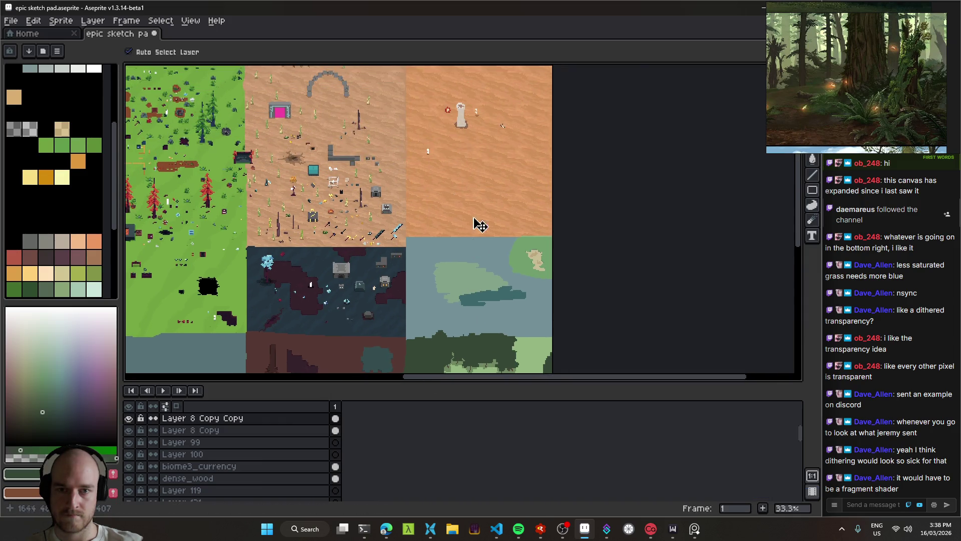
mouse_move(497, 332)
mouse_down()
mouse_move(474, 266)
mouse_move(446, 281)
mouse_move(465, 354)
mouse_move(429, 199)
mouse_move(477, 311)
mouse_move(512, 236)
mouse_up()
scroll(449, 307, up, 1)
scroll(444, 251, up, 1)
mouse_move(461, 256)
mouse_down()
mouse_move(479, 256)
mouse_move(496, 236)
mouse_move(516, 254)
mouse_move(542, 255)
mouse_move(415, 168)
mouse_move(575, 246)
mouse_up()
key(ctrl+s)
Bring the forest above the clearing into view and pick brown as the drawing colour.
scroll(800, 436, up, 1)
scroll(442, 243, down, 1)
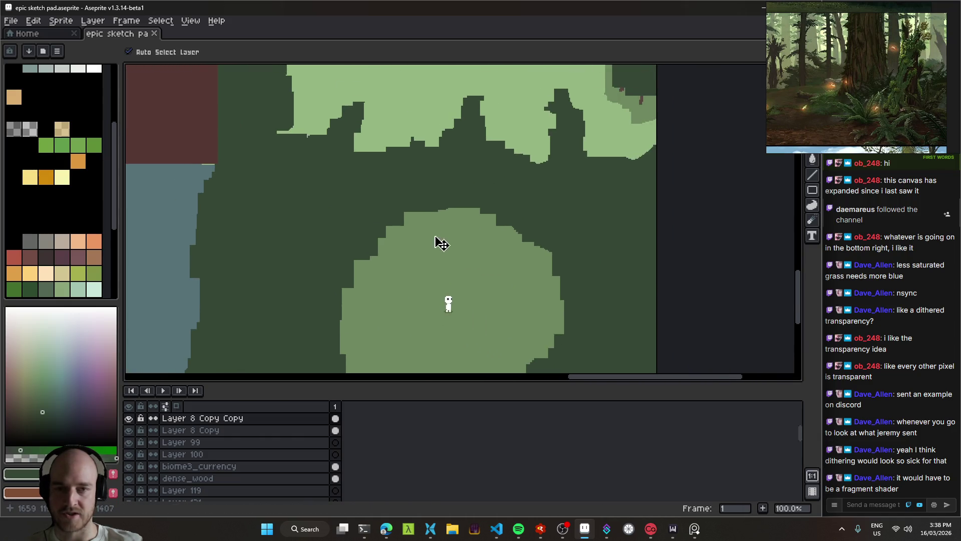
scroll(441, 243, up, 1)
scroll(484, 257, down, 1)
scroll(403, 257, up, 1)
scroll(445, 146, down, 1)
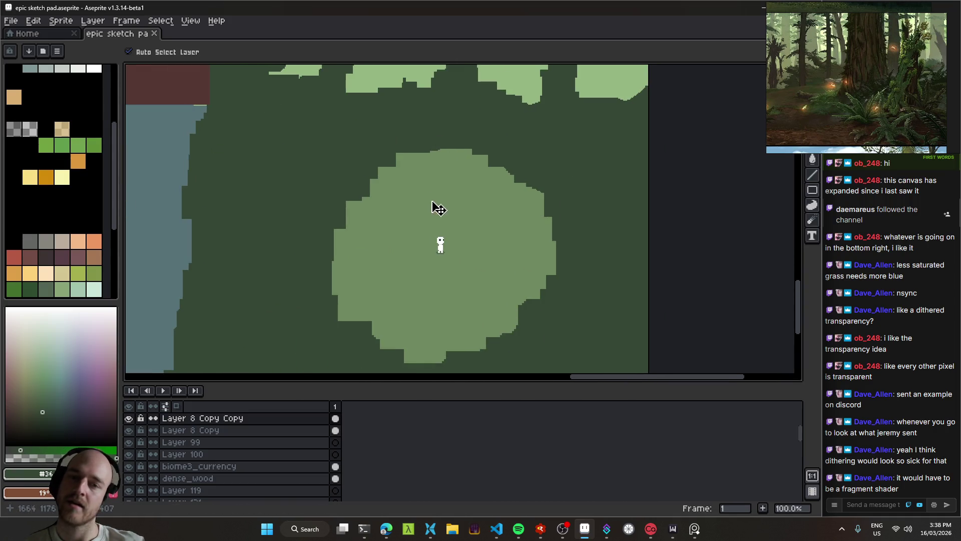
mouse_move(454, 175)
mouse_down()
mouse_move(414, 148)
mouse_move(458, 265)
mouse_up()
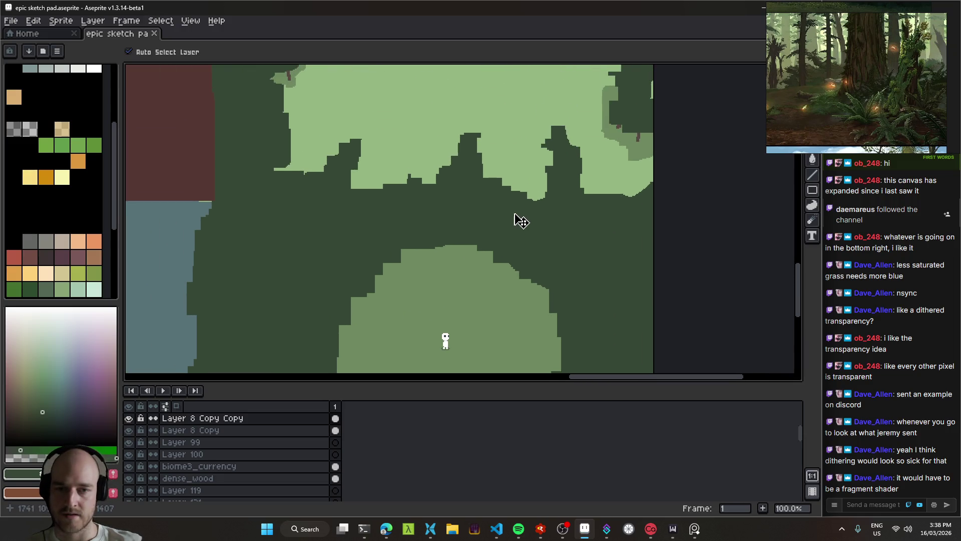
alt+click(639, 131)
Paint a brown vertical tree trunk in the clearing with the Pencil.
key(b)
scroll(514, 259, up, 1)
scroll(452, 274, down, 1)
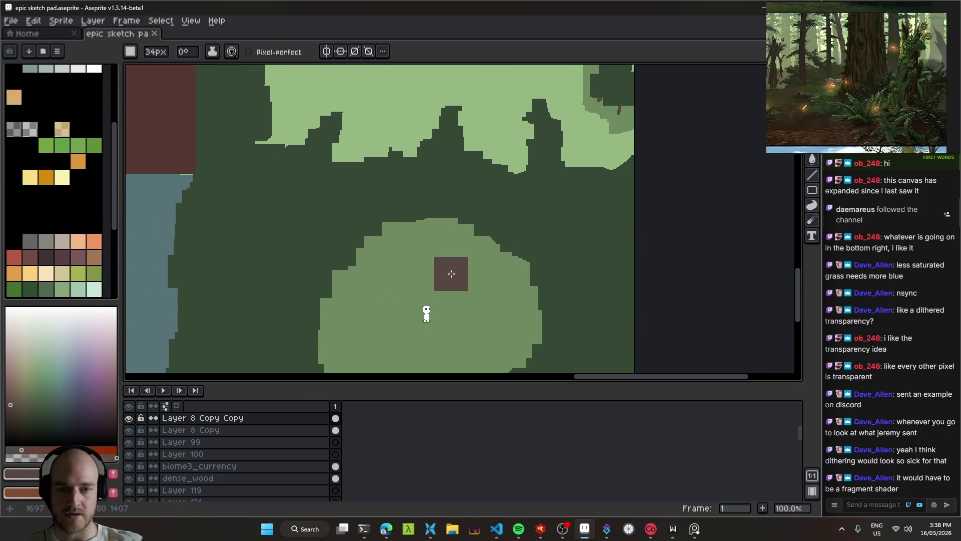
scroll(443, 284, down, 5)
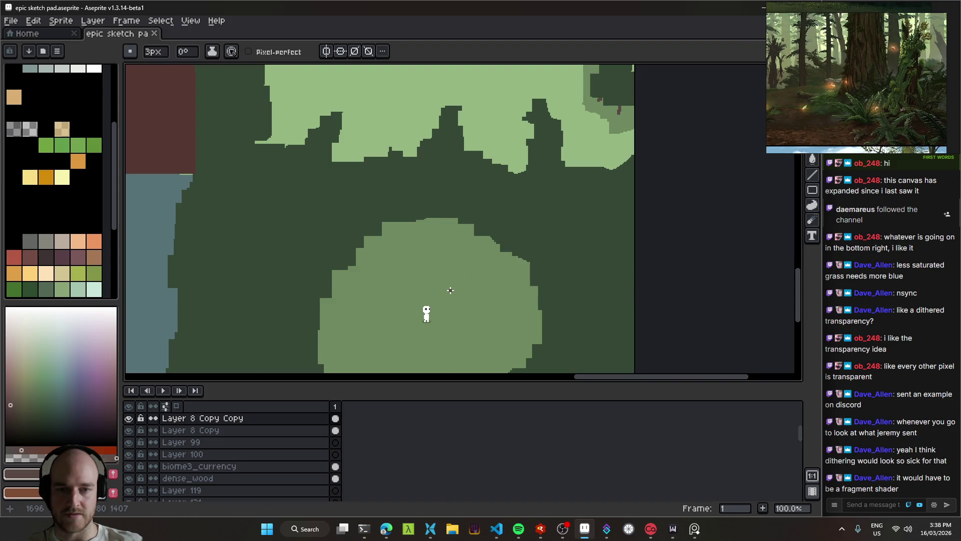
scroll(450, 290, up, 1)
scroll(469, 283, up, 1)
drag(477, 283, 486, 197)
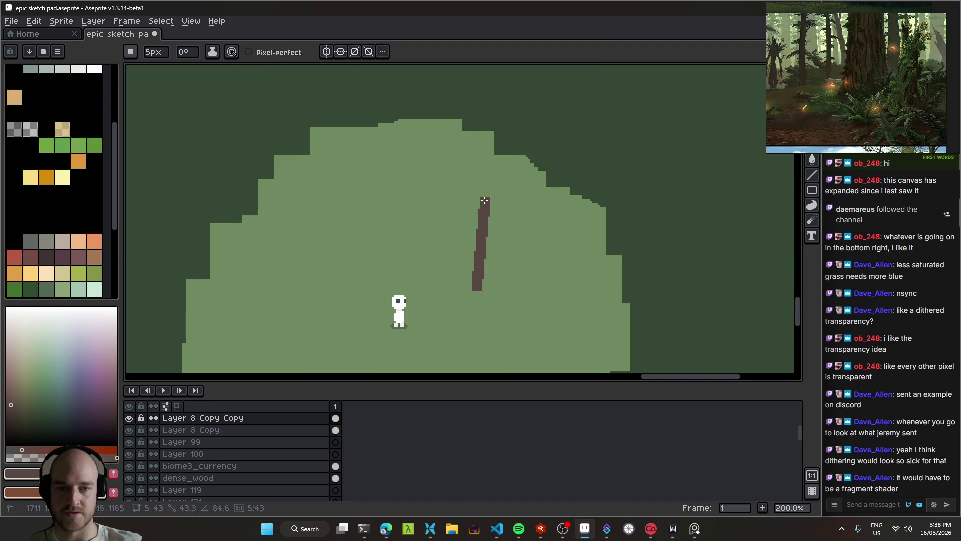
Paint a trunk left of the character, then undo the trunk strokes.
scroll(459, 221, down, 1)
scroll(523, 235, down, 1)
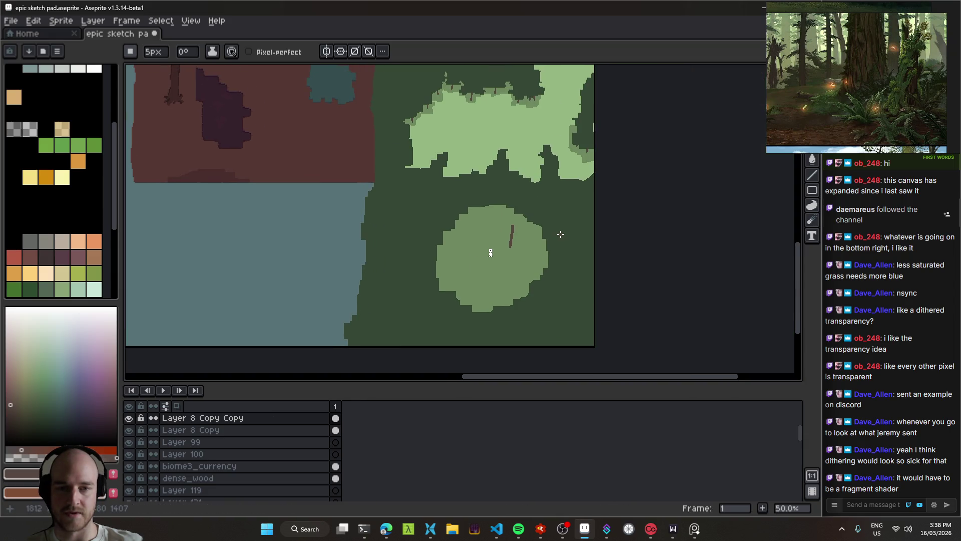
scroll(517, 245, up, 1)
scroll(511, 264, up, 1)
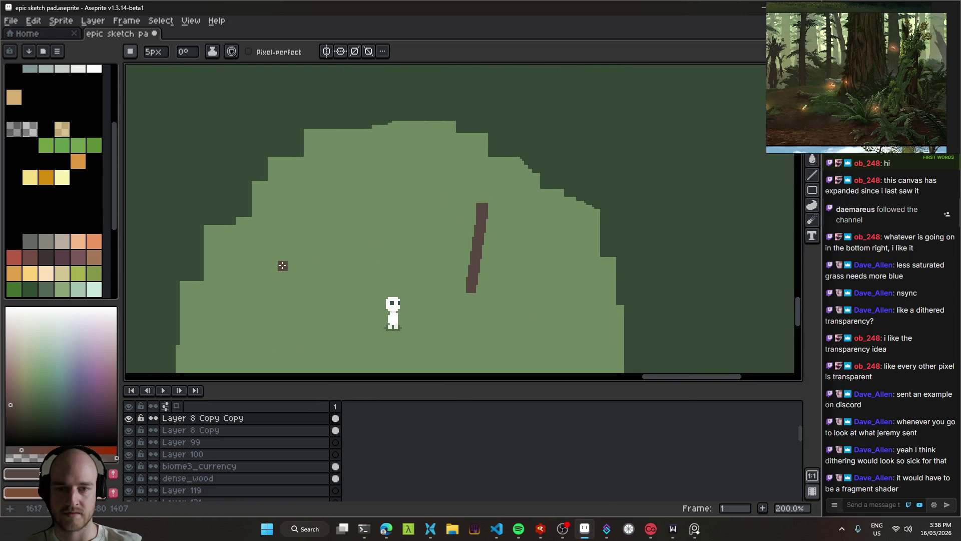
drag(263, 277, 254, 193)
key(ctrl+z)
key(ctrl+z)
key(ctrl+z)
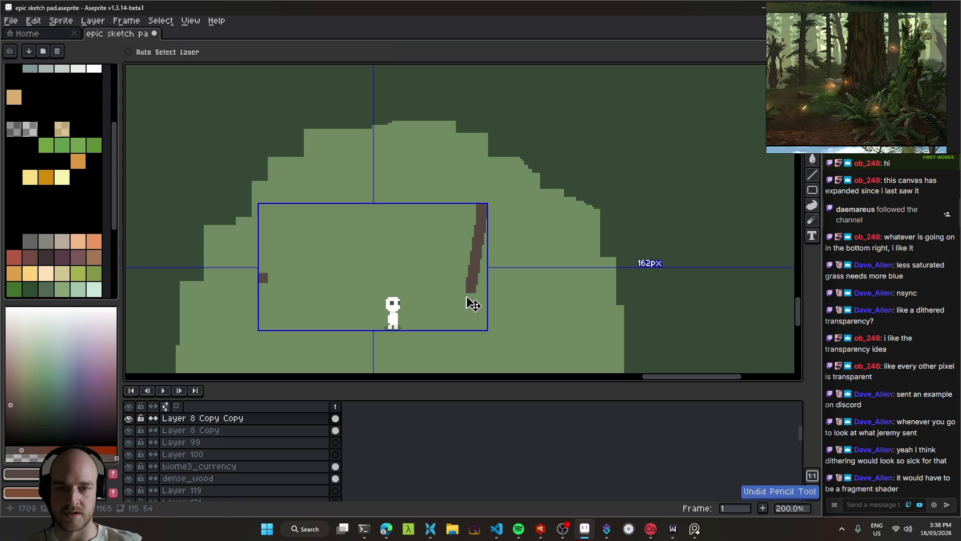
key(ctrl+z)
drag(519, 284, 484, 274)
Add a new layer for the trunks and undo the stray test strokes.
key(shift+n)
drag(544, 273, 577, 212)
key(ctrl+z)
drag(527, 232, 547, 167)
scroll(515, 260, down, 2)
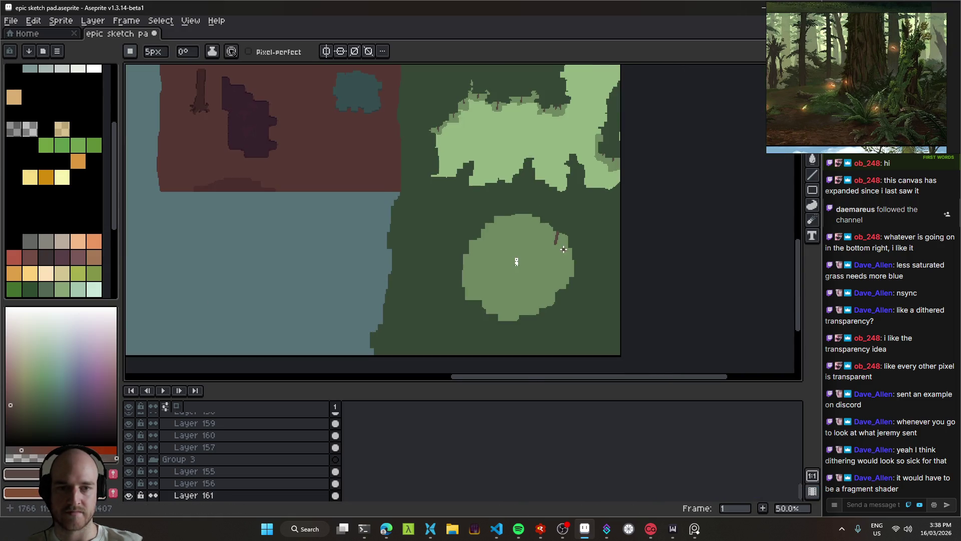
key(ctrl+z)
scroll(549, 244, up, 2)
key(ctrl+z)
Draw vertical trunks left and right of the character, undoing a slanted stroke.
drag(516, 290, 520, 242)
scroll(566, 178, down, 2)
scroll(465, 246, up, 2)
drag(414, 284, 420, 187)
scroll(434, 241, right, 2)
drag(456, 348, 455, 236)
scroll(498, 269, down, 2)
scroll(498, 268, right, 1)
mouse_move(472, 330)
mouse_down()
mouse_move(498, 214)
mouse_move(480, 226)
mouse_up()
key(ctrl+z)
key(ctrl+z)
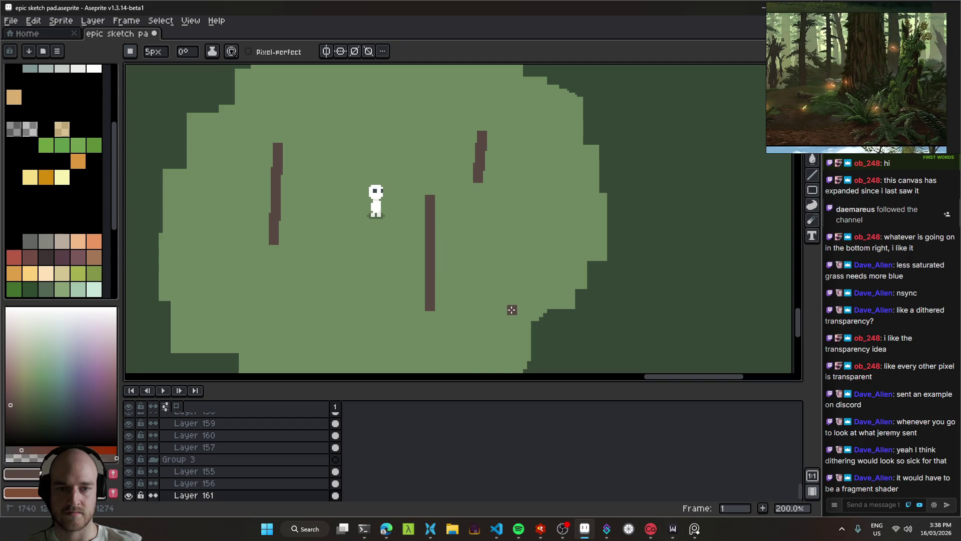
Replace a tall trunk below the character with one near the clearing's top.
drag(512, 309, 517, 213)
scroll(550, 235, left, 2)
scroll(571, 241, down, 3)
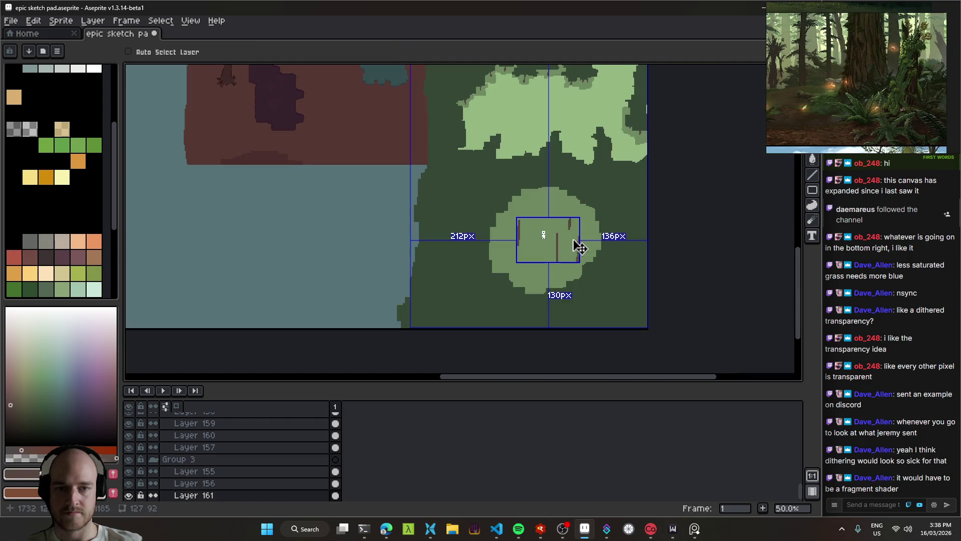
key(ctrl+z)
scroll(530, 209, up, 3)
mouse_move(506, 218)
mouse_down()
mouse_move(502, 130)
mouse_move(511, 129)
mouse_up()
scroll(562, 254, down, 2)
scroll(506, 247, up, 1)
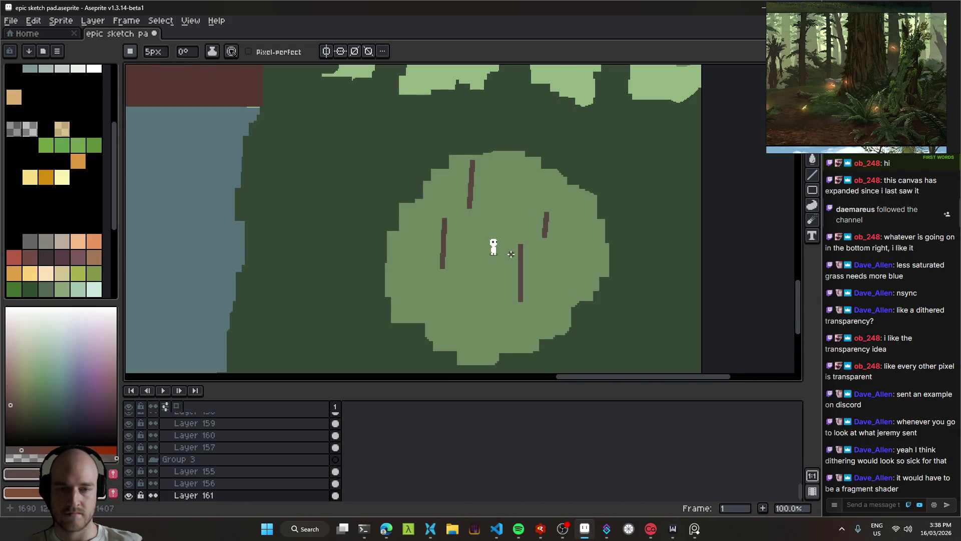
Add short trunks in the lower clearing and near its upper edge, then save.
drag(473, 310, 479, 269)
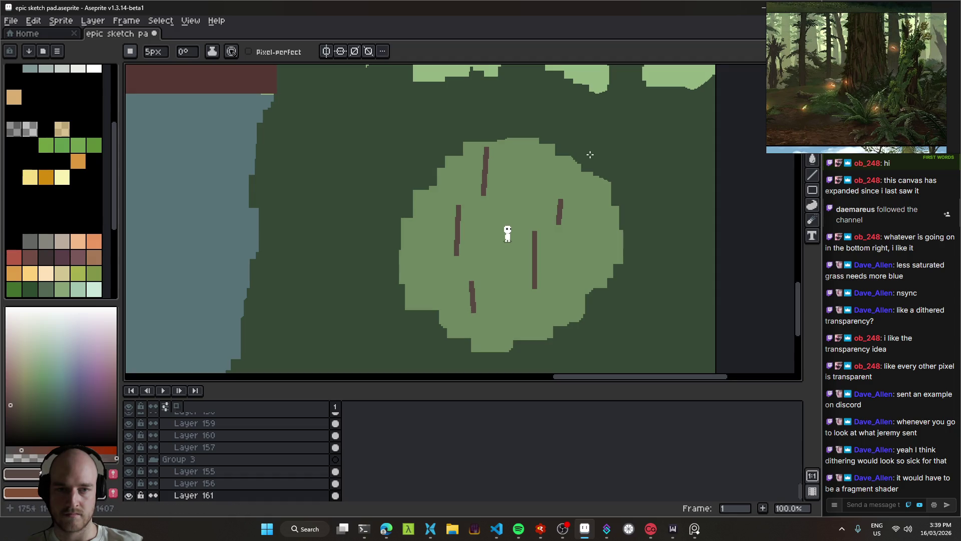
drag(593, 194, 597, 175)
drag(533, 157, 536, 138)
drag(564, 176, 568, 155)
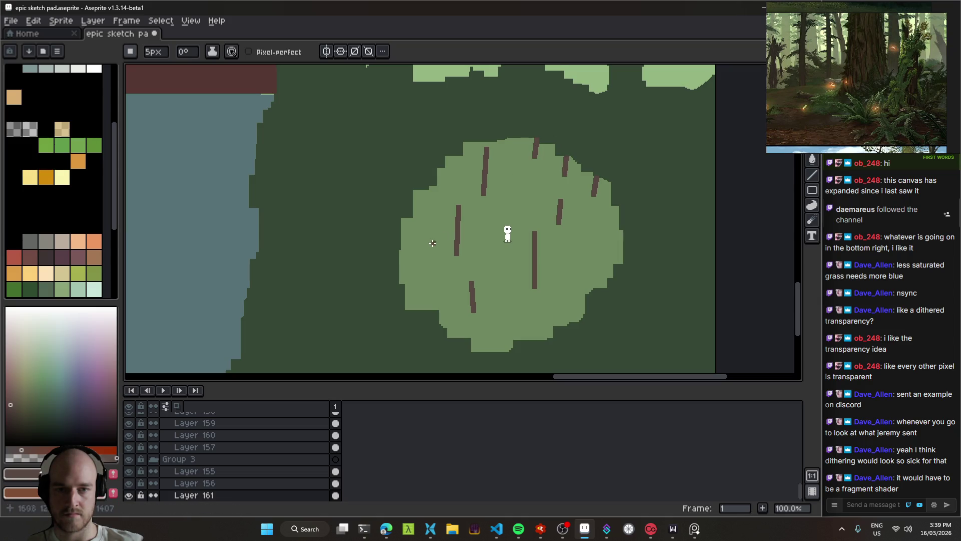
scroll(437, 255, down, 2)
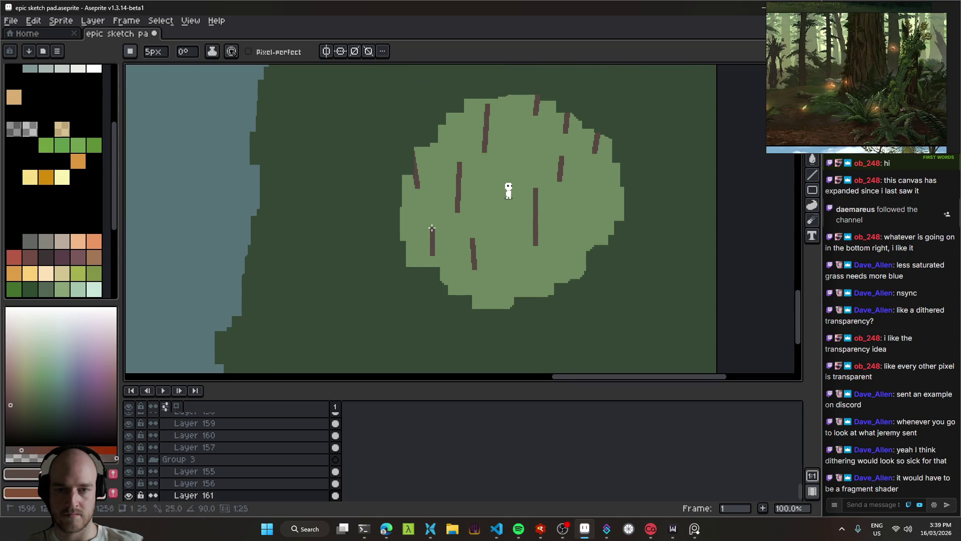
scroll(475, 245, down, 2)
key(ctrl+s)
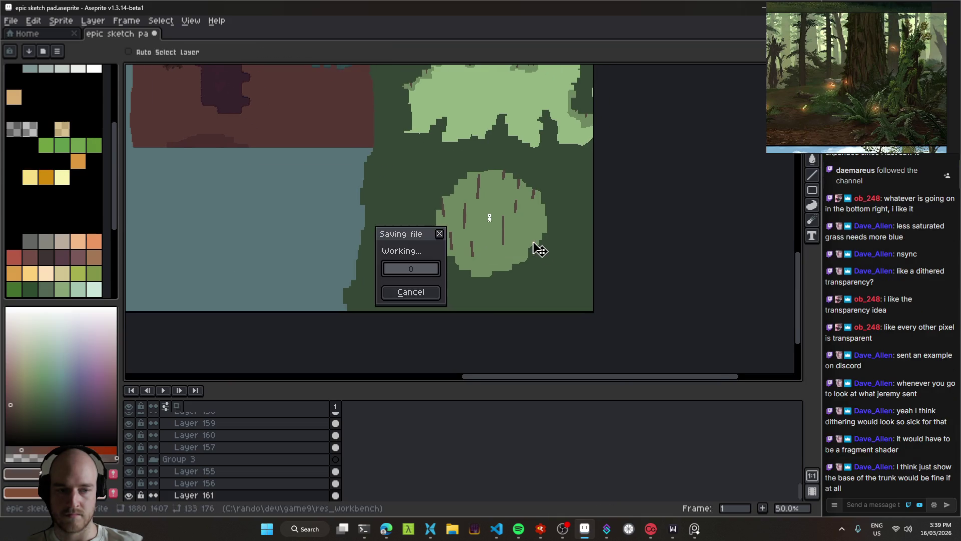
Drag the white character lower within the grass clearing among the trunks.
scroll(510, 260, up, 2)
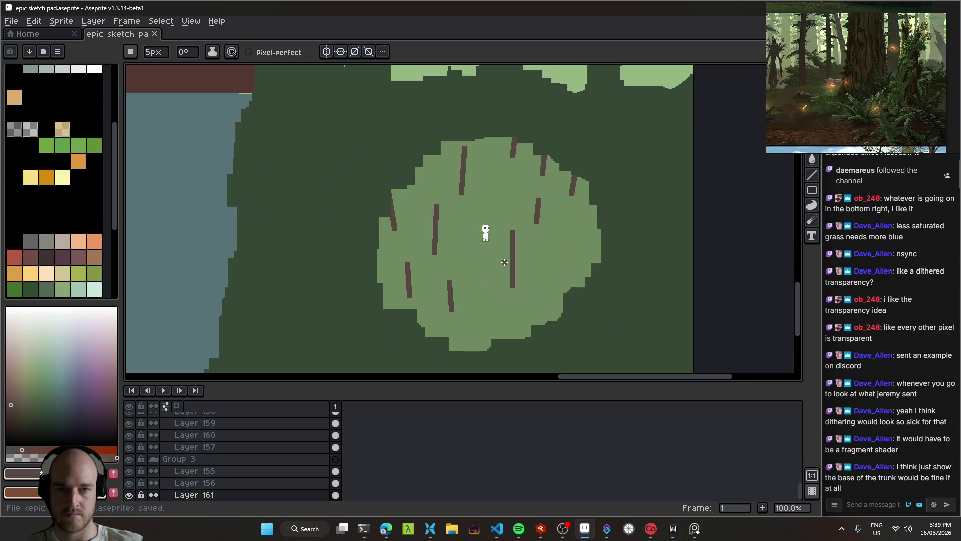
drag(484, 276, 498, 251)
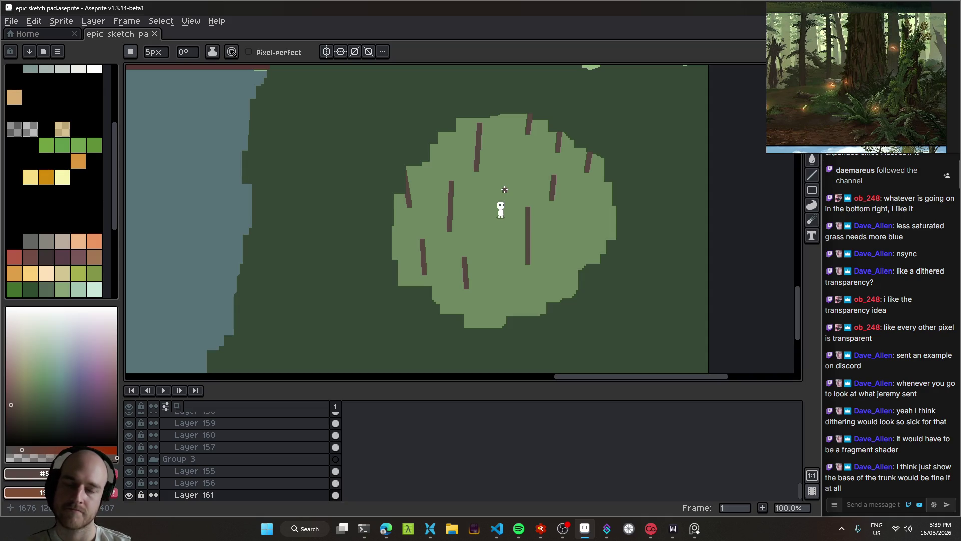
scroll(505, 190, up, 1)
mouse_move(515, 208)
mouse_down()
mouse_move(442, 184)
mouse_move(599, 261)
mouse_move(551, 258)
mouse_move(510, 229)
mouse_up()
scroll(445, 205, down, 1)
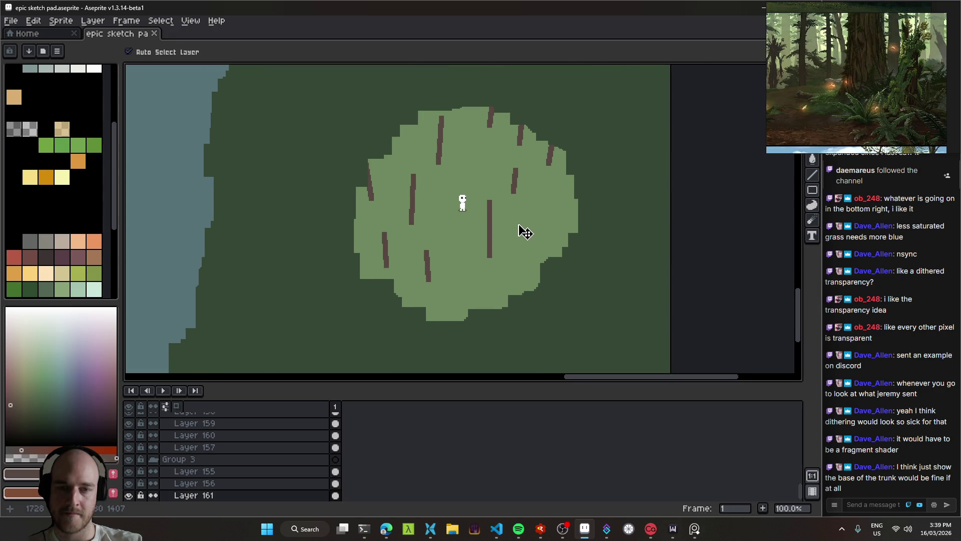
mouse_move(508, 141)
mouse_down()
mouse_move(607, 135)
mouse_move(540, 283)
mouse_up()
mouse_move(551, 249)
mouse_down()
mouse_move(497, 264)
mouse_move(506, 172)
mouse_move(479, 256)
mouse_move(514, 242)
mouse_up()
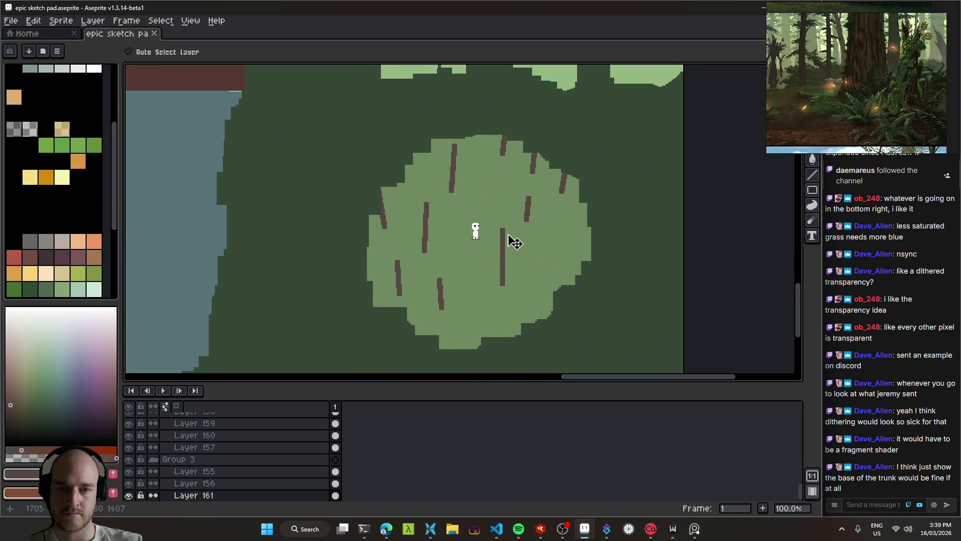
scroll(501, 281, up, 1)
drag(458, 198, 462, 291)
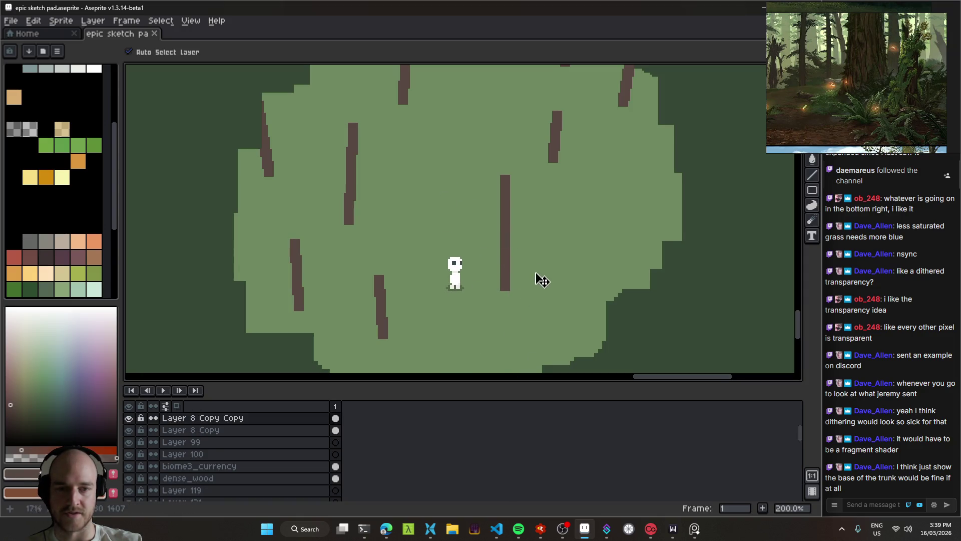
Look over the zoomed-out map and save the sketch file with Ctrl+S.
scroll(542, 280, down, 2)
mouse_move(557, 222)
mouse_down()
mouse_move(465, 203)
mouse_move(510, 245)
mouse_up()
drag(498, 191, 501, 235)
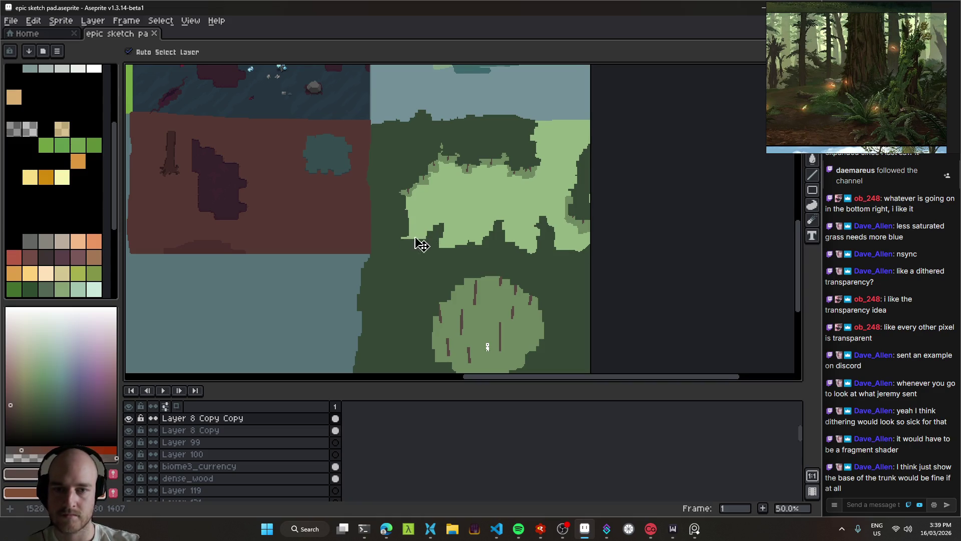
drag(421, 245, 448, 208)
key(ctrl+s)
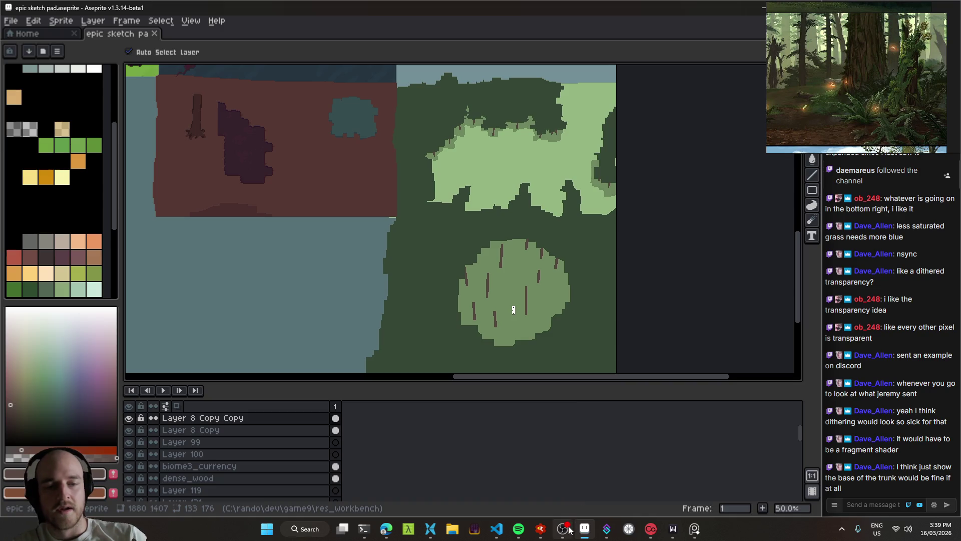
click(565, 529)
click(567, 534)
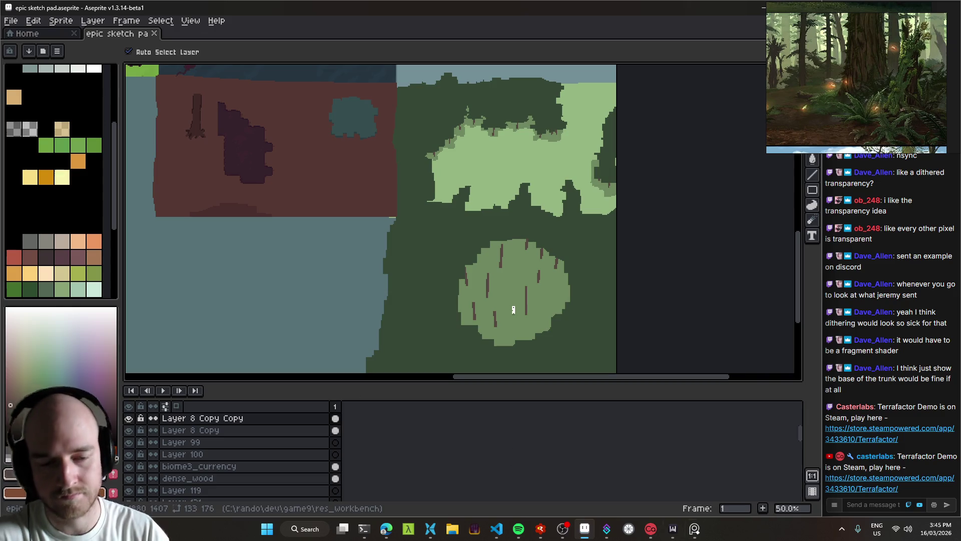
click(563, 530)
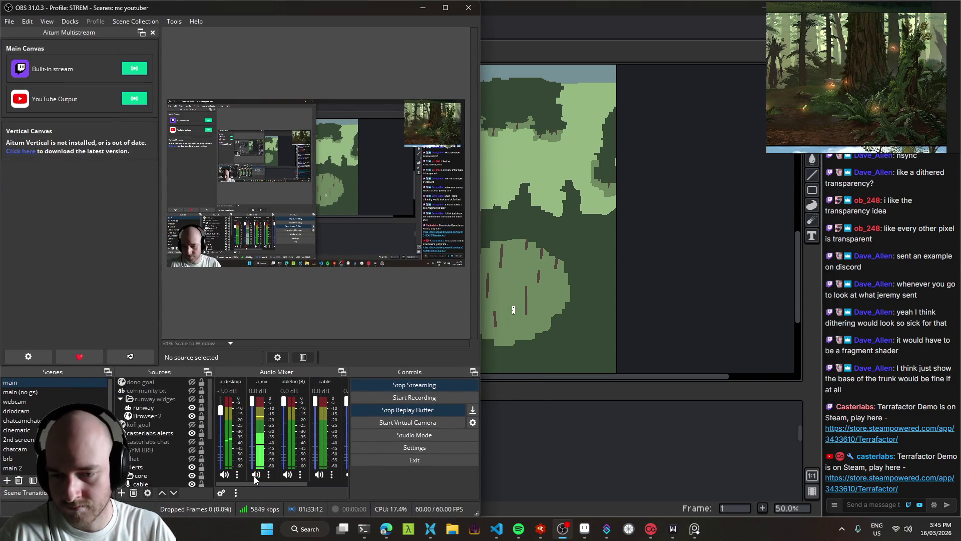
click(423, 9)
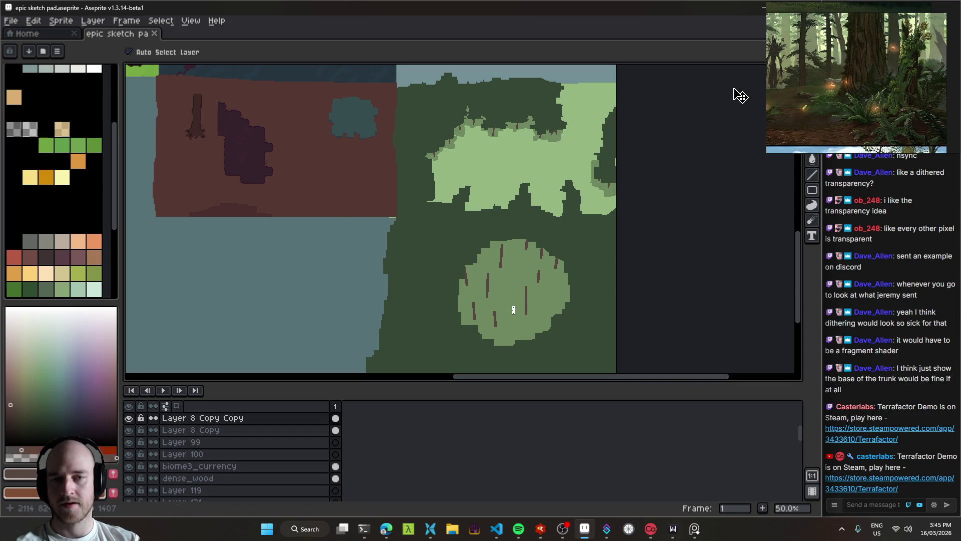
Bring the view to the lake's lower edge and select Layer 154.
click(584, 534)
click(584, 535)
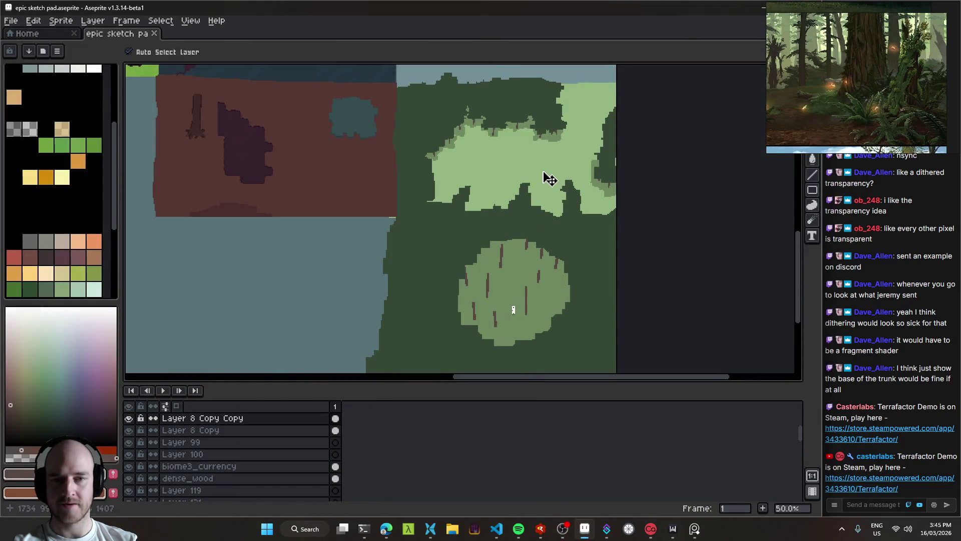
mouse_move(485, 189)
mouse_down()
mouse_move(489, 221)
mouse_move(480, 133)
mouse_move(517, 161)
mouse_move(442, 236)
mouse_move(601, 203)
mouse_move(491, 275)
mouse_move(504, 247)
mouse_up()
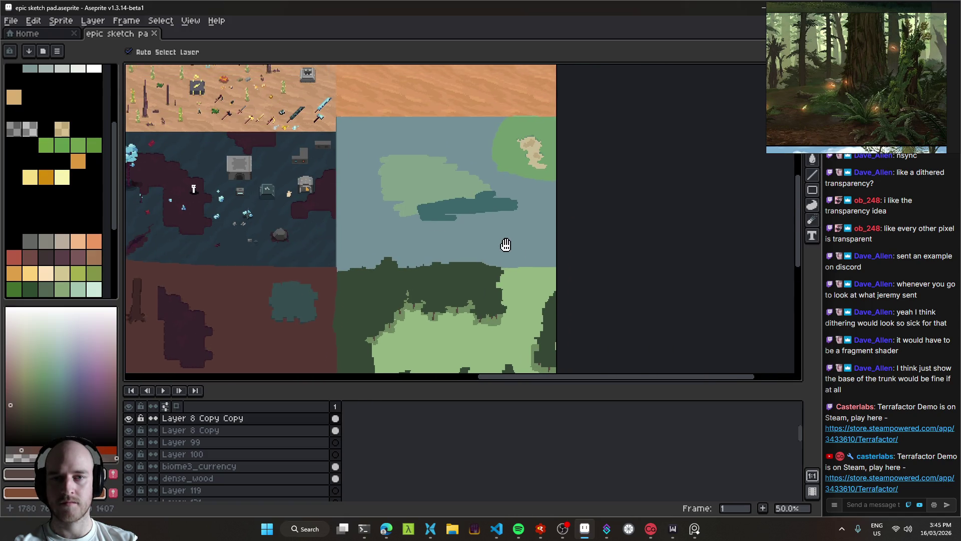
click(524, 288)
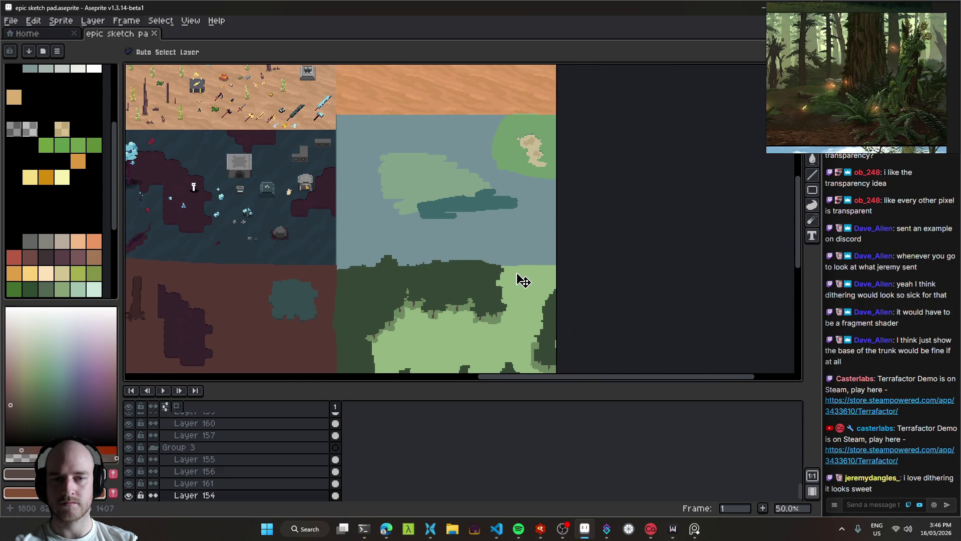
scroll(524, 288, up, 1)
mouse_move(515, 232)
mouse_down()
mouse_move(530, 212)
mouse_move(551, 283)
mouse_up()
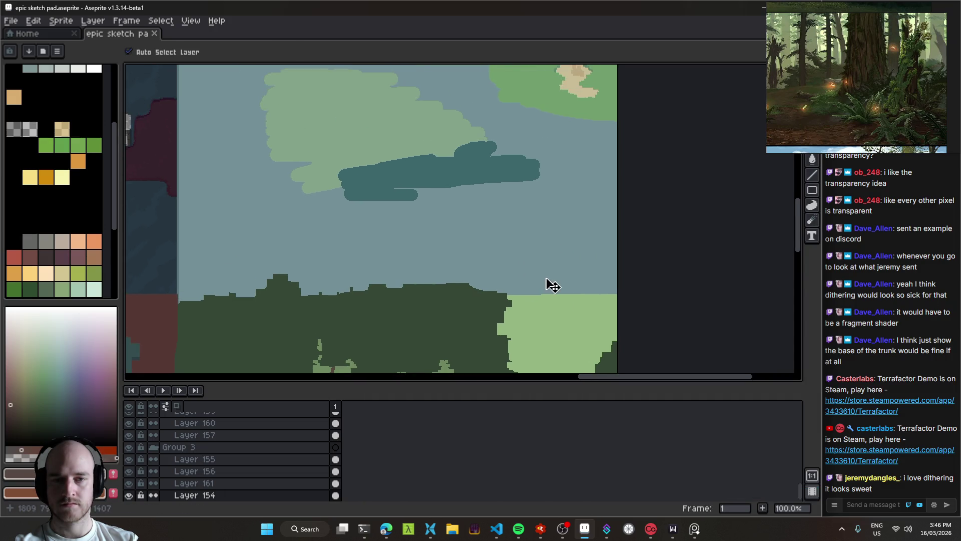
Try erasing and moving content across the lake edge, undoing both.
key(e)
scroll(542, 278, up, 8)
mouse_move(615, 285)
mouse_down()
mouse_move(461, 271)
mouse_move(604, 252)
mouse_up()
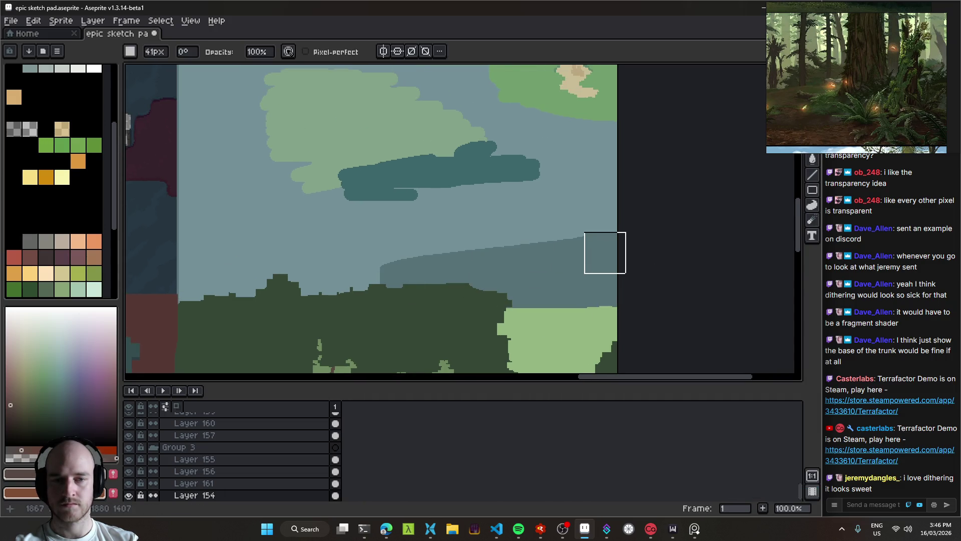
key(ctrl+z)
key(v)
mouse_move(571, 316)
mouse_down()
mouse_move(575, 232)
mouse_move(680, 150)
mouse_up()
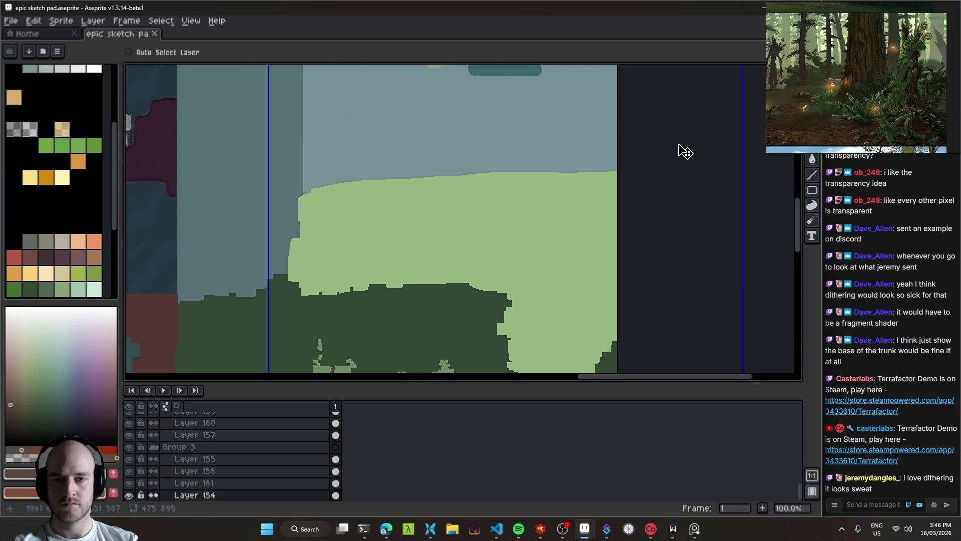
key(ctrl+z)
Sample the meadow's light green and switch to the Pencil.
alt+click(590, 313)
key(b)
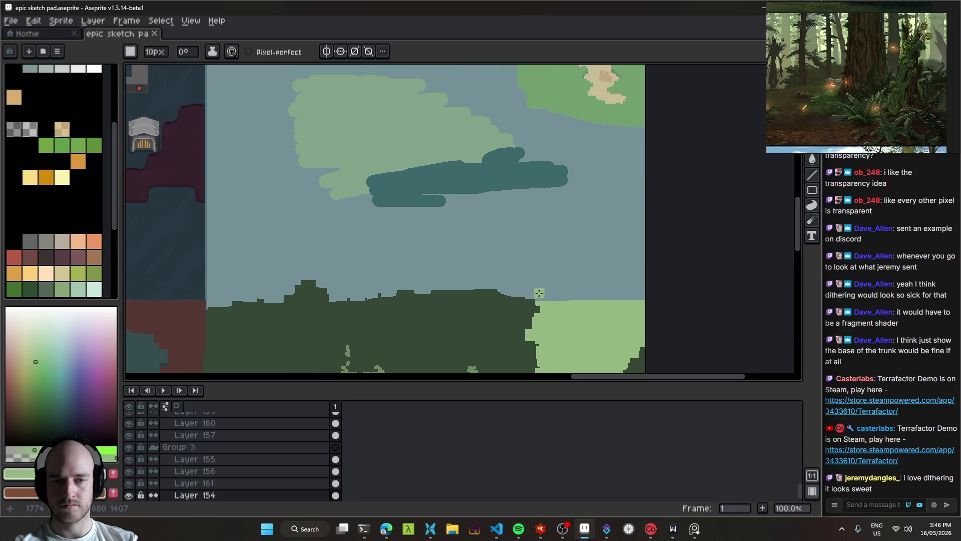
scroll(446, 167, up, 10)
scroll(491, 208, down, 1)
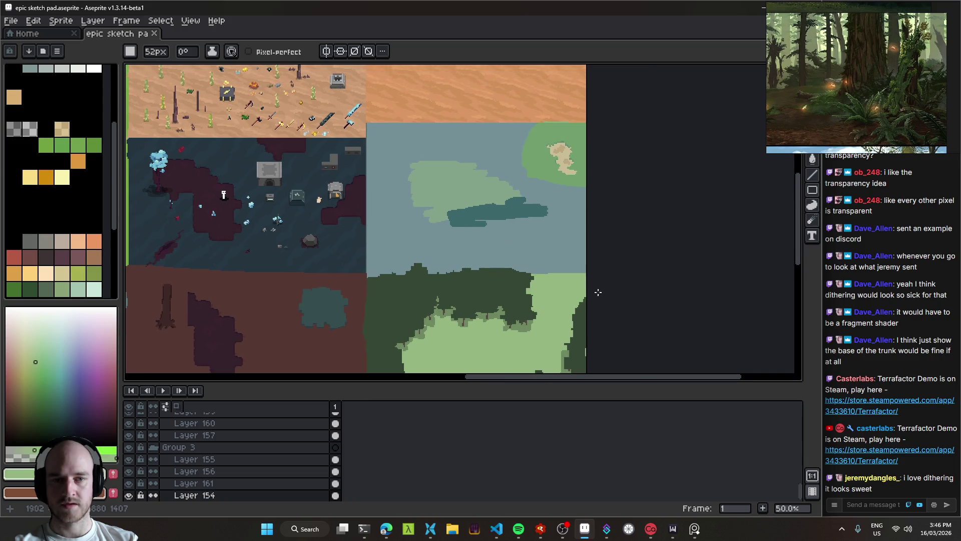